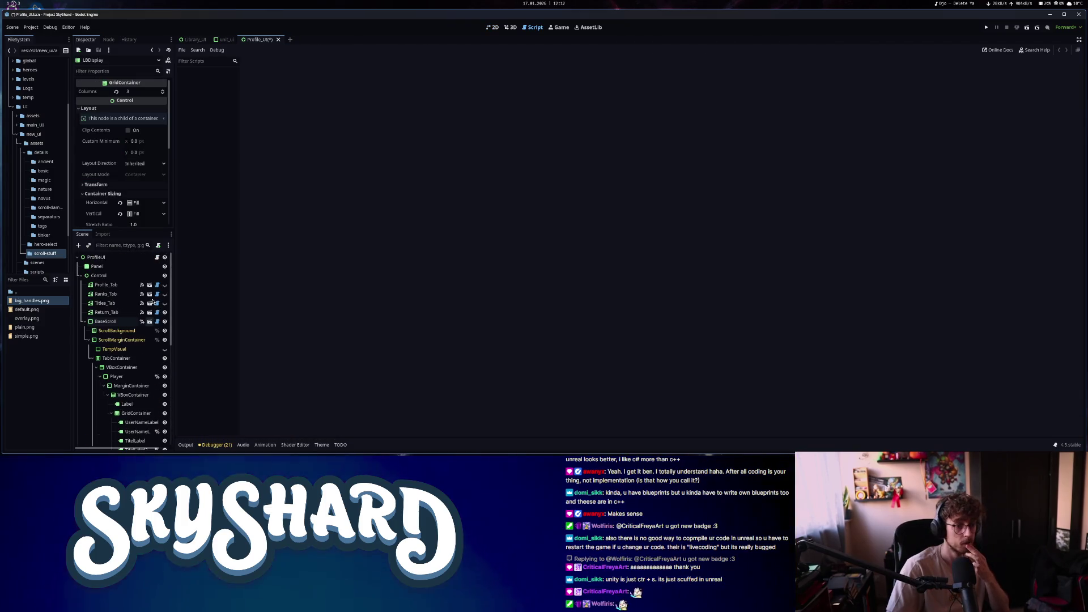
Scroll profile_ui.gd up to the DisplayLB loop and run the Skyshard project
scroll(373, 276, "up", 15)
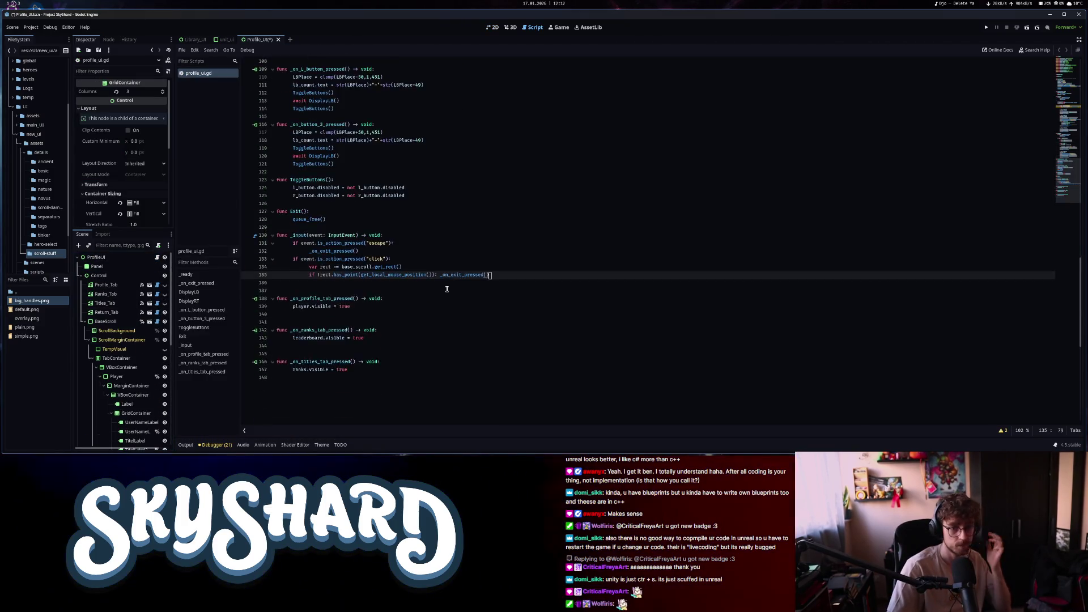
scroll(443, 294, "up", 5)
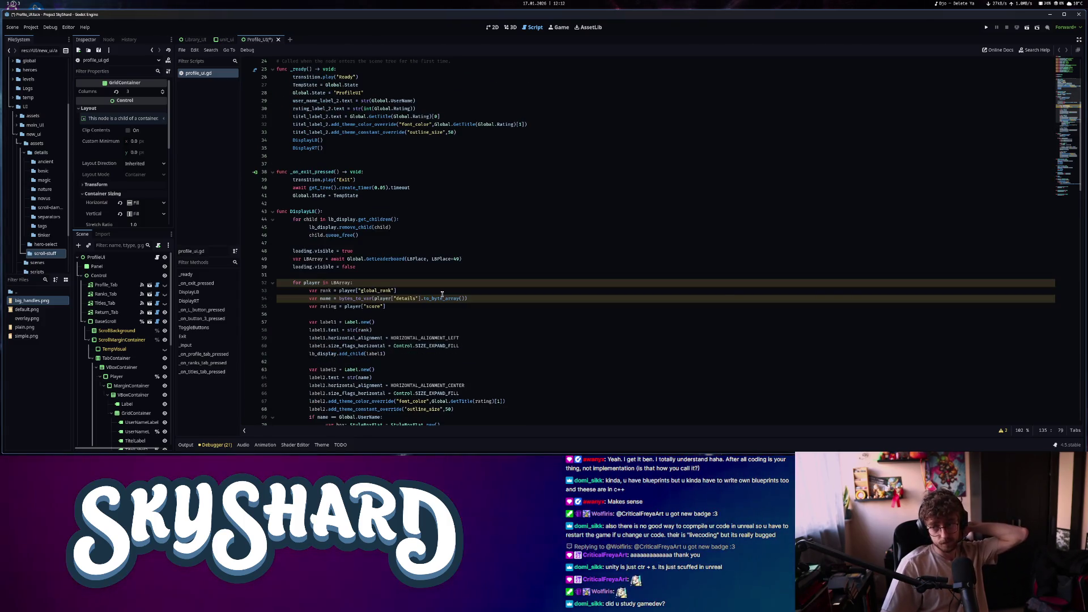
key("F5")
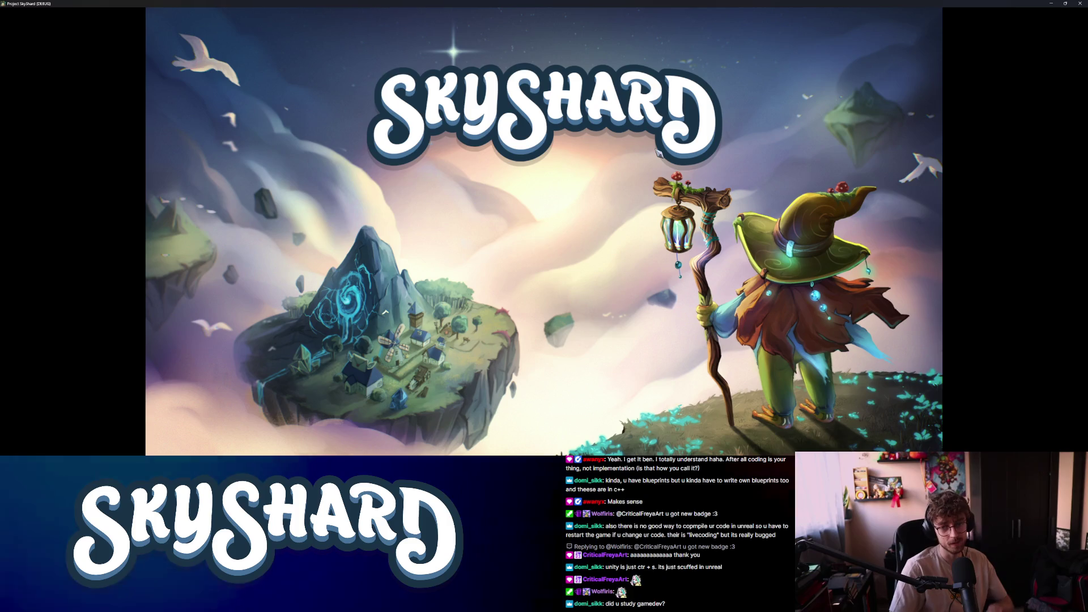
Snap the game window to the right half and try its Library and Modes panels
key("super+Right")
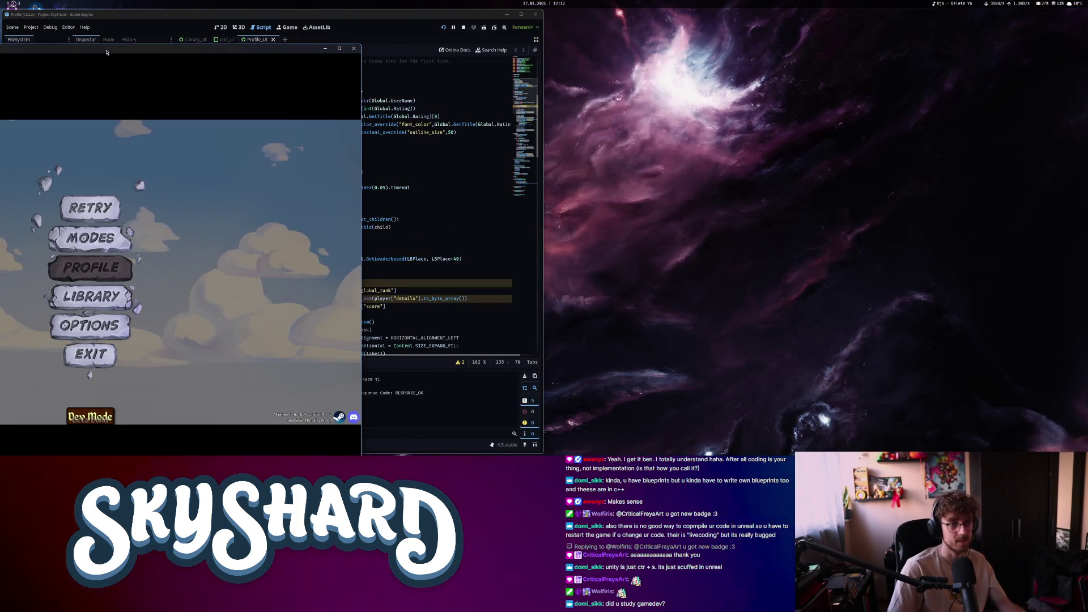
key("super+Right")
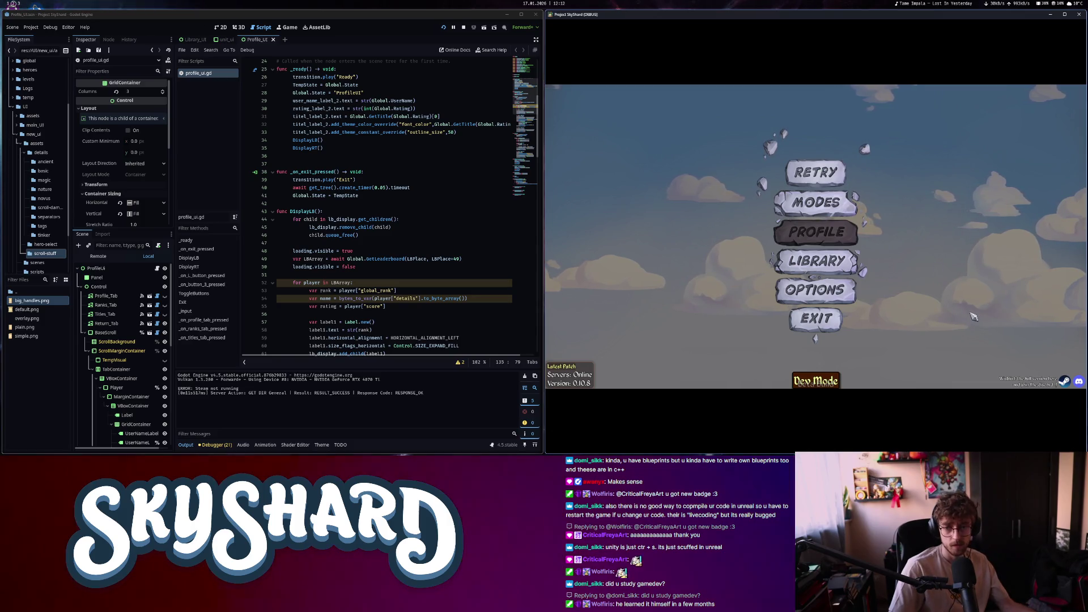
left_click(823, 268)
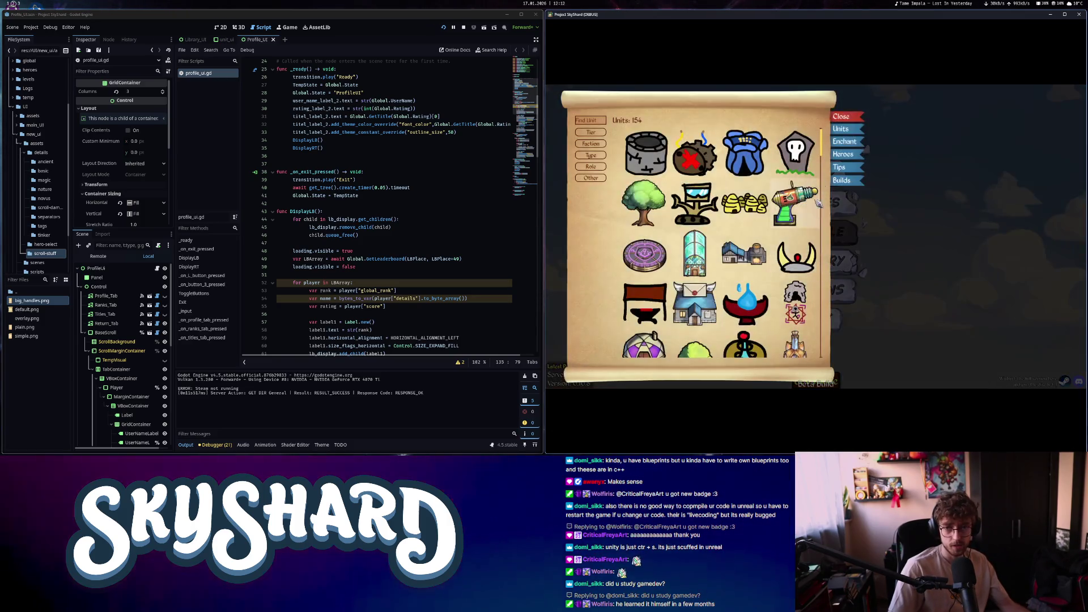
key("Escape")
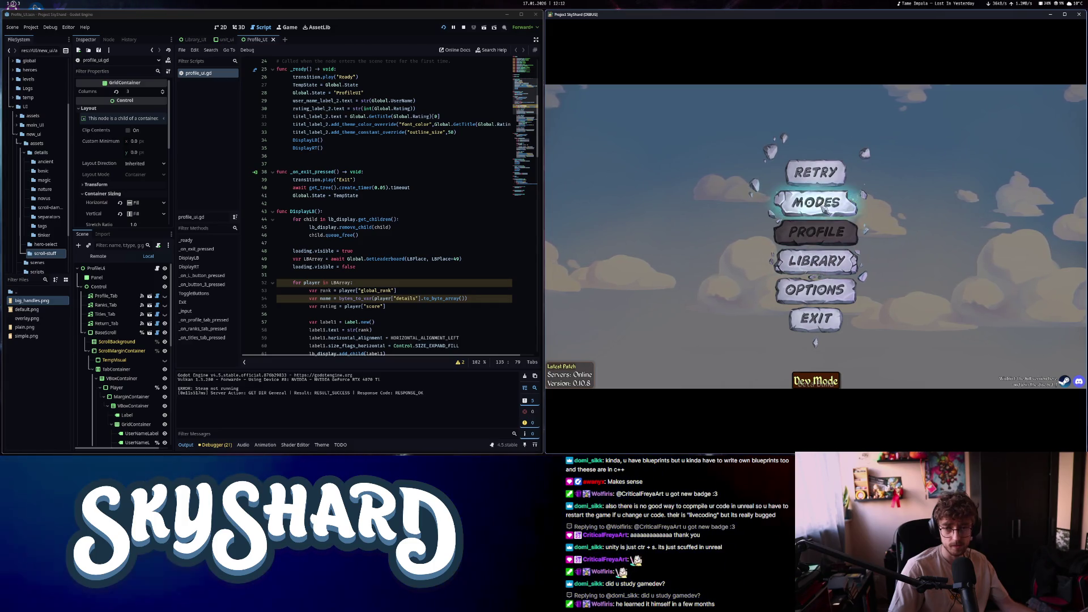
left_click(824, 208)
left_click(918, 178)
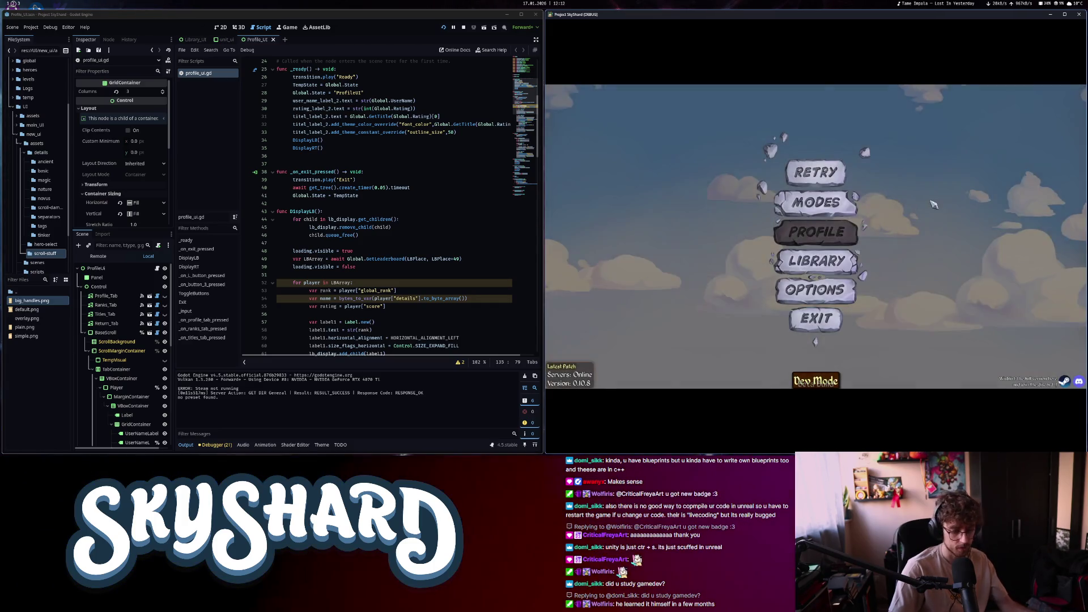
Launch Steam from the desktop search and open the game's Profile leaderboard
key("alt+space")
type("steam")
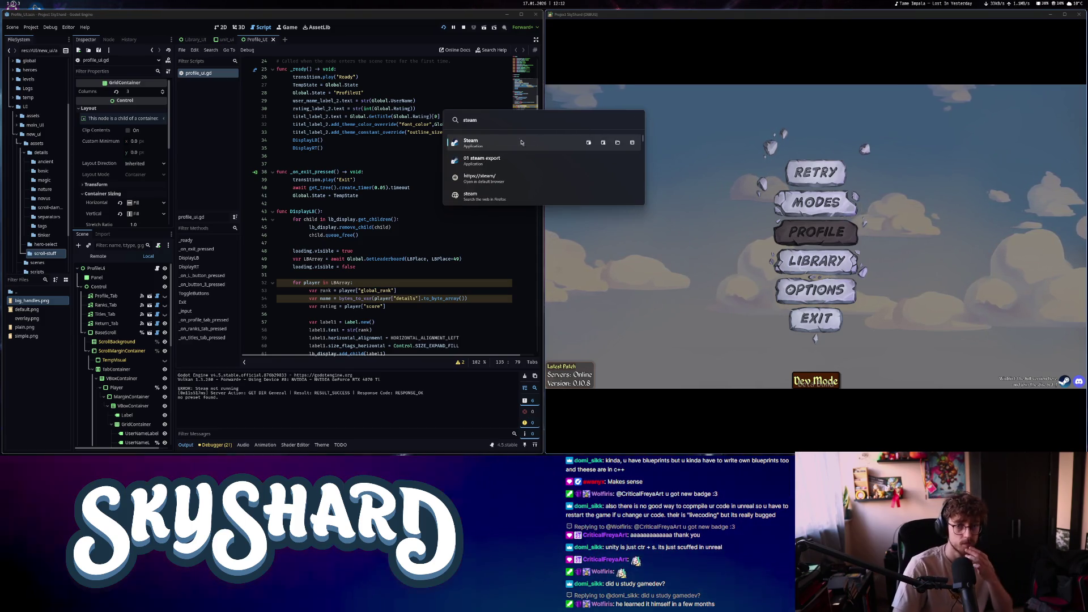
key("Return")
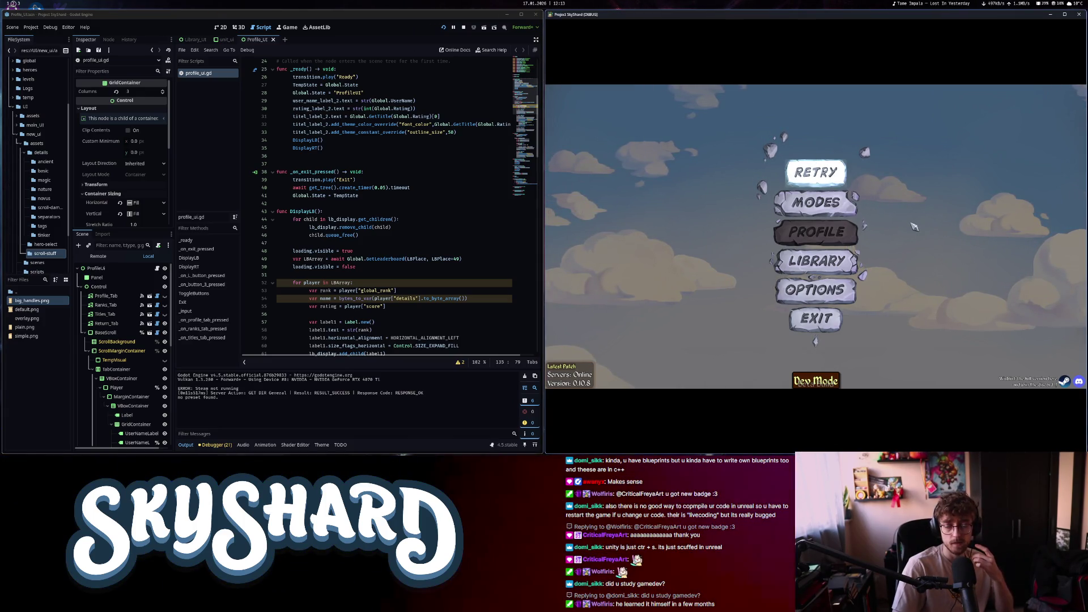
left_click(824, 233)
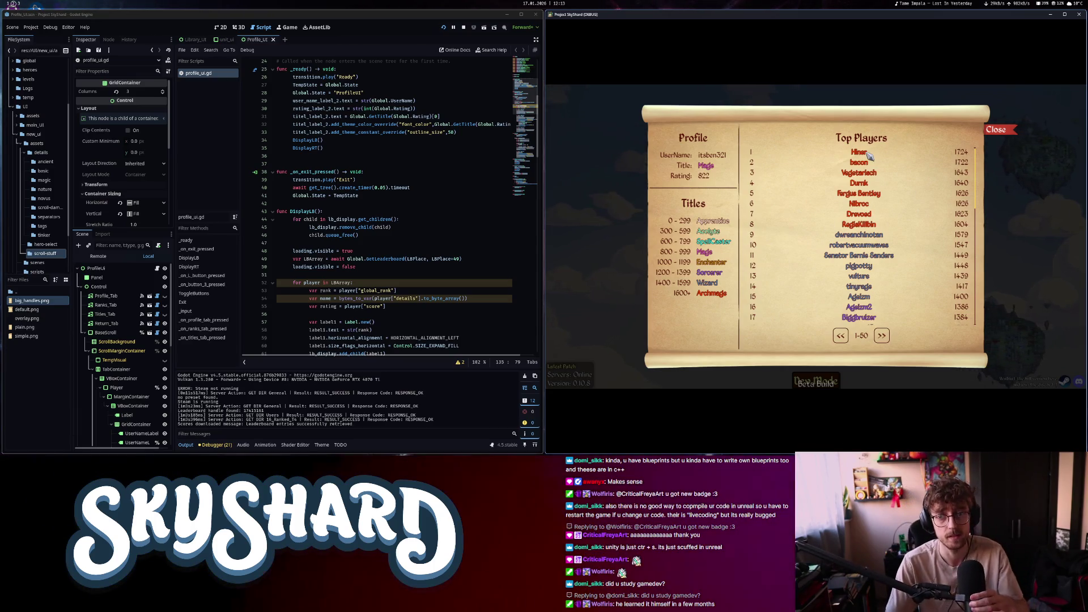
Scroll up and down the Top Players list to inspect the rank-coloured names through rank 20
scroll(847, 165, "down", 5)
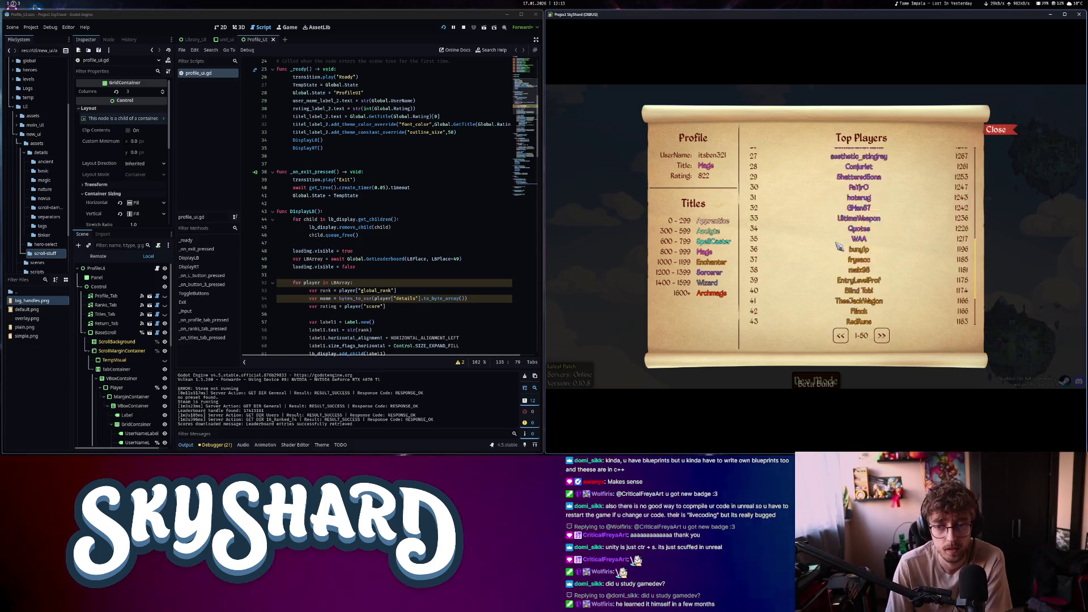
scroll(856, 159, "up", 5)
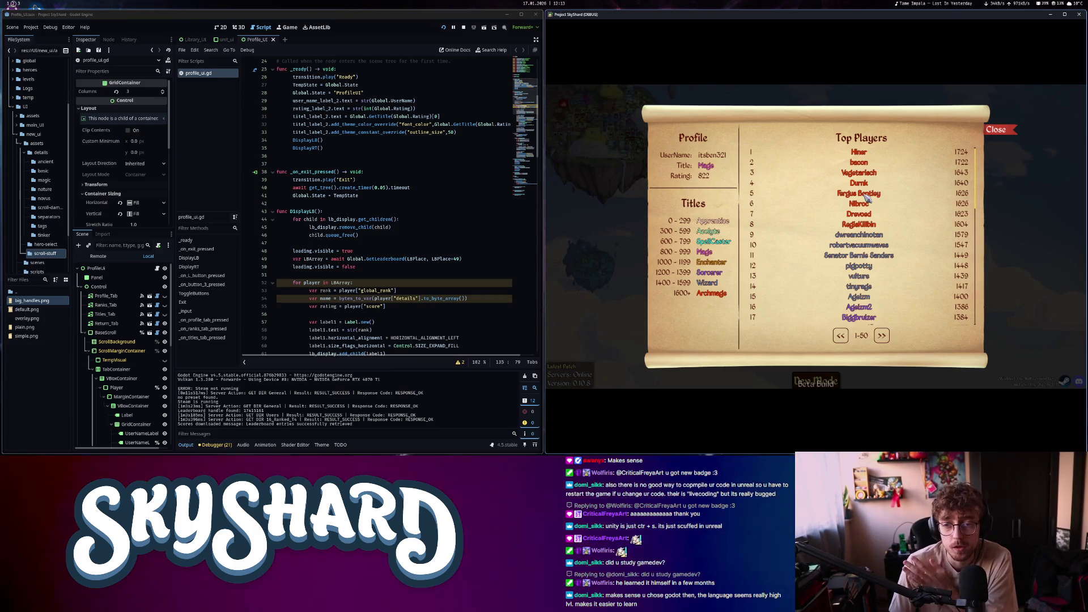
scroll(901, 306, "down", 5)
scroll(904, 316, "up", 5)
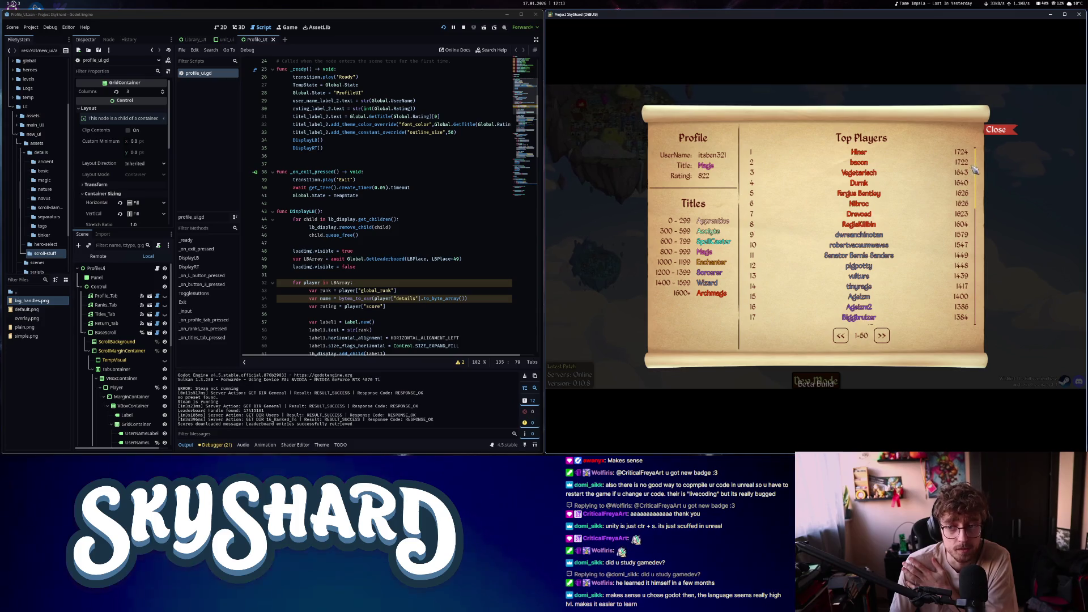
scroll(979, 195, "down", 3)
scroll(969, 175, "up", 3)
scroll(867, 221, "down", 3)
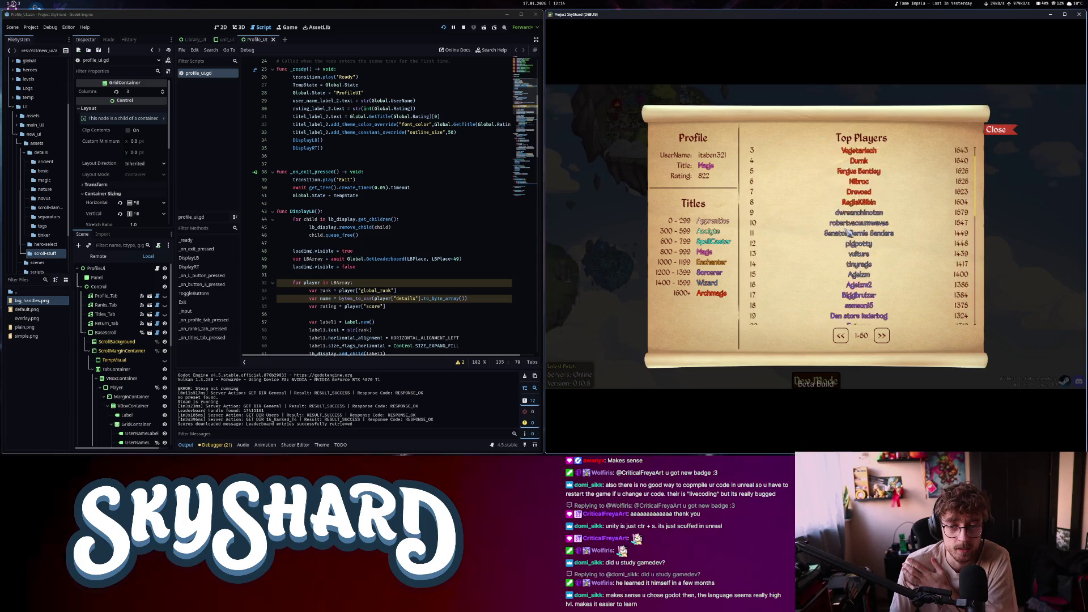
scroll(851, 229, "up", 3)
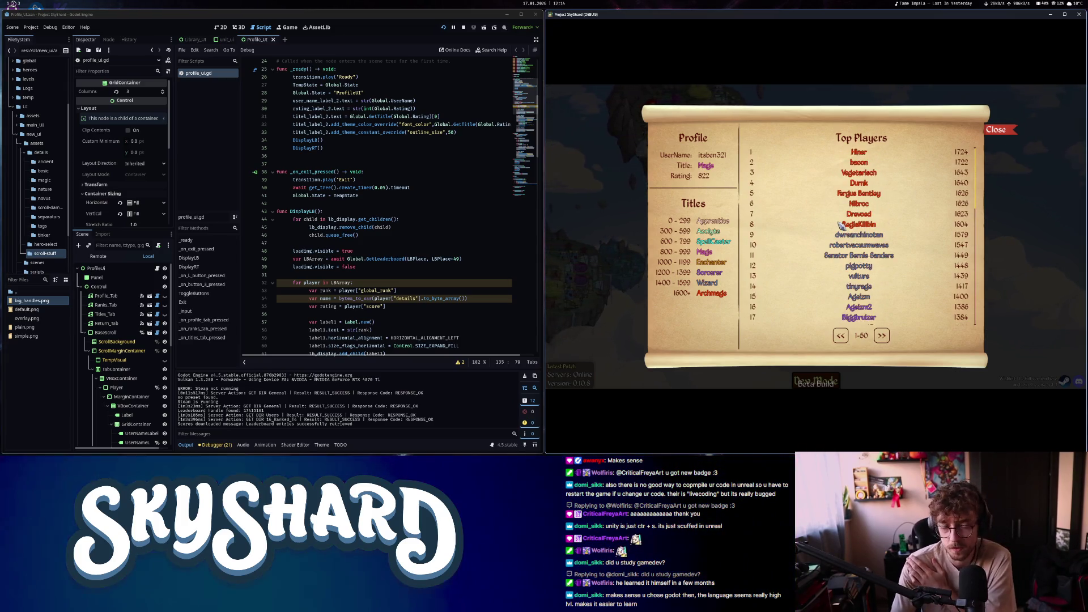
scroll(752, 227, "down", 3)
scroll(752, 229, "up", 3)
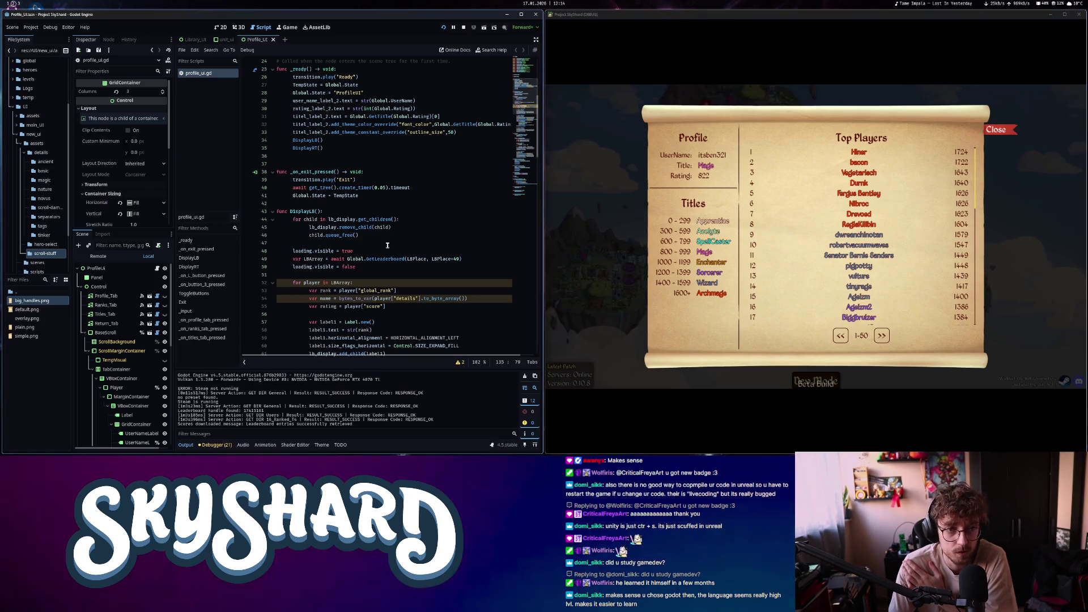
scroll(314, 233, "down", 1)
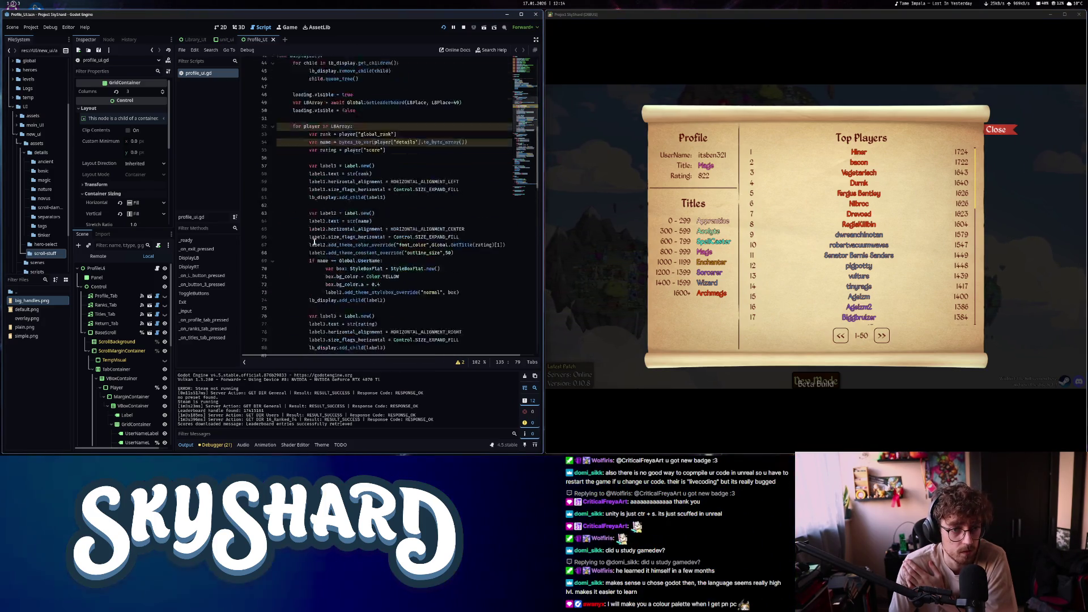
scroll(314, 242, "up", 1)
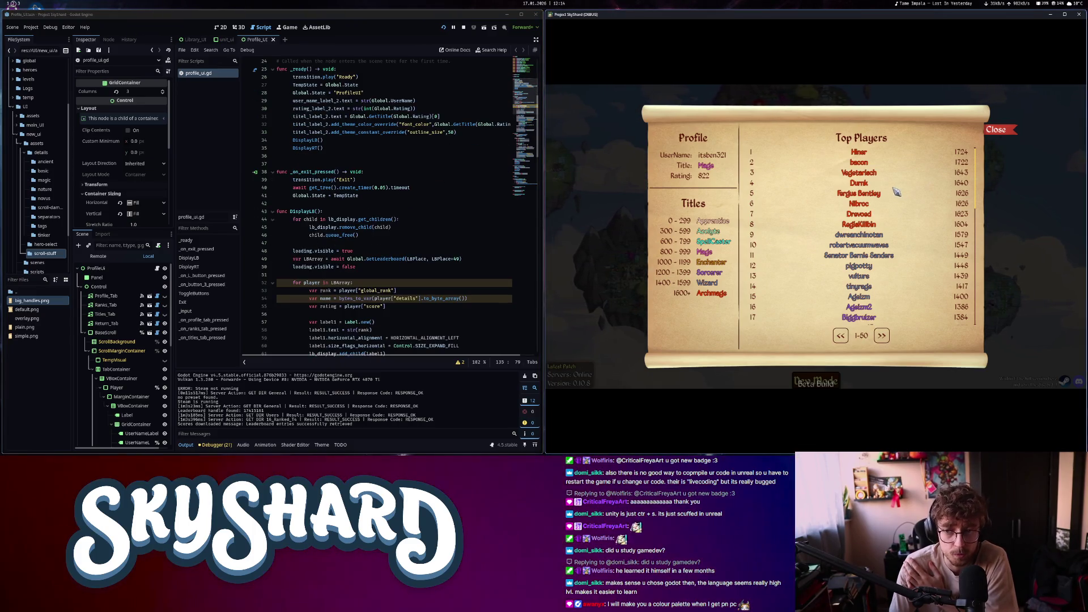
scroll(895, 192, "down", 2)
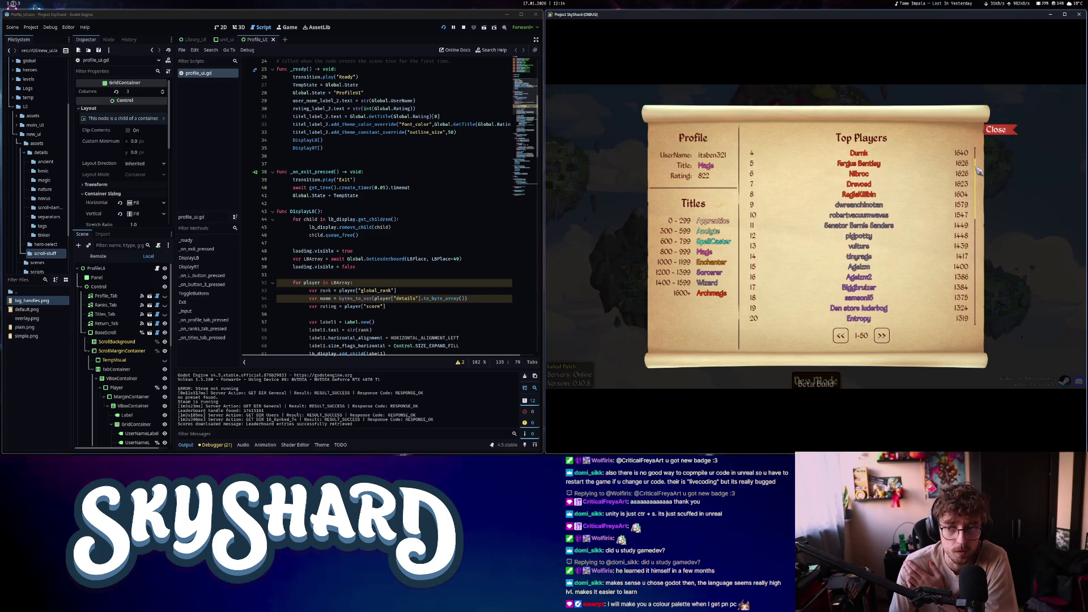
scroll(979, 153, "up", 2)
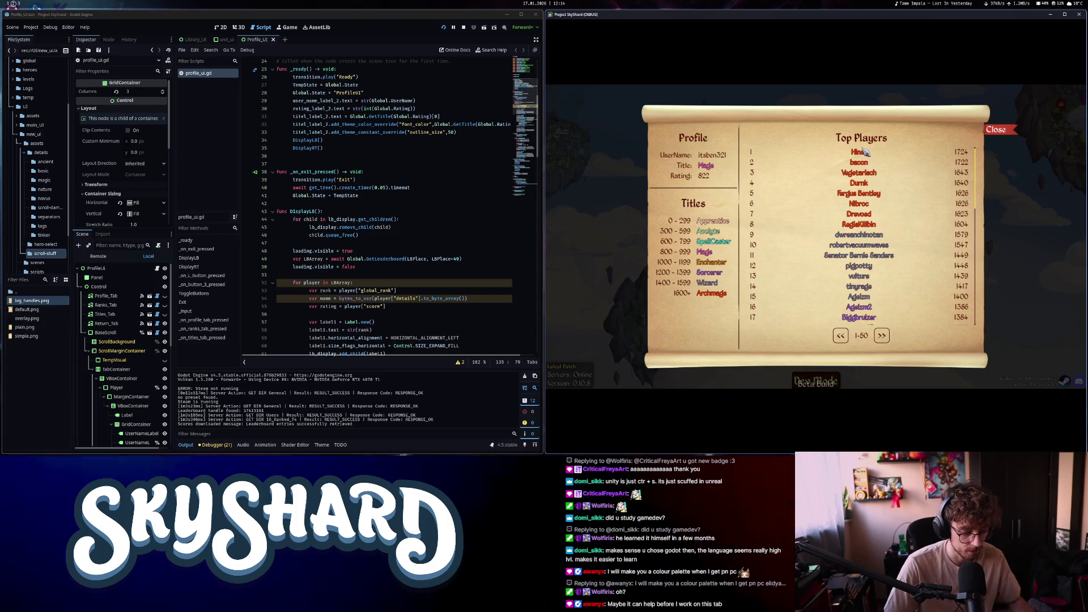
Enlarge the game window to inspect the leaderboard, then close the profile and re-snap it right
left_click_drag(796, 14, 796, 73)
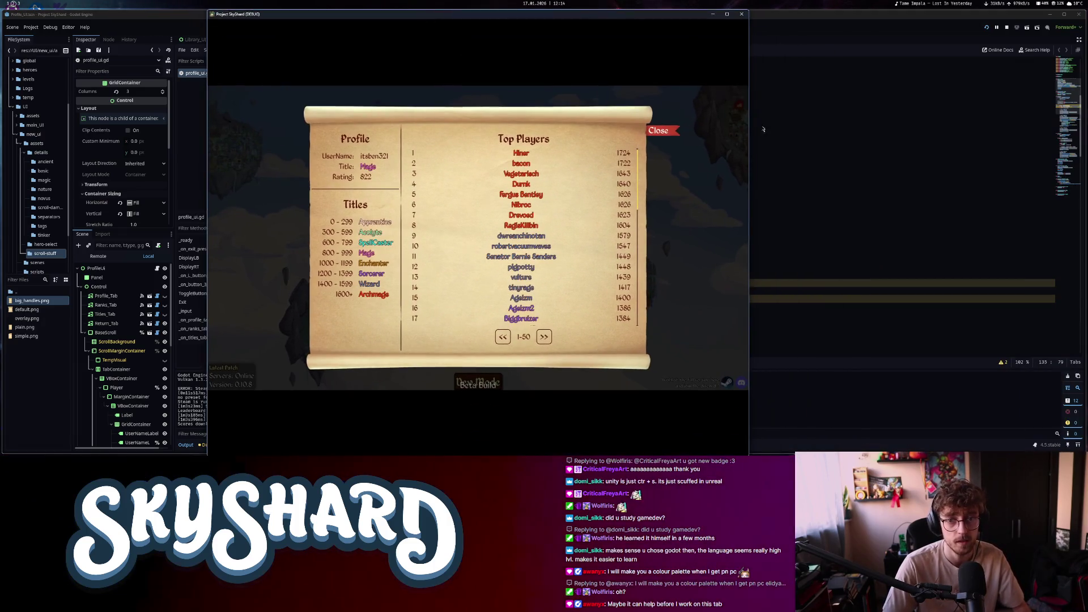
left_click_drag(911, 122, 707, 6)
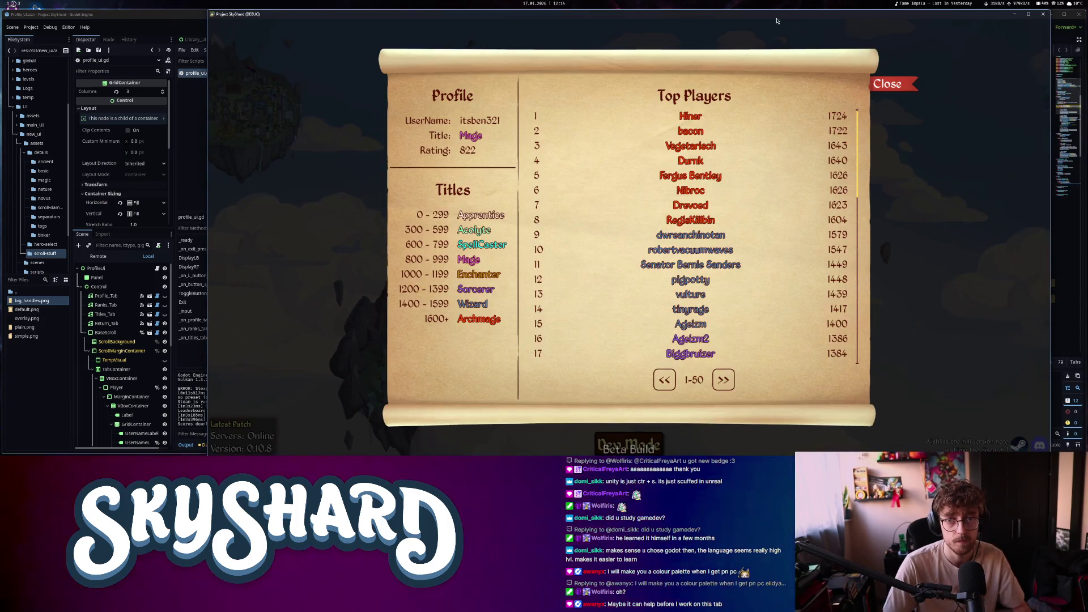
left_click_drag(707, 7, 713, 30)
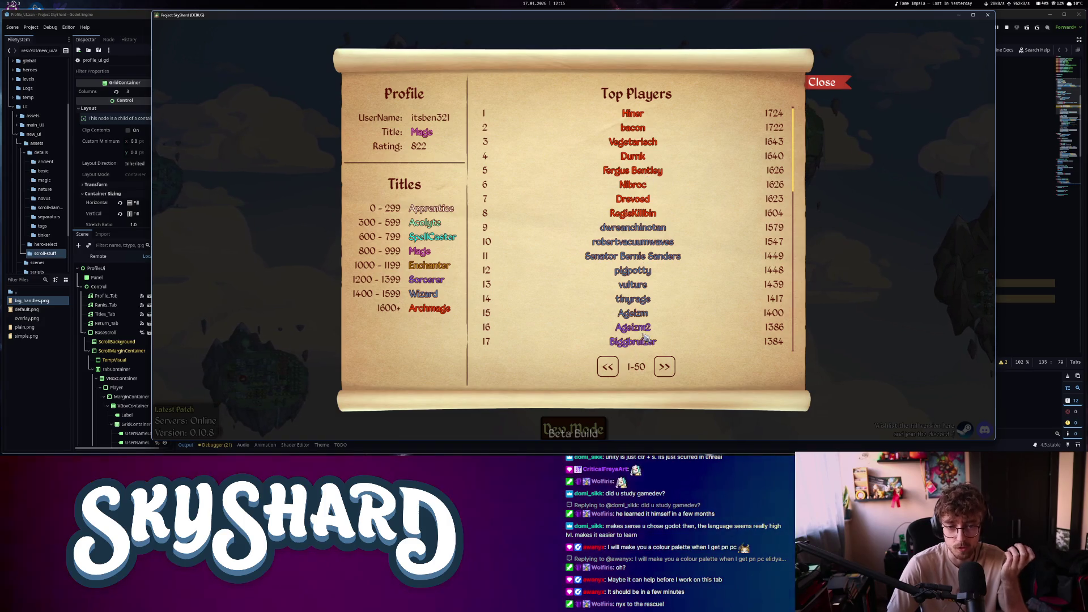
scroll(612, 281, "down", 5)
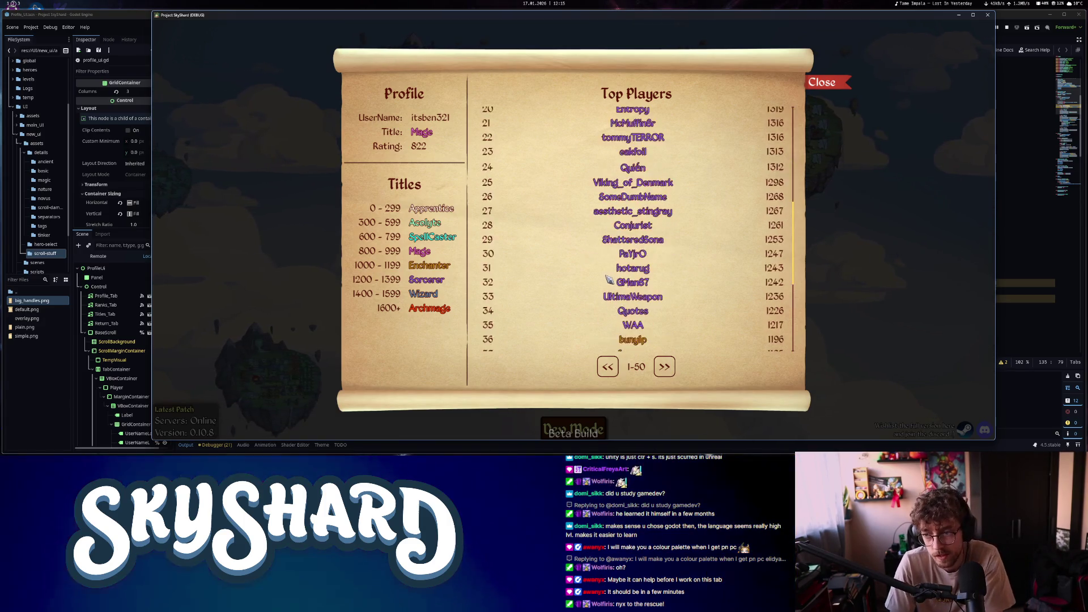
scroll(609, 280, "up", 5)
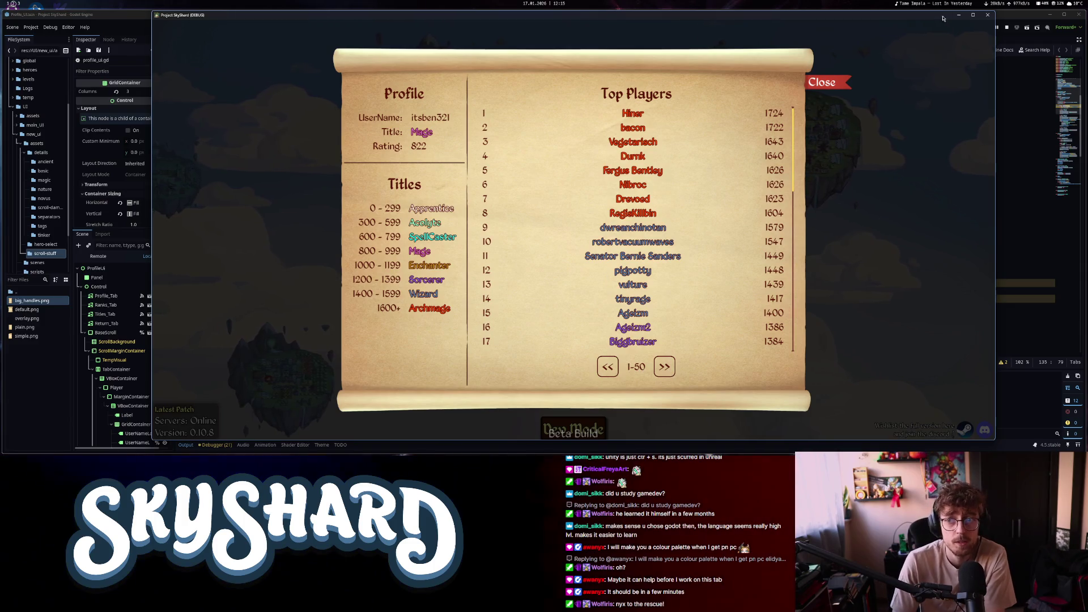
left_click(986, 19)
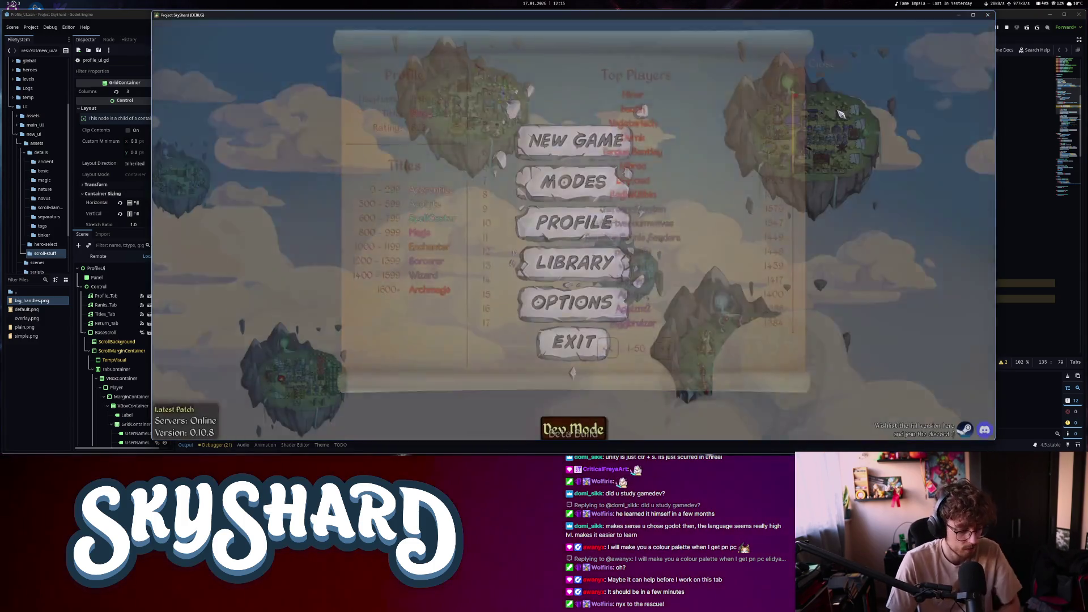
key("super+Right")
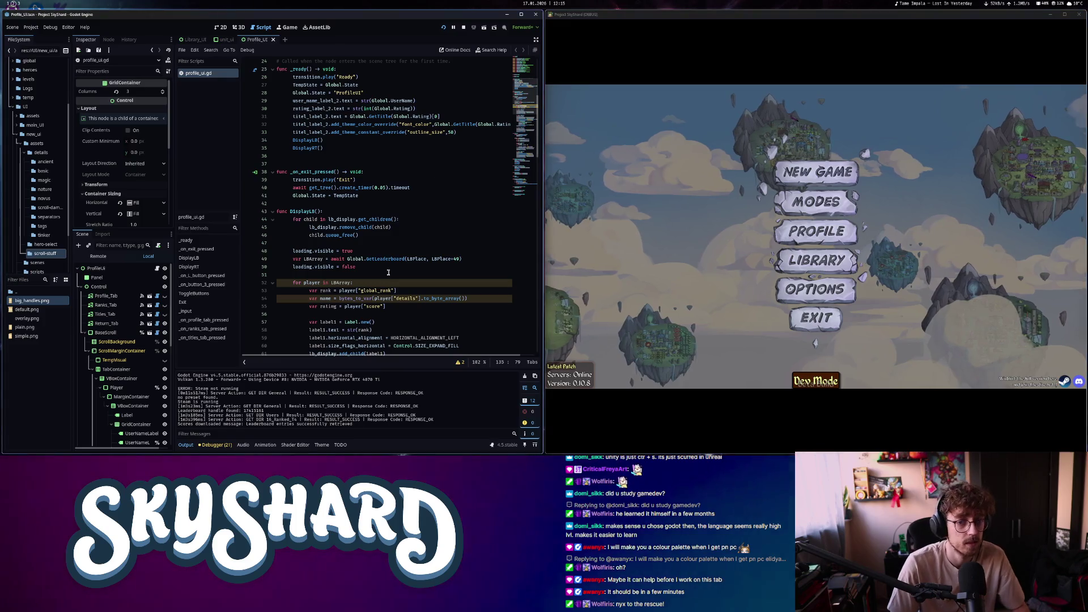
Reopen the game's Profile screen and scroll the Top Players leaderboard
left_click(817, 232)
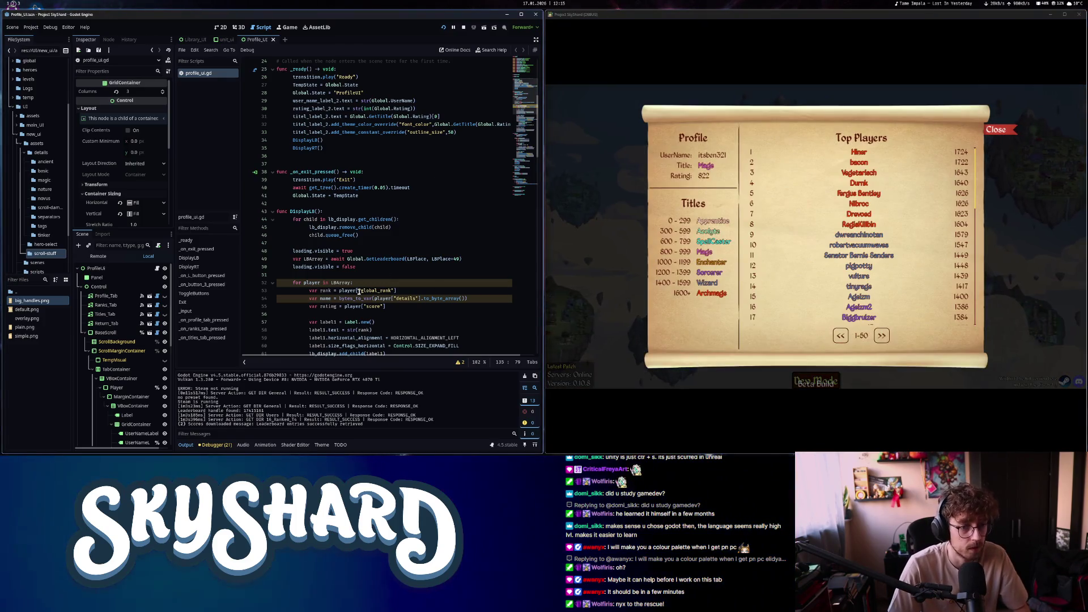
scroll(358, 292, "up", 7)
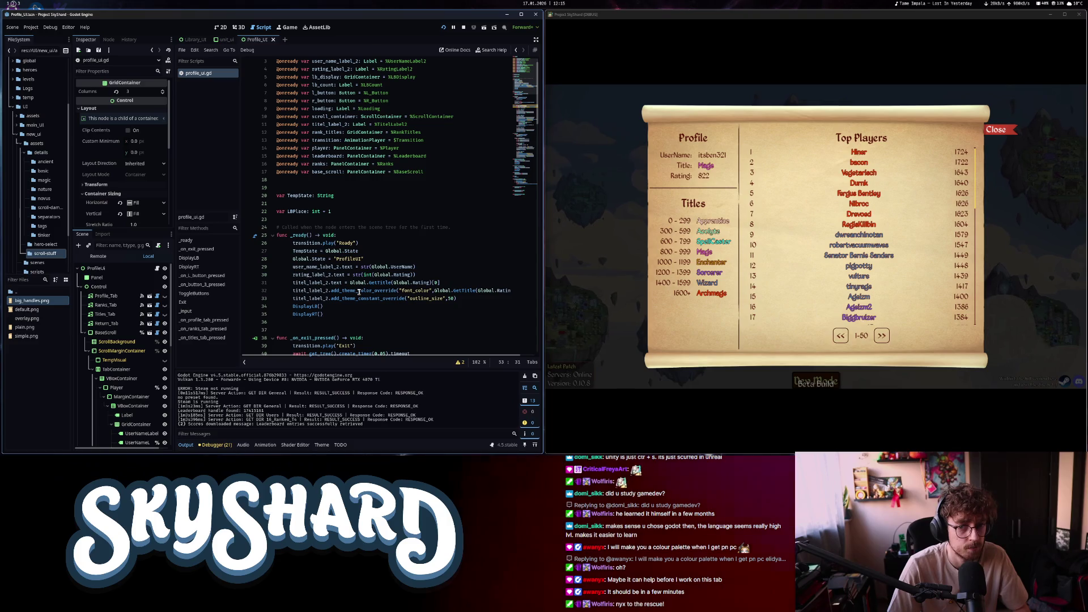
scroll(359, 292, "down", 6)
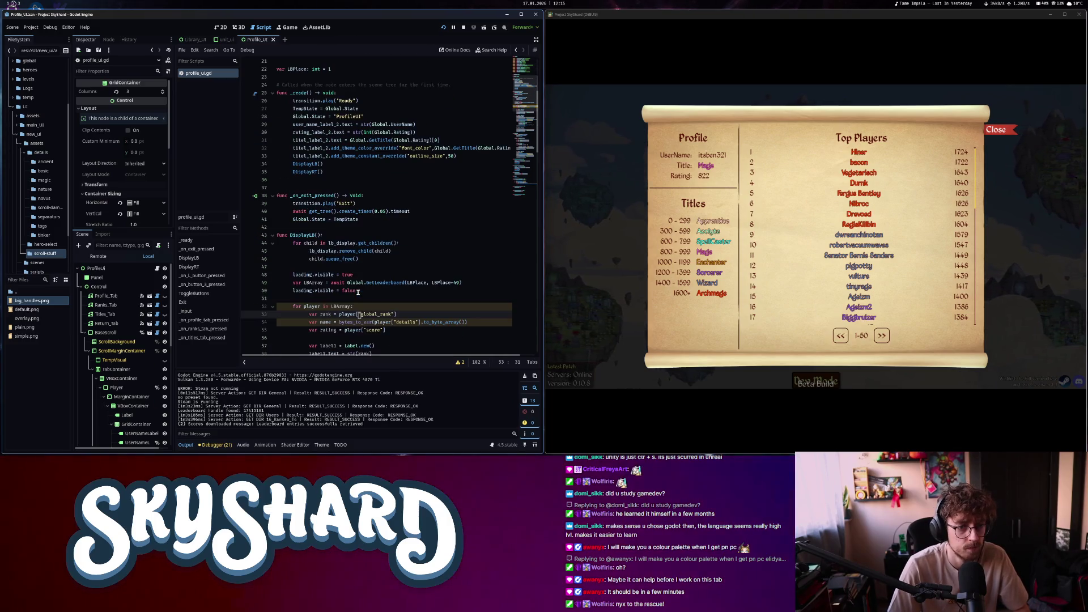
scroll(369, 235, "down", 3)
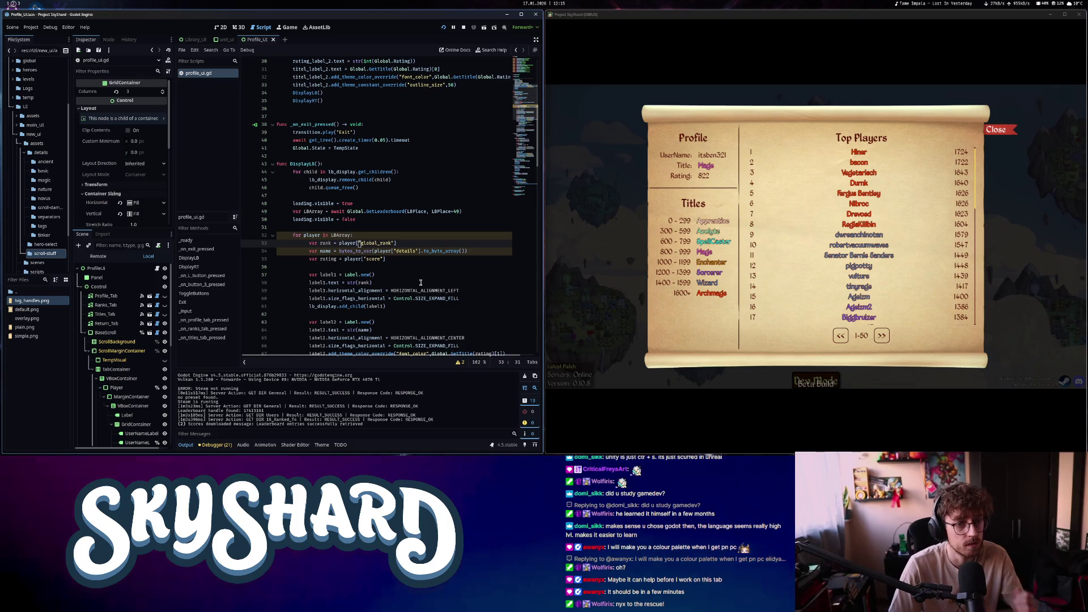
scroll(369, 234, "down", 3)
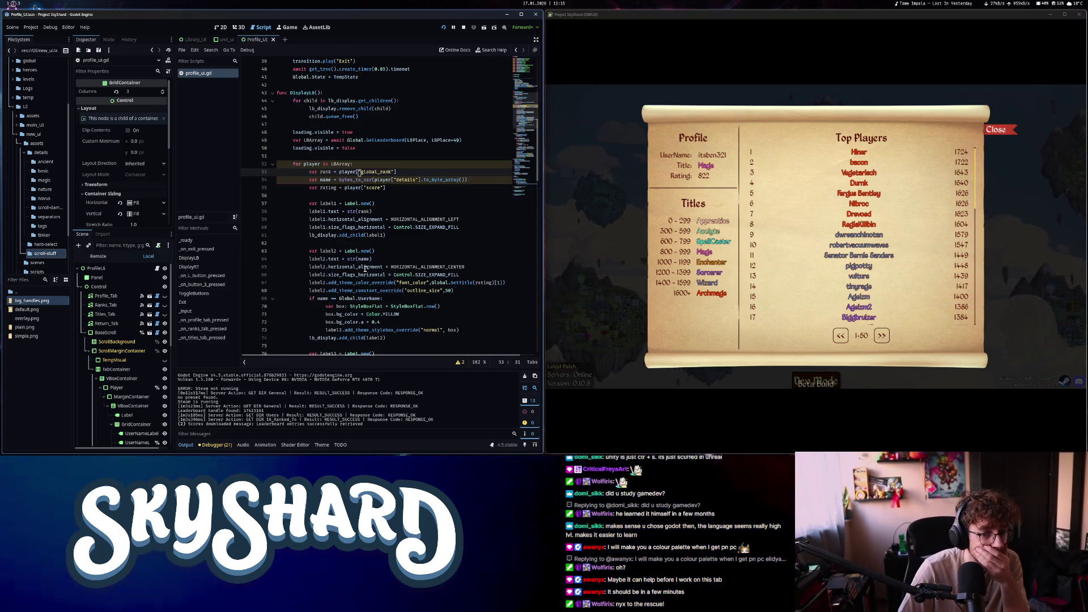
Put the caret on the label2 outline_size line 68, then show the profile scene in 2D
left_click(468, 291)
scroll(453, 284, "down", 6)
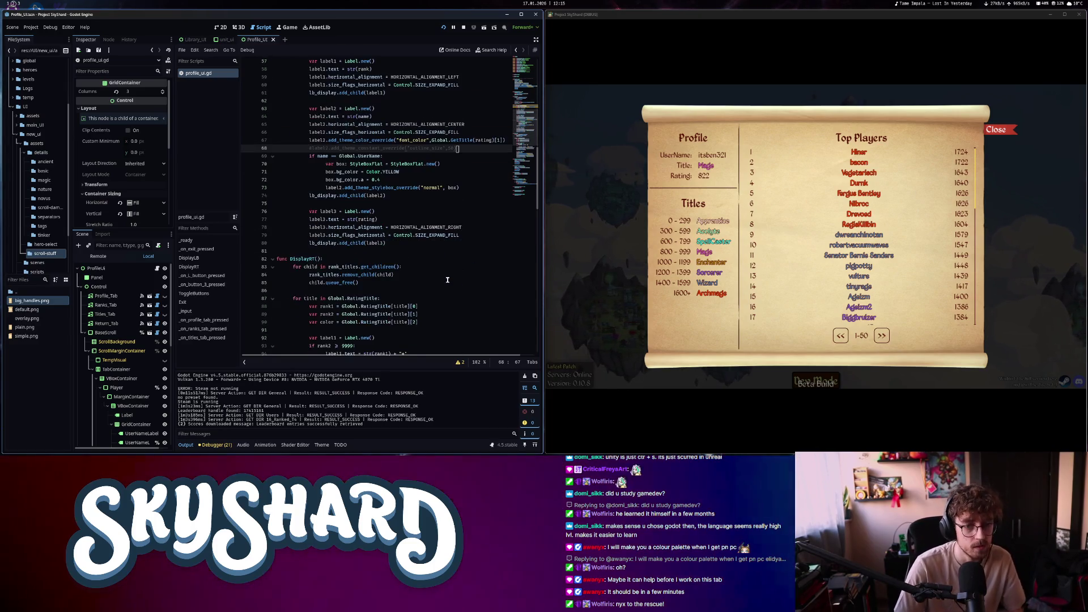
scroll(407, 269, "up", 7)
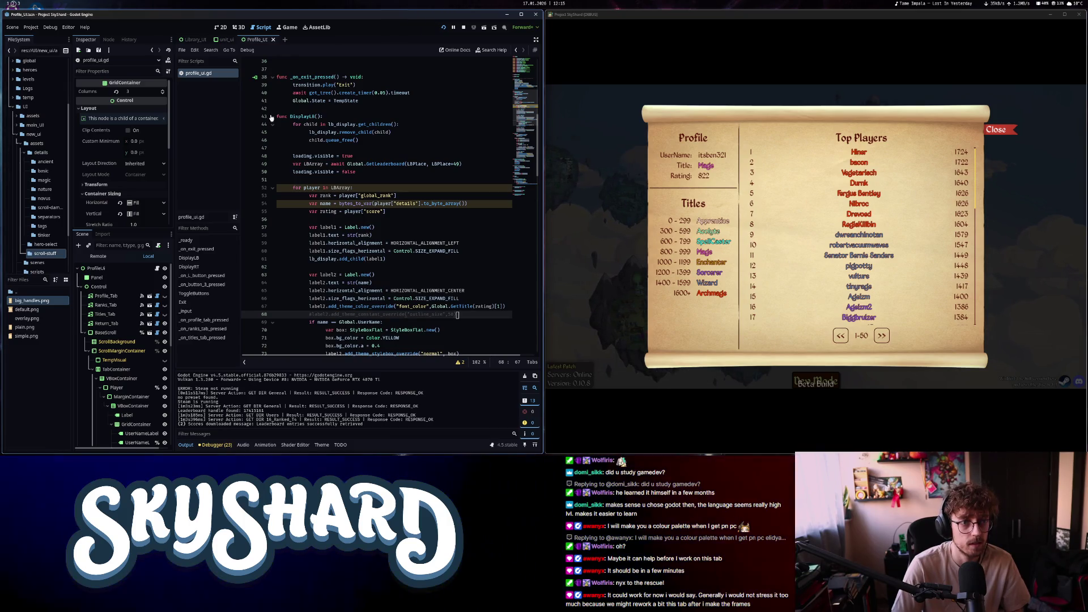
left_click(220, 27)
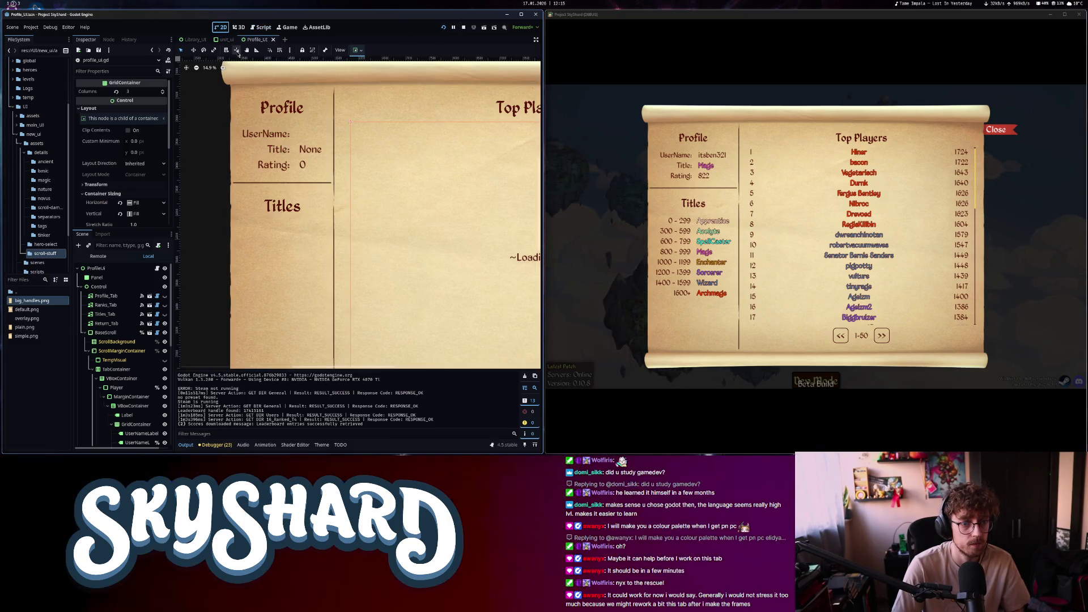
Select TitelLabel2 (showing None) in the 2D view, then return to profile_ui.gd
left_click(319, 151)
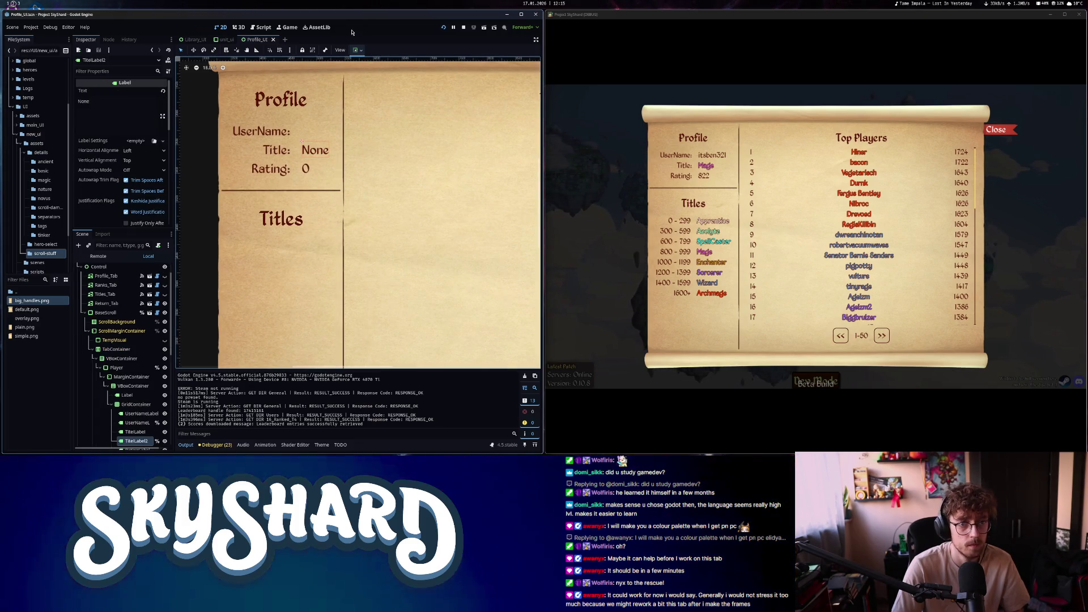
left_click(263, 28)
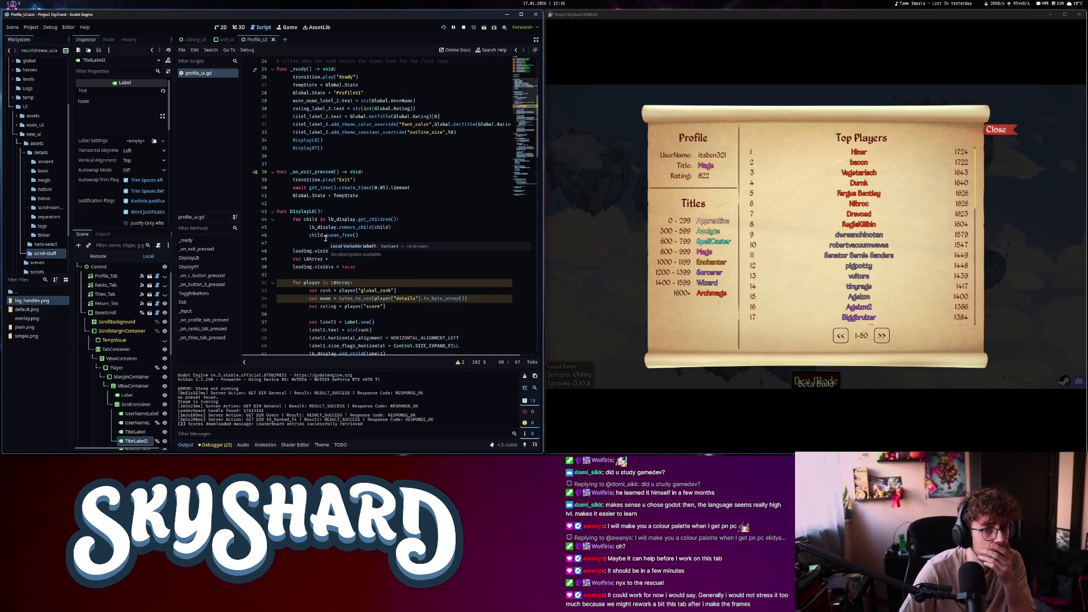
Comment out the title label's outline-size override on line 33, then go to DisplayRT line 104
left_click(430, 132)
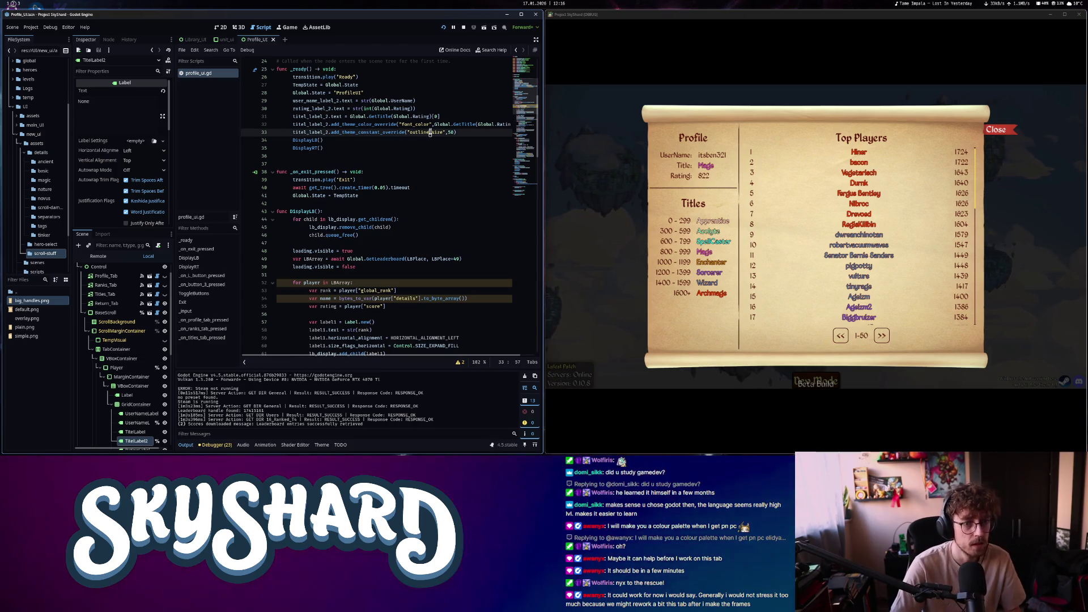
key("ctrl+k")
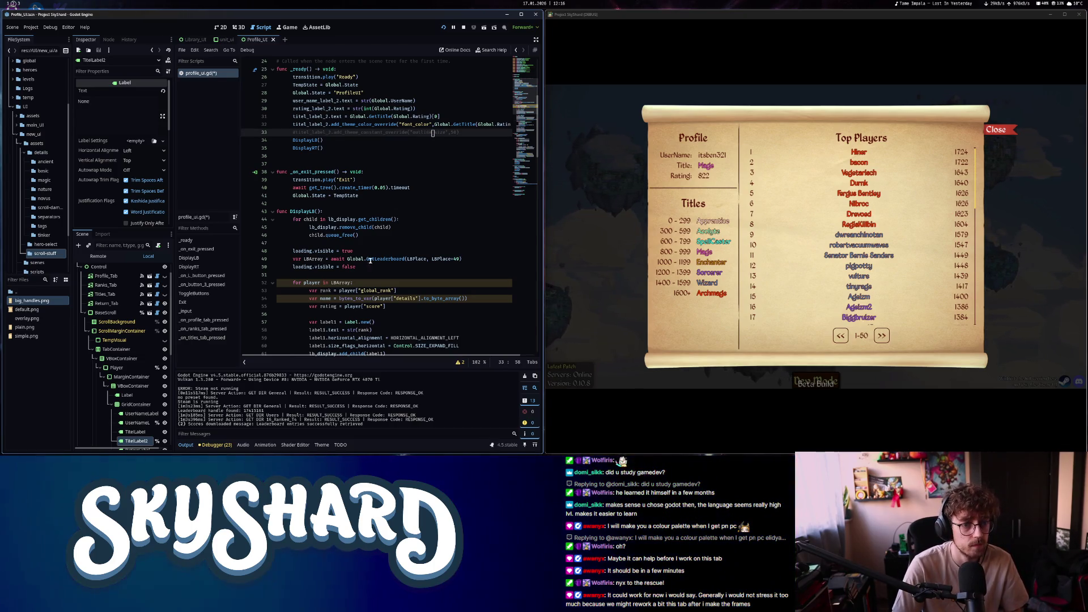
left_click(308, 148, "ctrl")
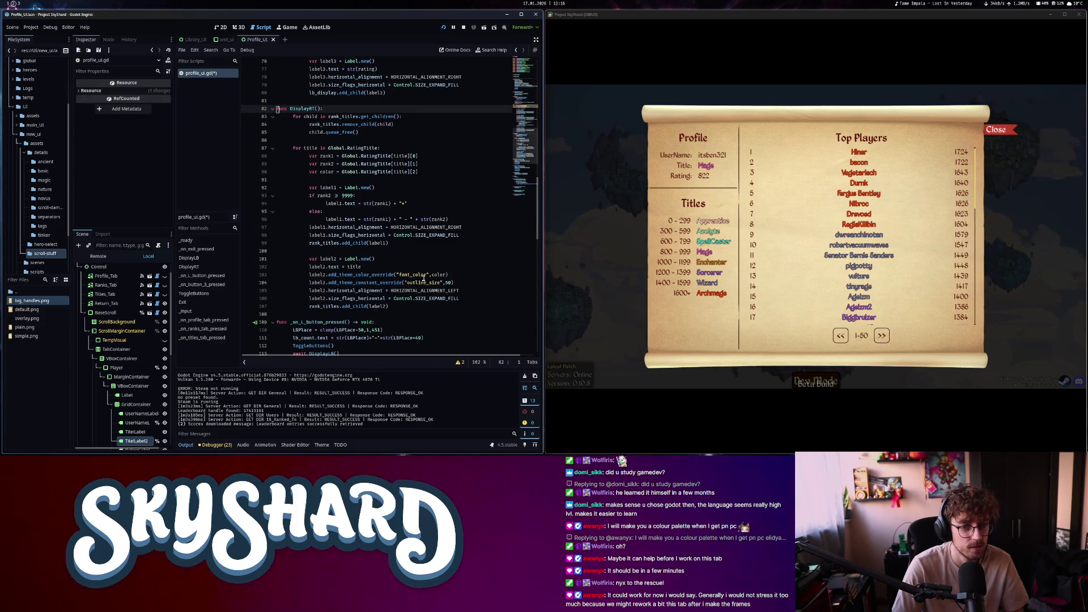
left_click(432, 282)
key("F5")
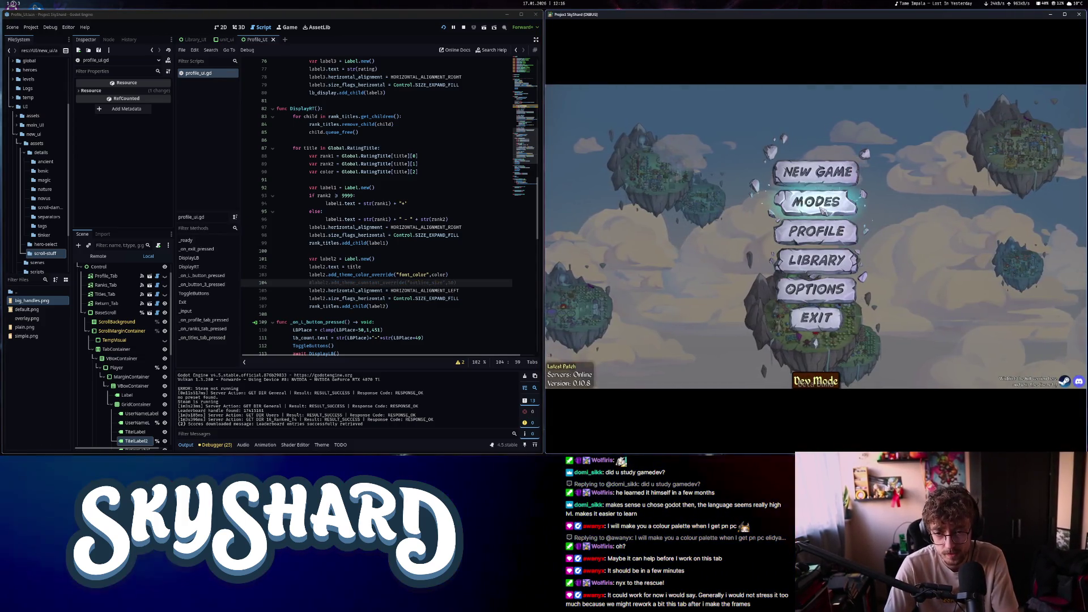
Open the reloaded game's Profile leaderboard to see labels without outlines
left_click(833, 242)
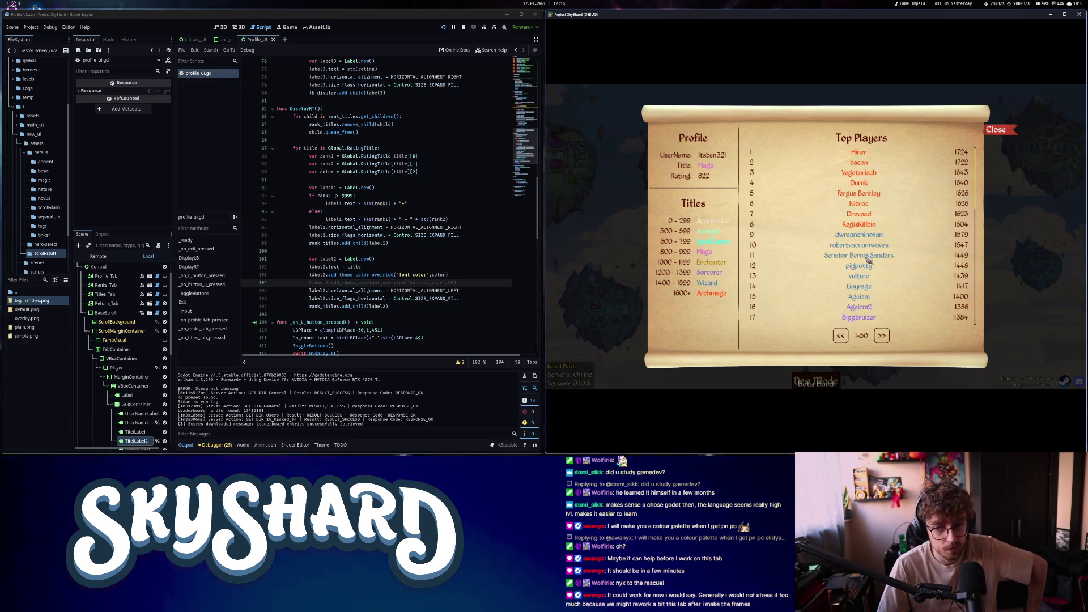
scroll(868, 273, "down", 5)
scroll(872, 286, "up", 5)
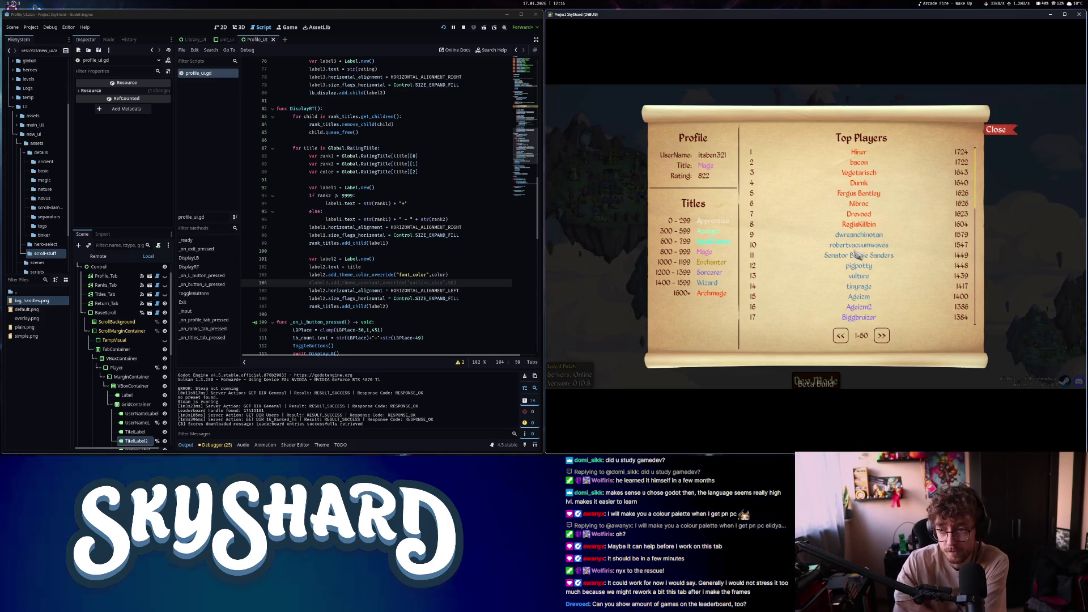
scroll(814, 292, "down", 5)
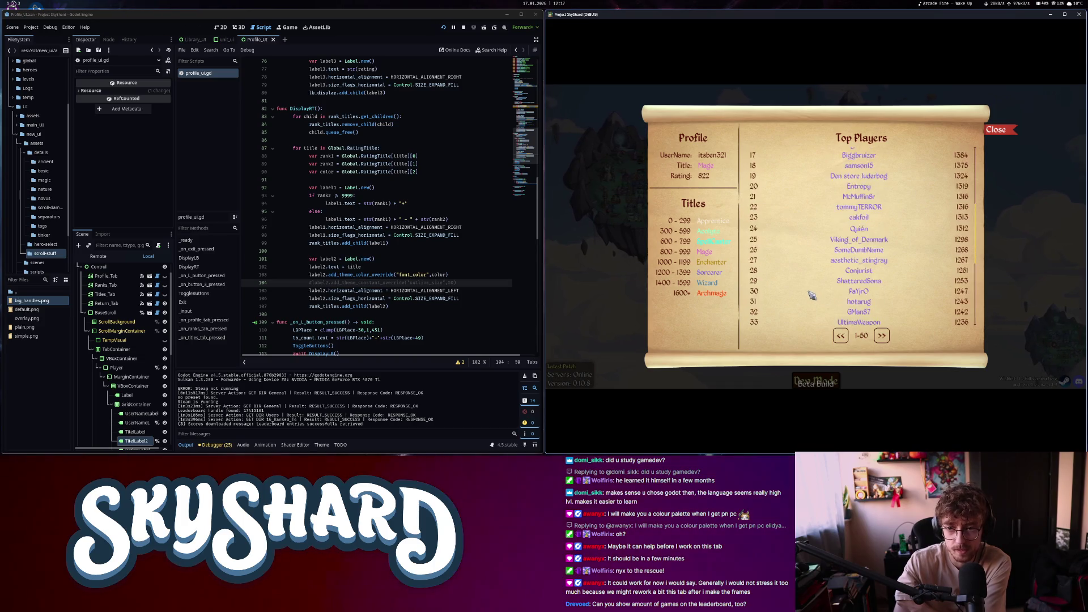
scroll(812, 294, "up", 5)
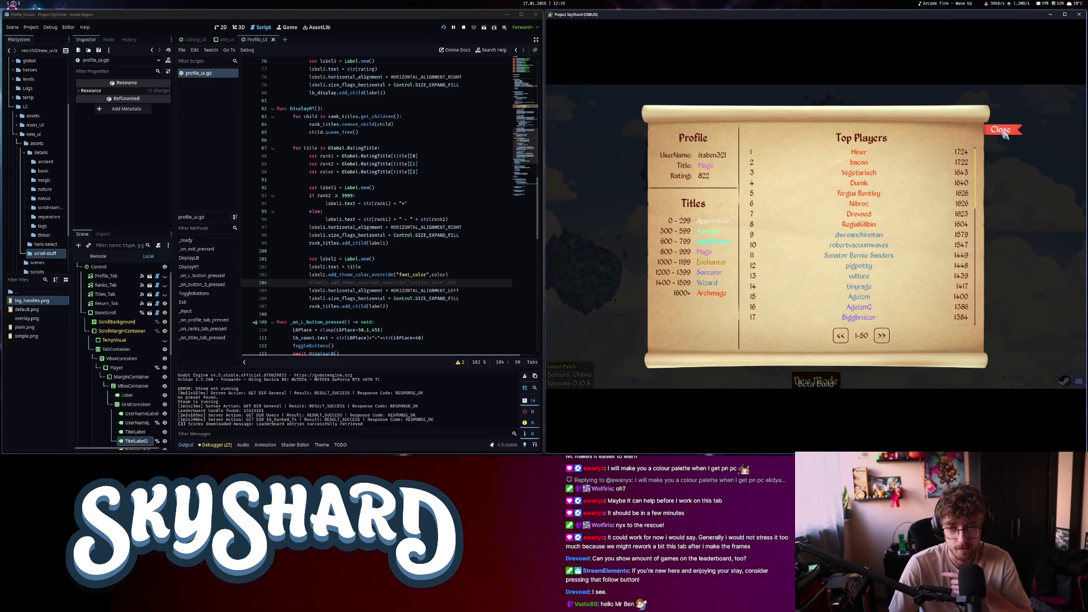
Close the leaderboard, exit the game, and select the title's font_color line in DisplayRT
left_click(1002, 131)
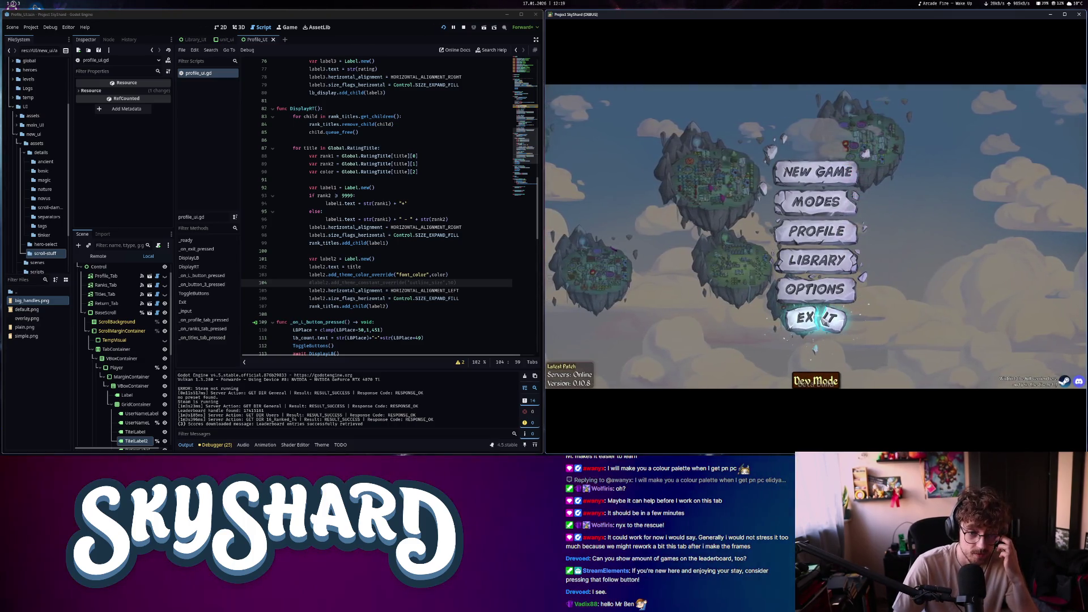
left_click(815, 347)
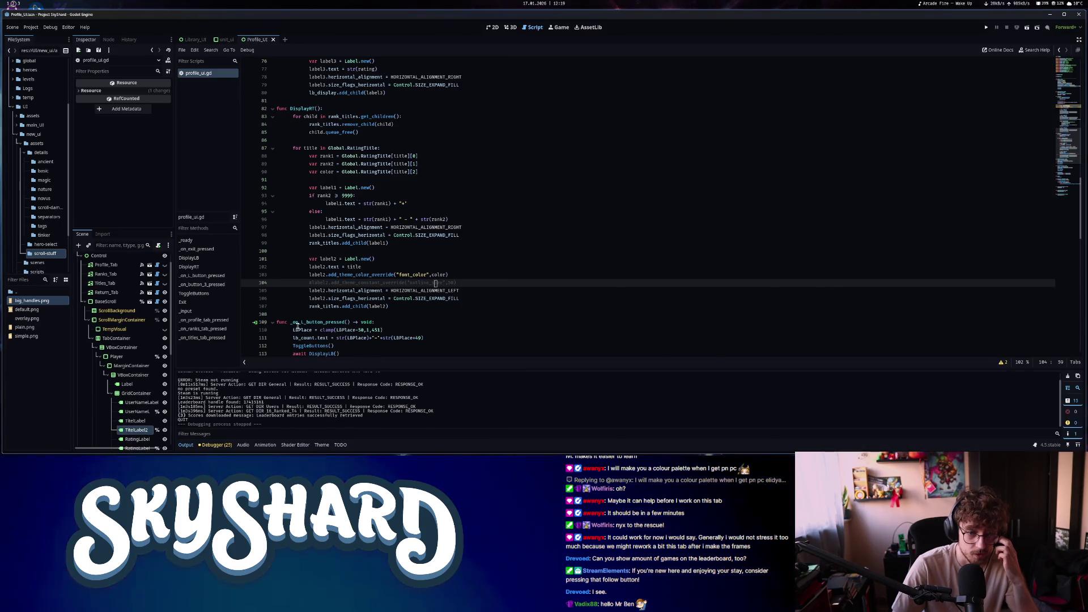
left_click(428, 289)
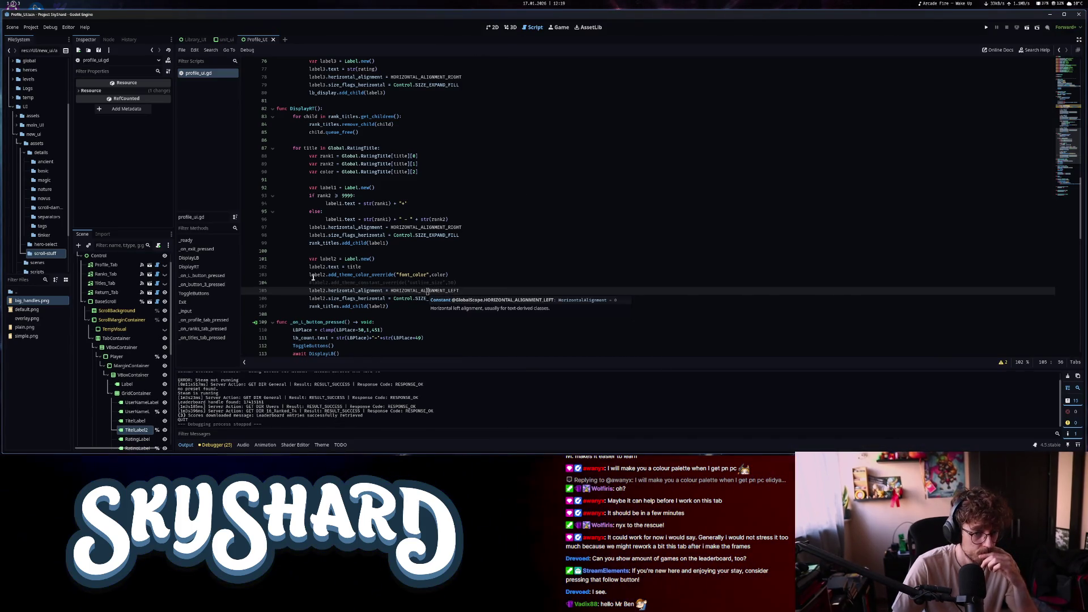
left_click_drag(311, 275, 483, 275)
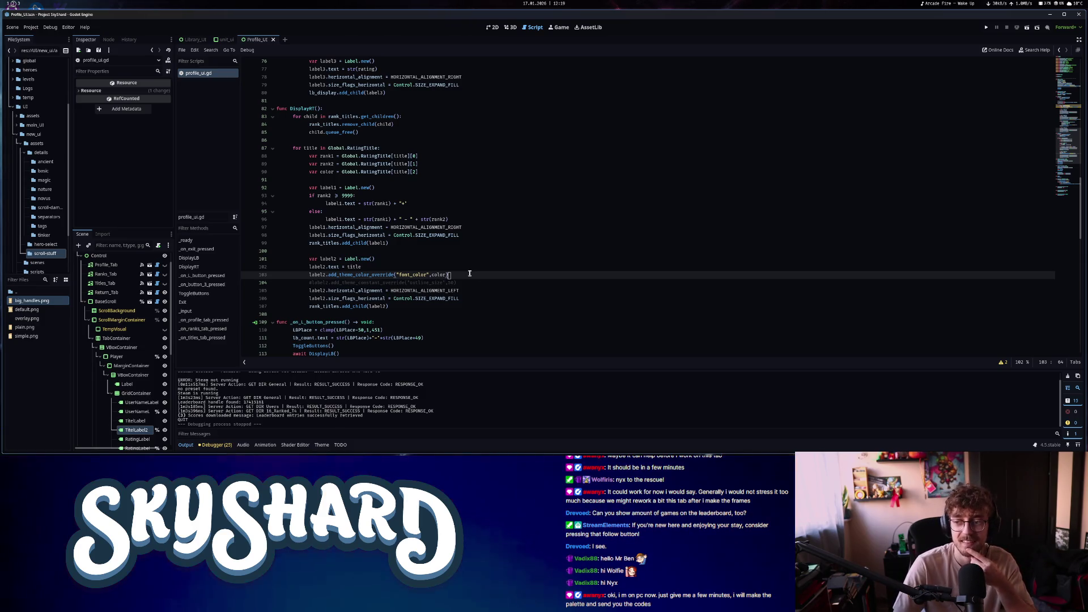
left_click(406, 268)
left_click(453, 274)
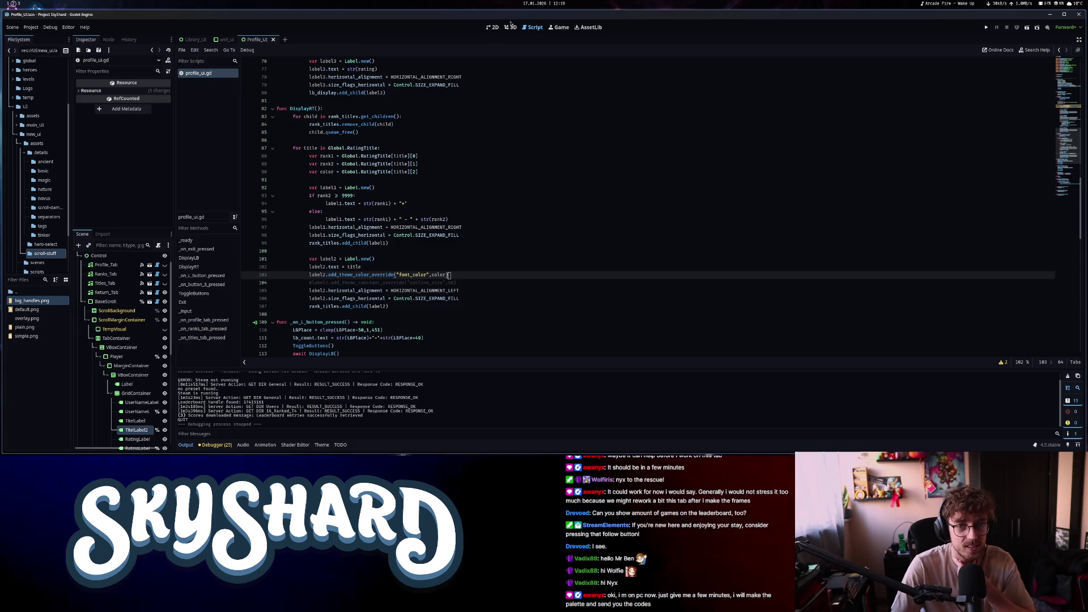
left_click(491, 27)
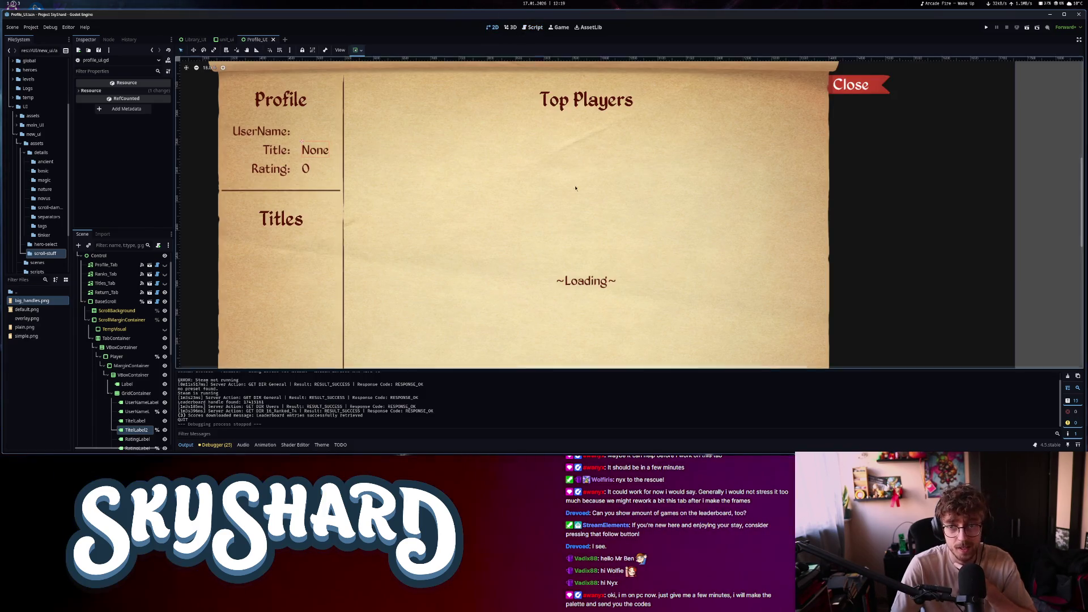
scroll(575, 188, "down", 3)
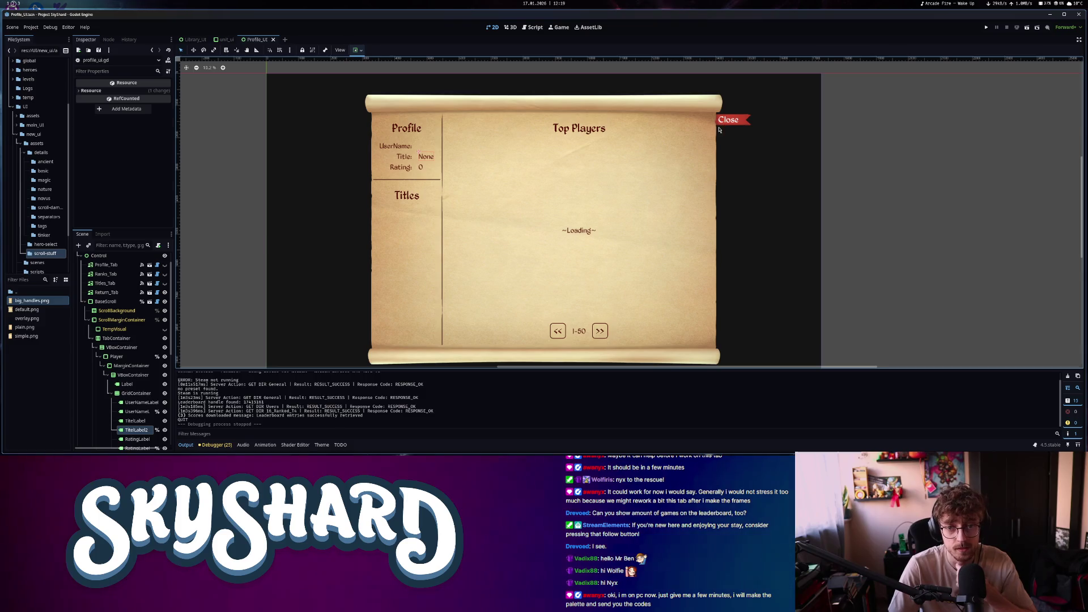
scroll(535, 243, "down", 1)
scroll(520, 219, "up", 1)
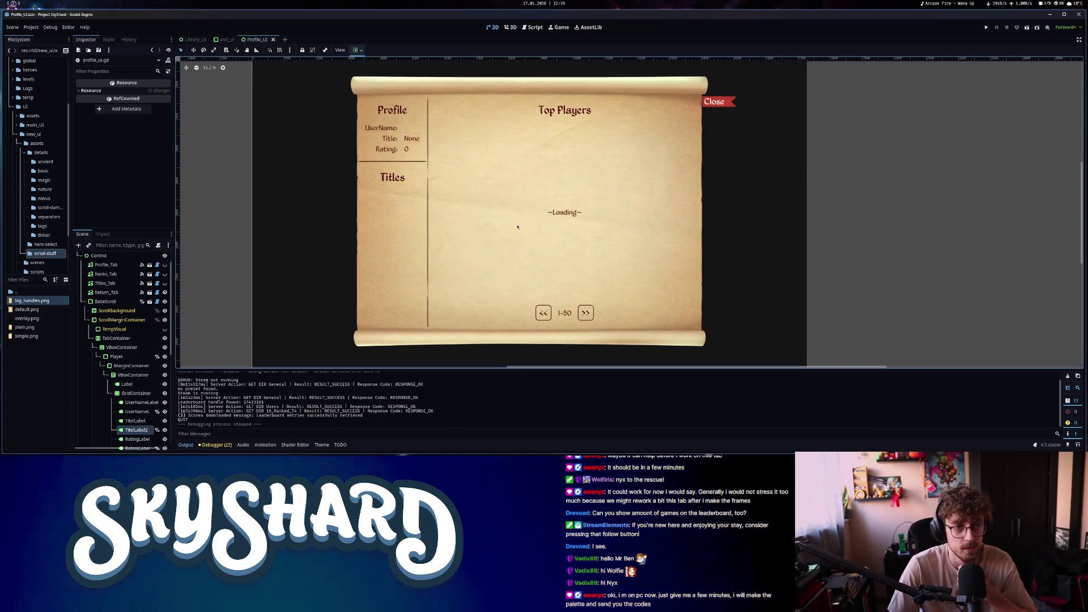
scroll(516, 224, "down", 2)
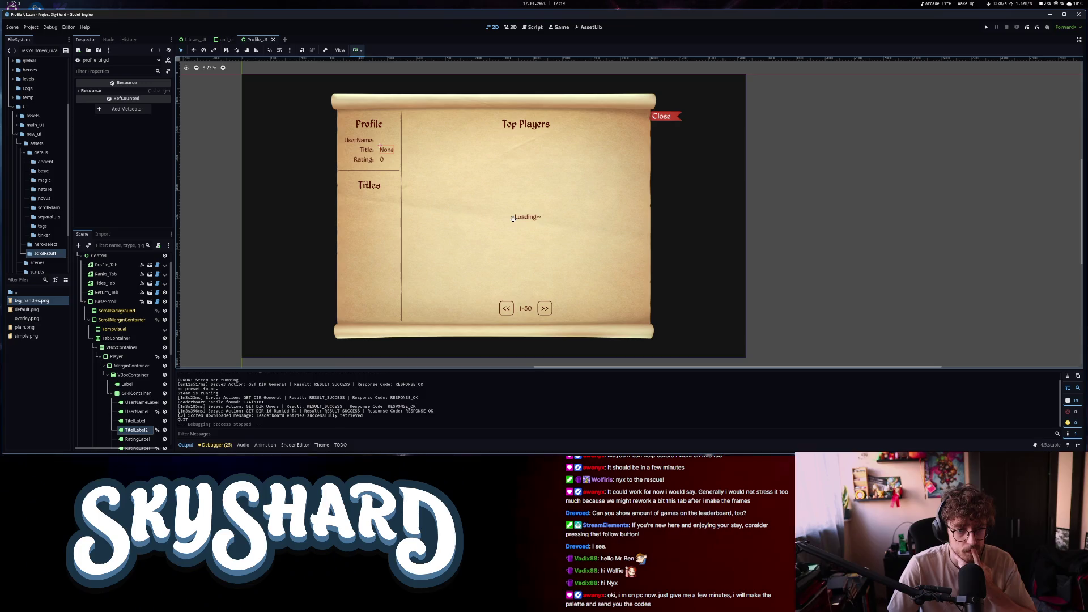
left_click(537, 29)
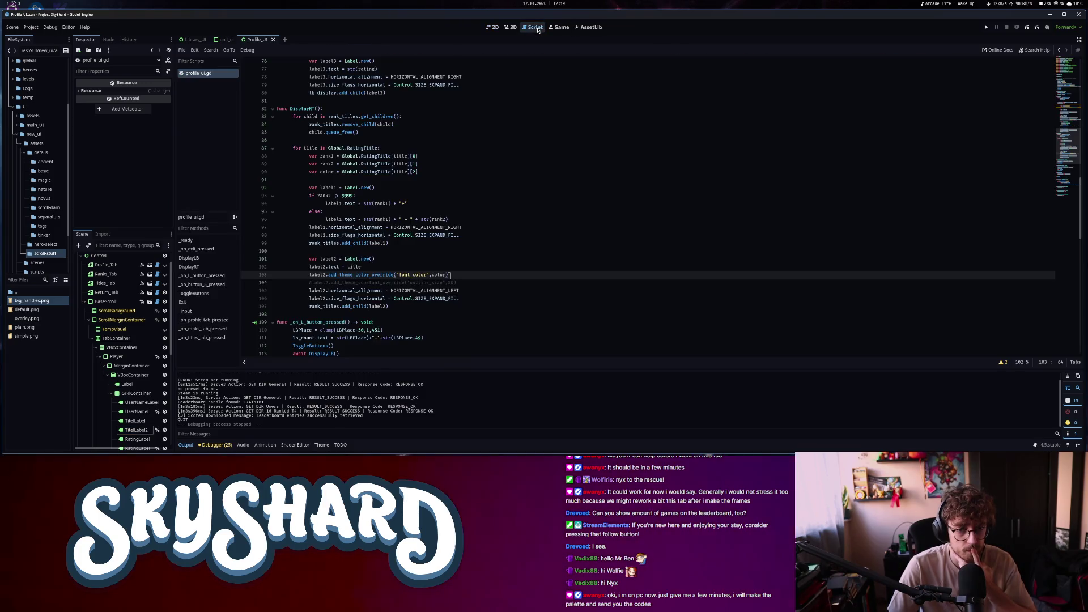
Add line 104: label2.add_theme_stylebox_override("normal", null) with a #TODO comment
left_click(309, 275)
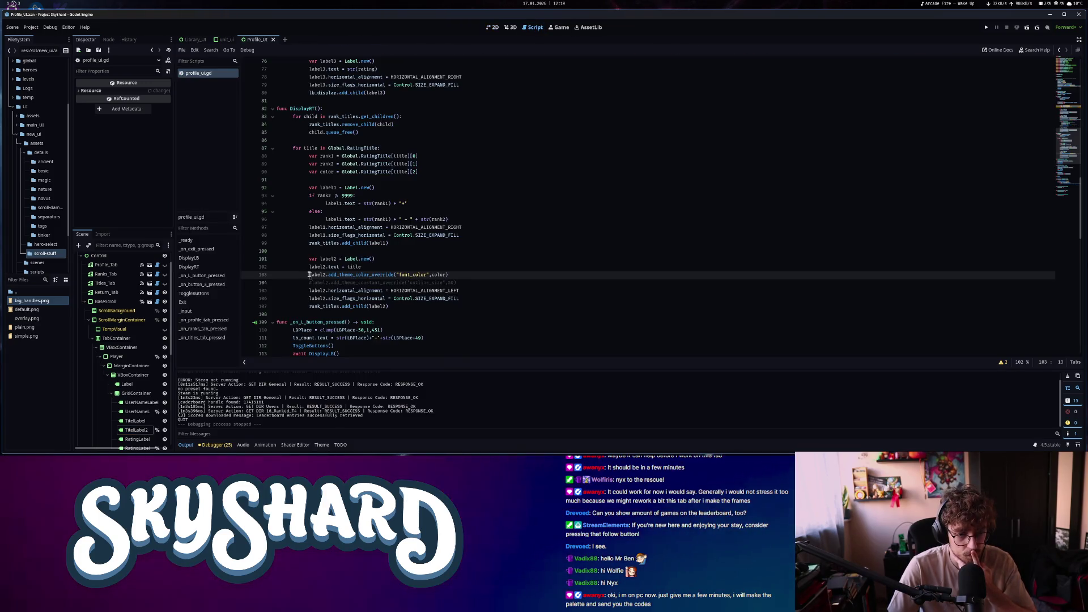
left_click(471, 271)
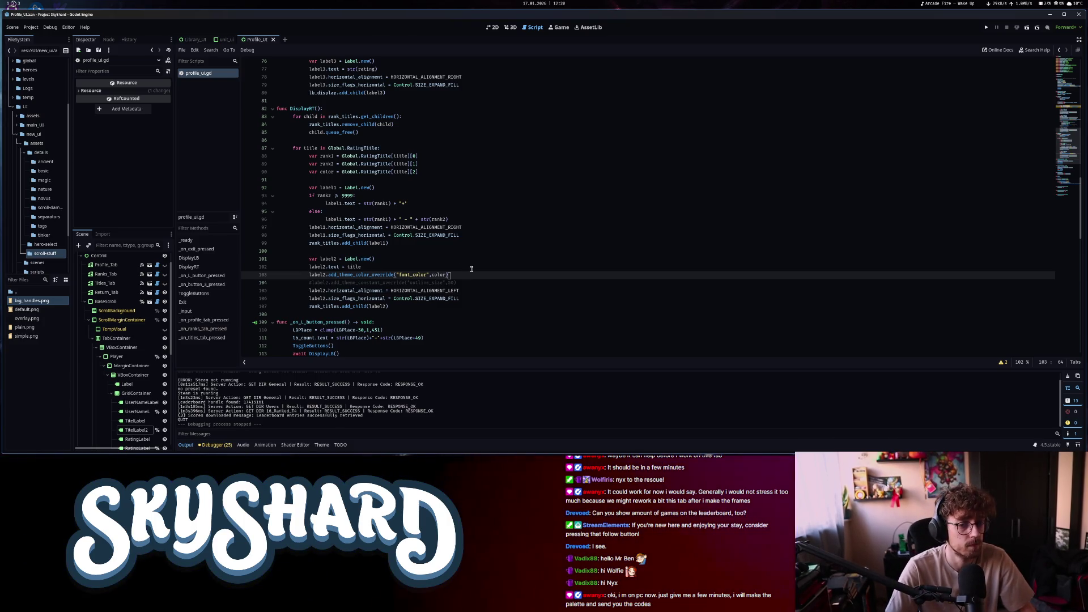
key("Return")
type("label.a")
key("BackSpace")
key("BackSpace")
key("BackSpace")
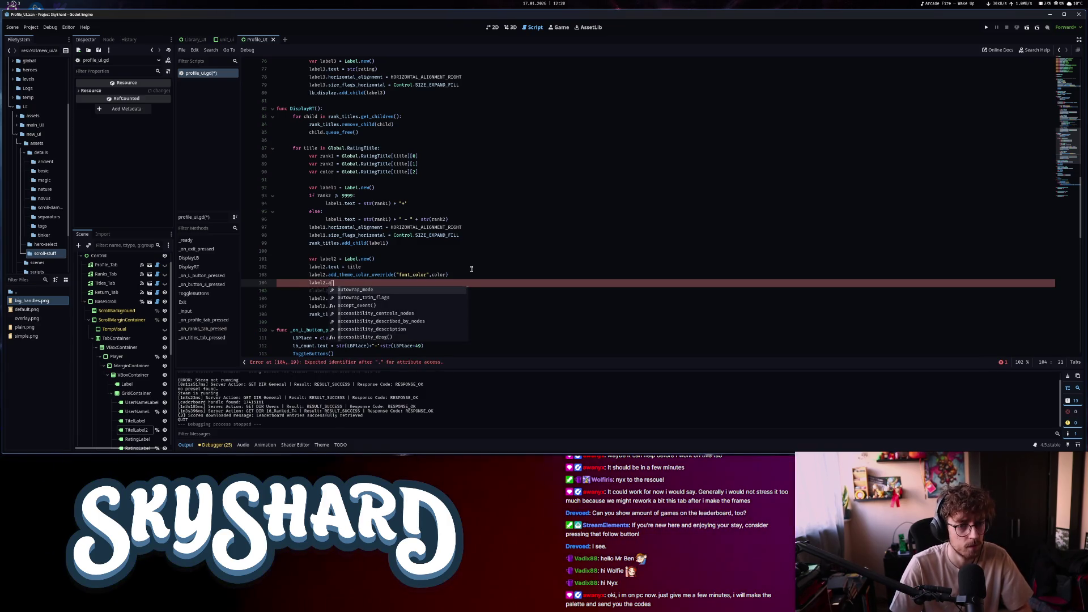
type("dd_theme_st")
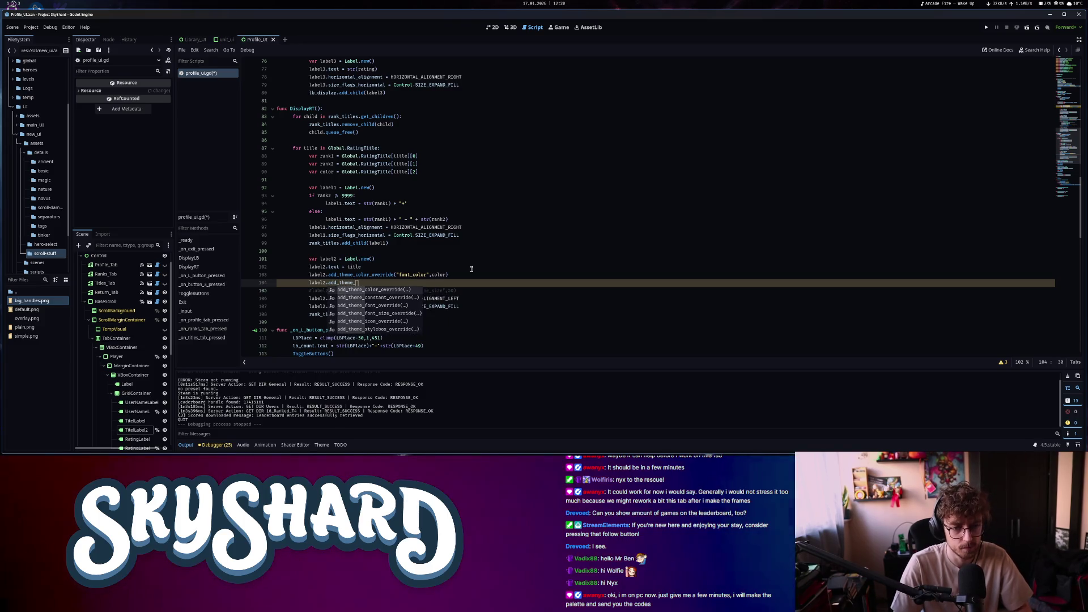
key("Return")
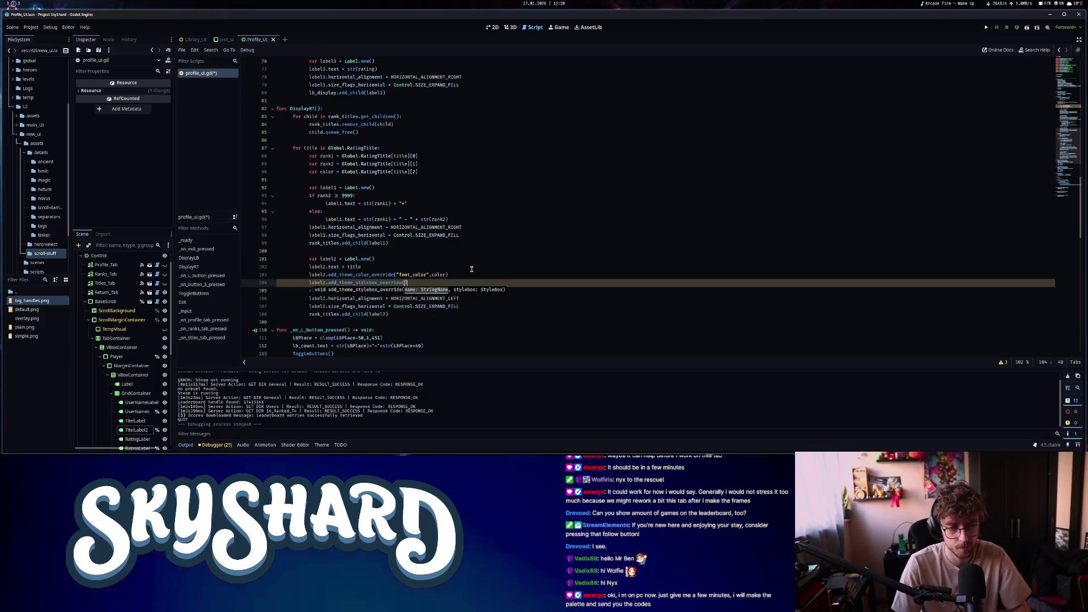
type("\"normal")
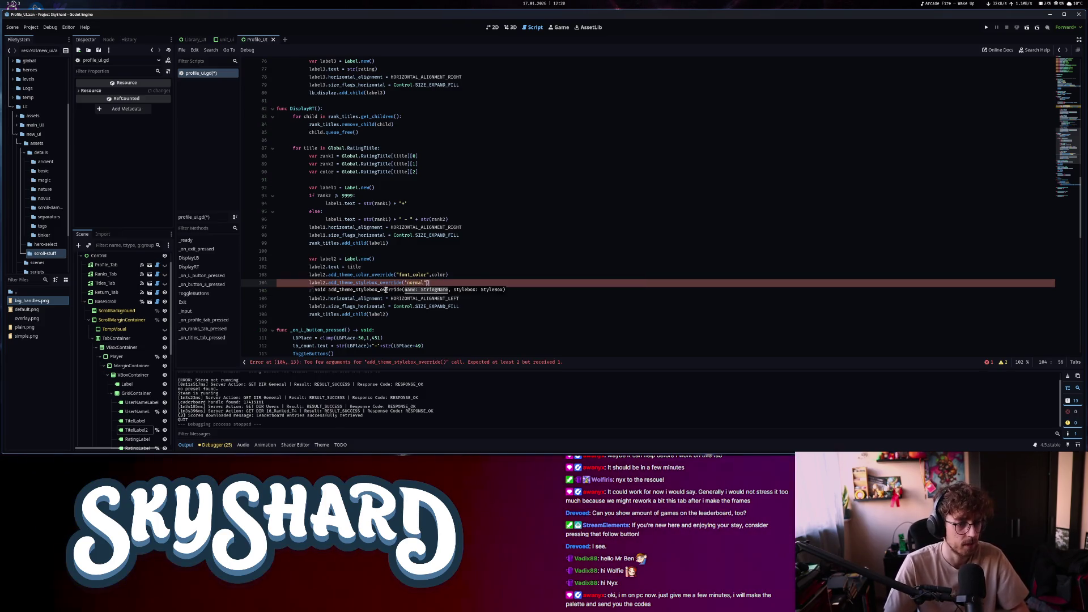
left_click(495, 276)
left_click(478, 282)
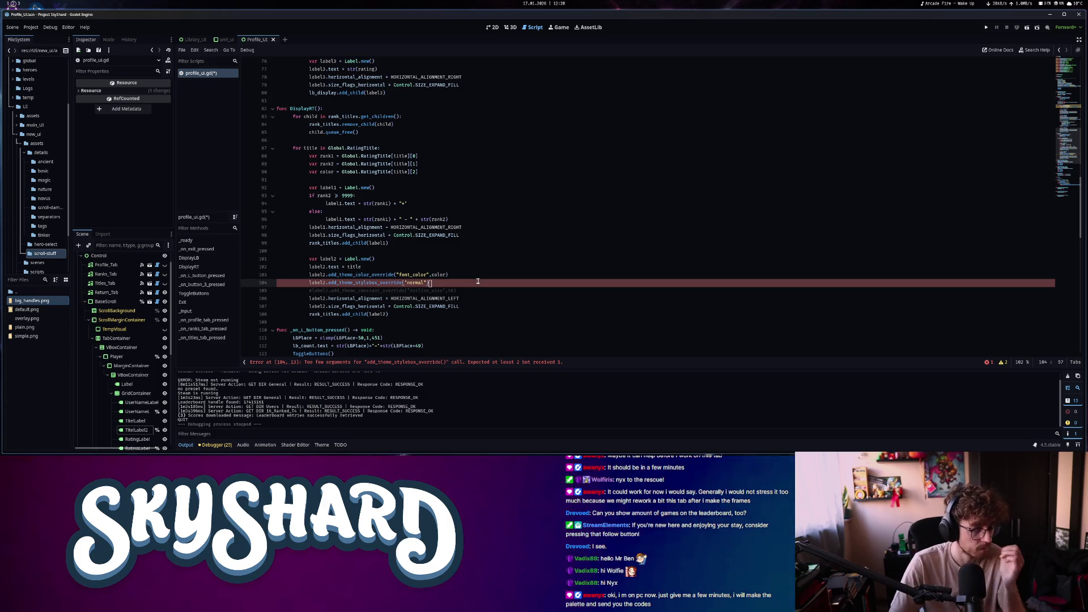
left_click(428, 283)
type(",")
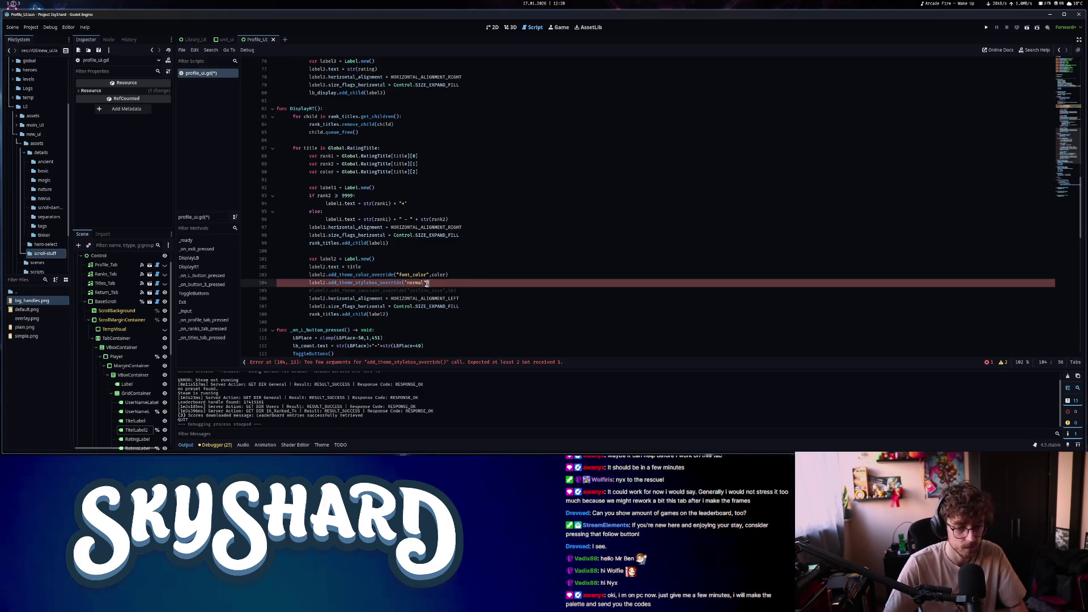
type(" null) #TO")
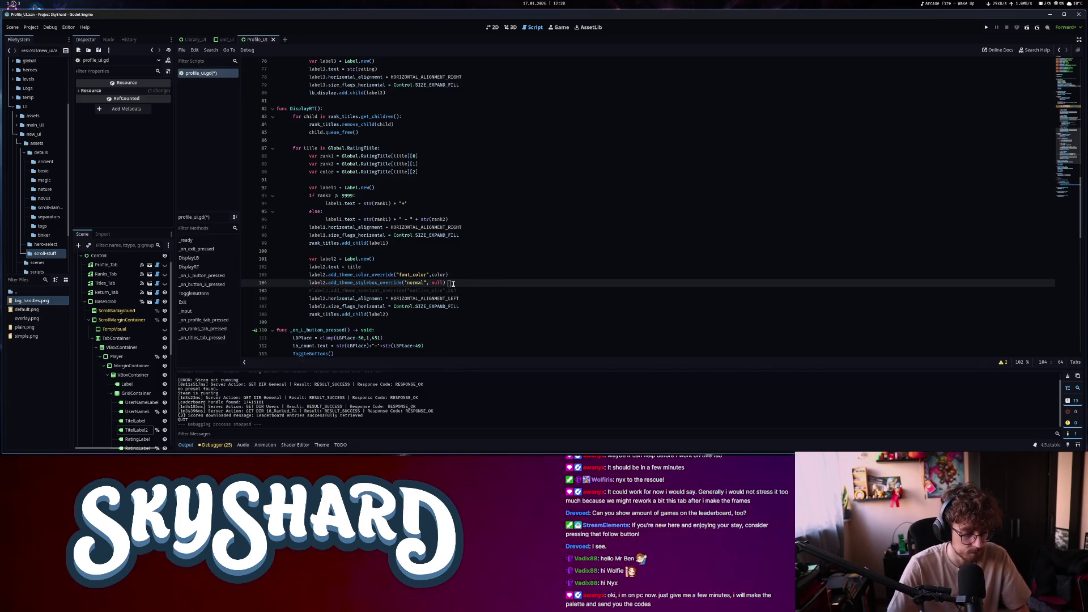
type("DO")
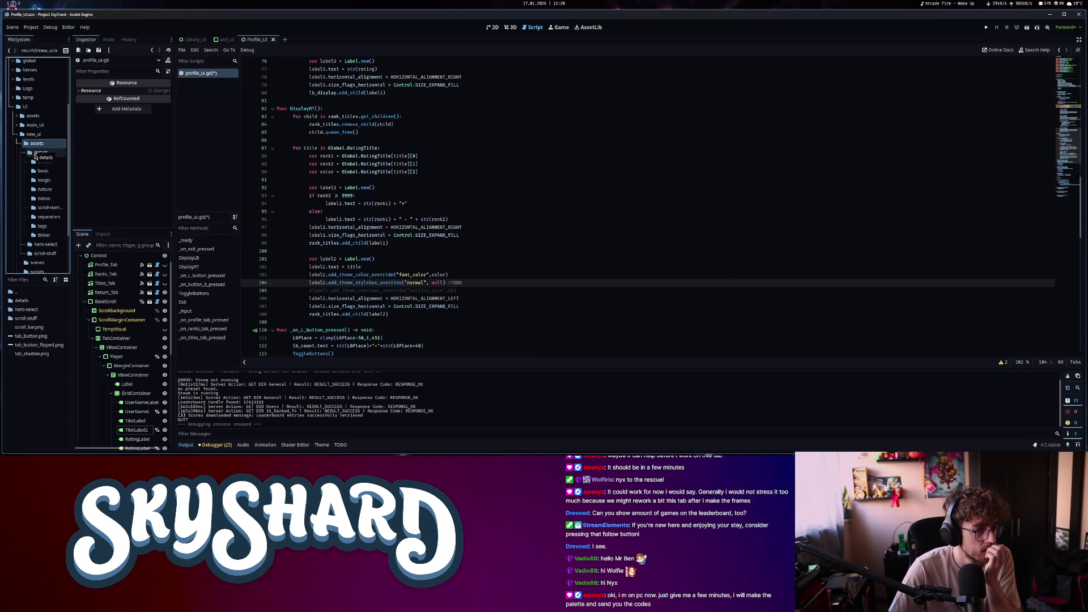
From the themes folder, start a new resource and filter the type list by 'stylebo'
left_click(40, 222)
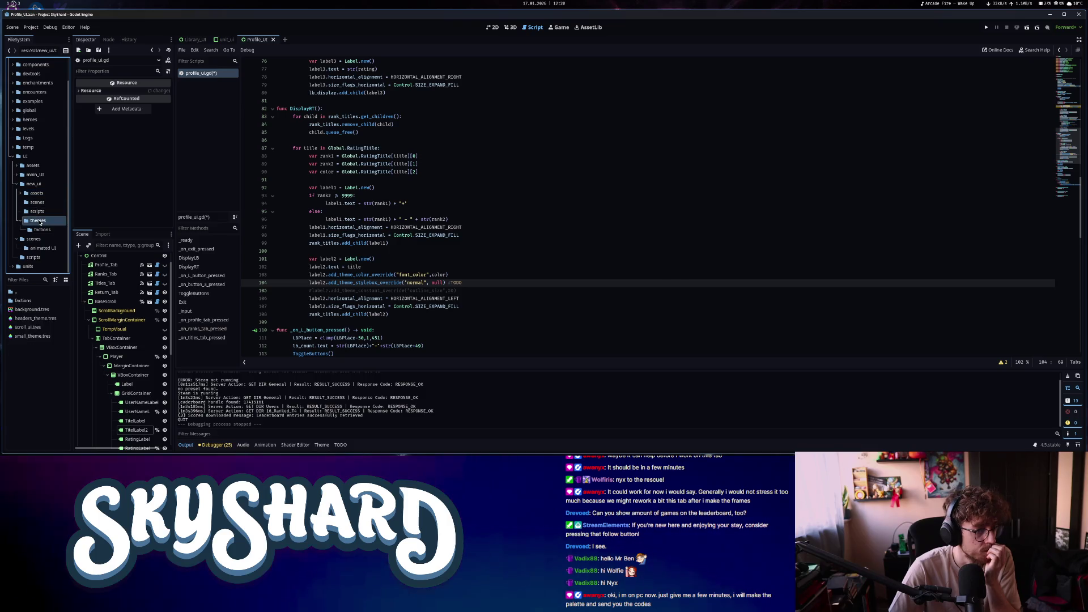
left_click(27, 379)
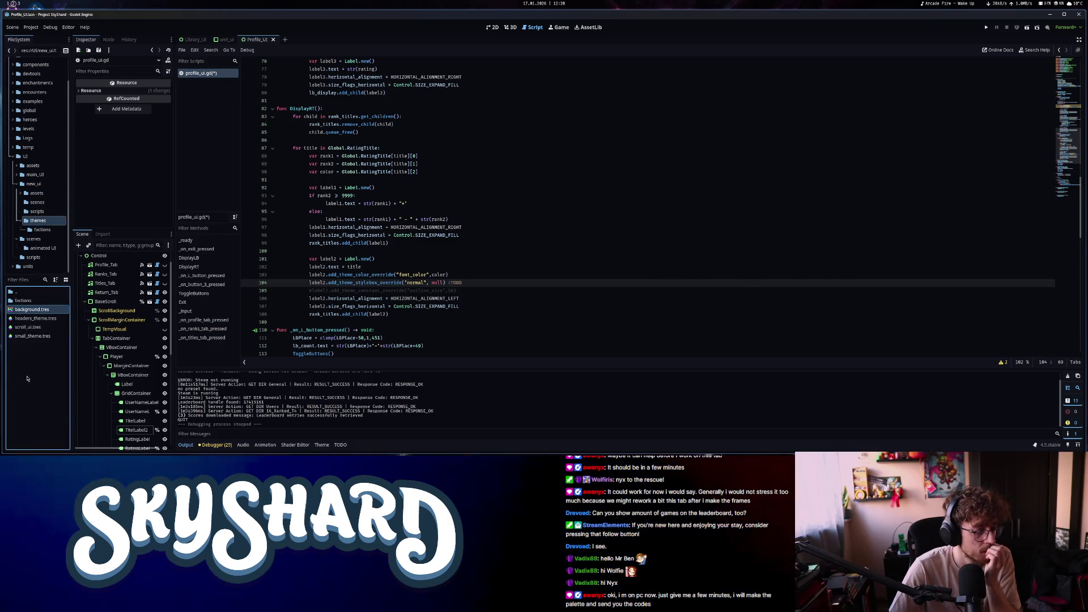
right_click(30, 354)
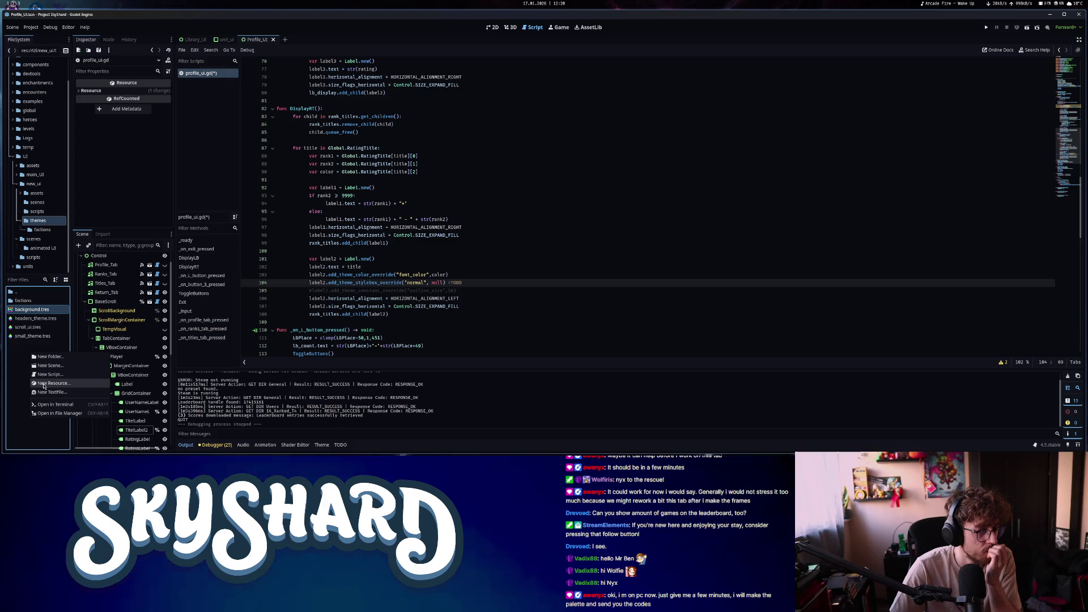
left_click(43, 386)
type("stylebo")
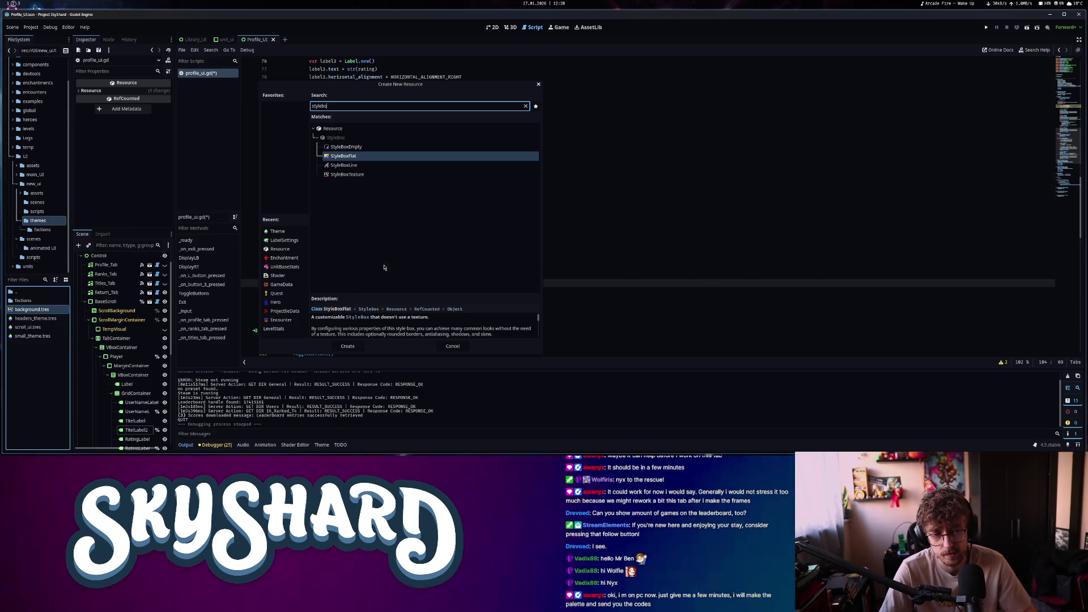
Create a StyleBoxFlat resource and save it in themes as rank_title_background.tres
left_click(347, 350)
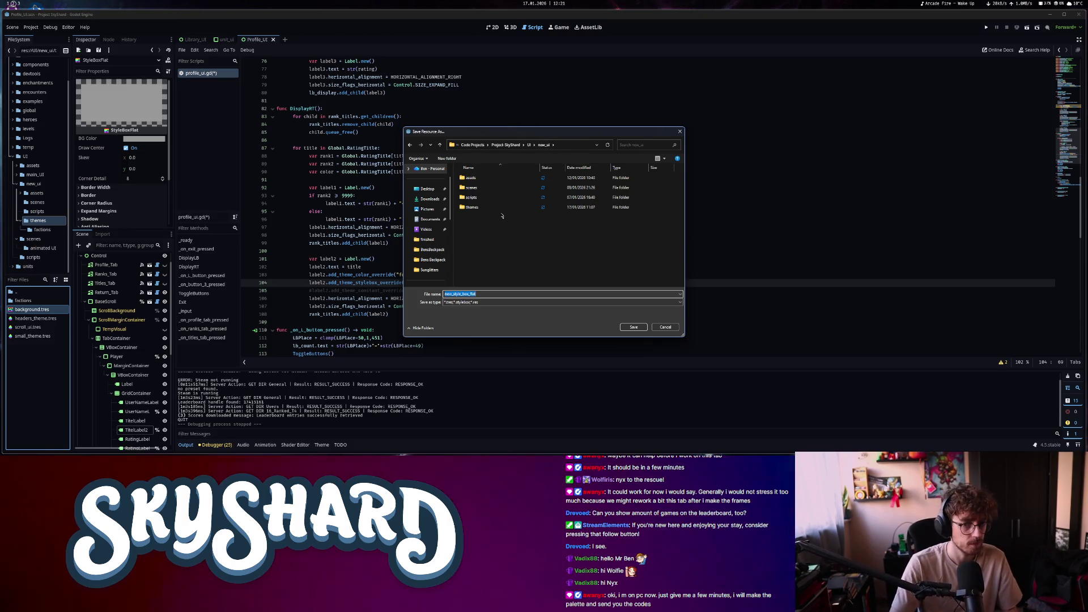
double_click(487, 207)
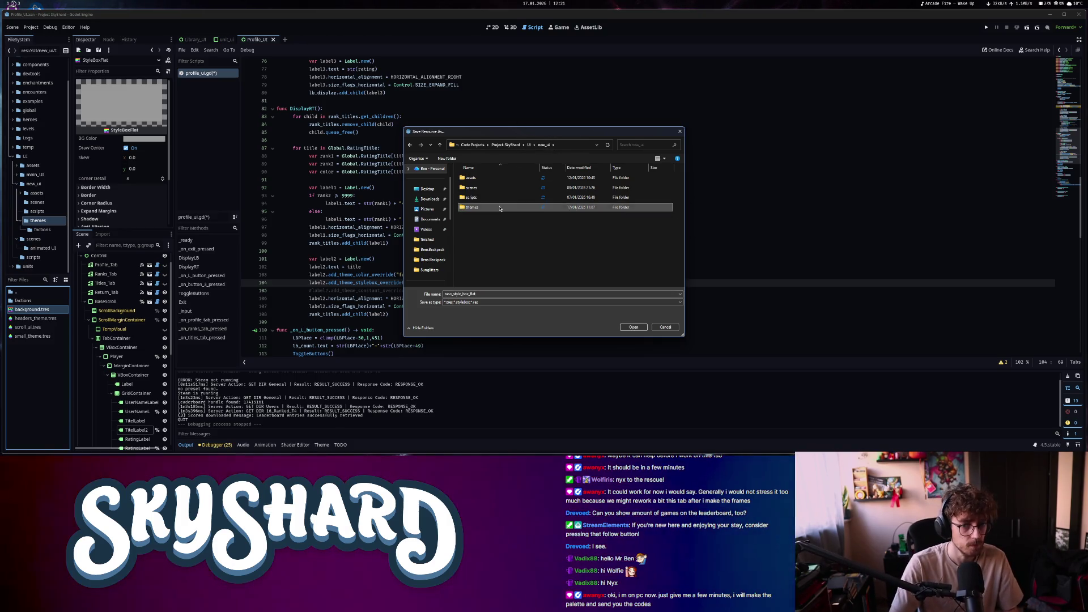
double_click(479, 293)
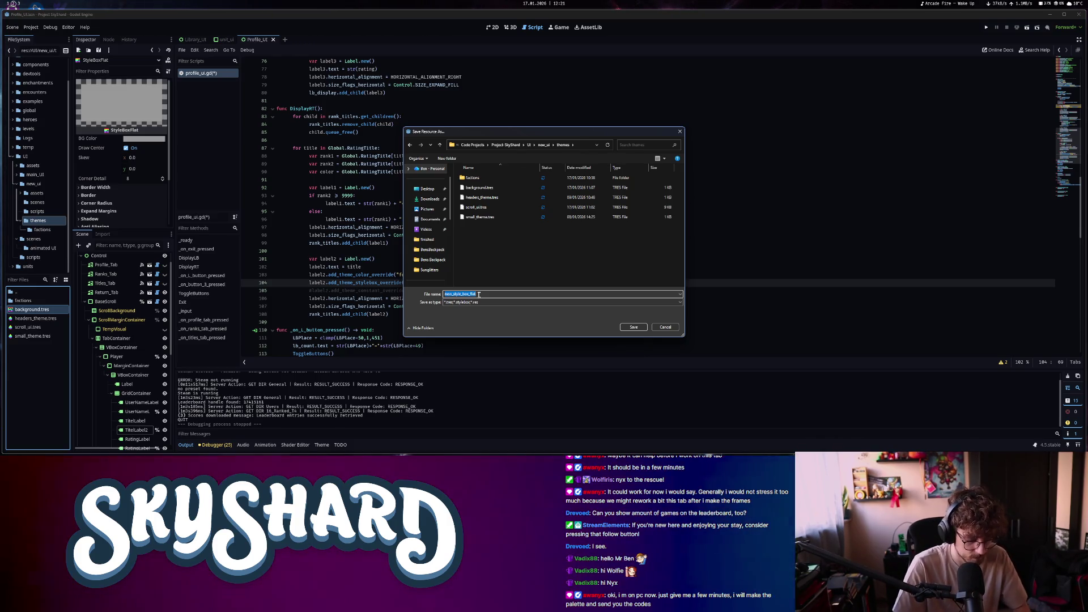
type("rank_title_back")
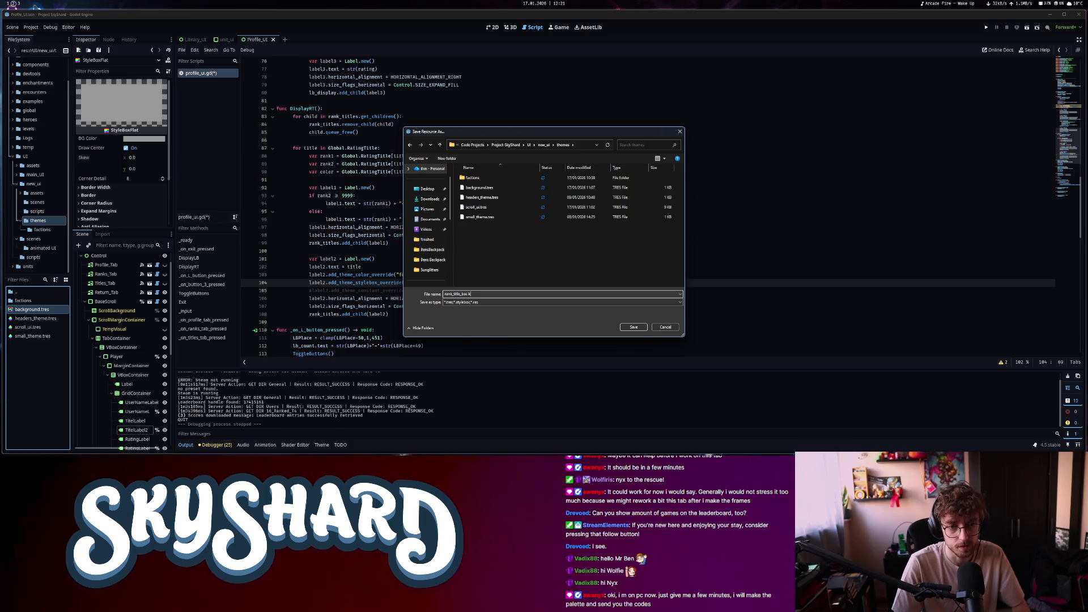
type("ground")
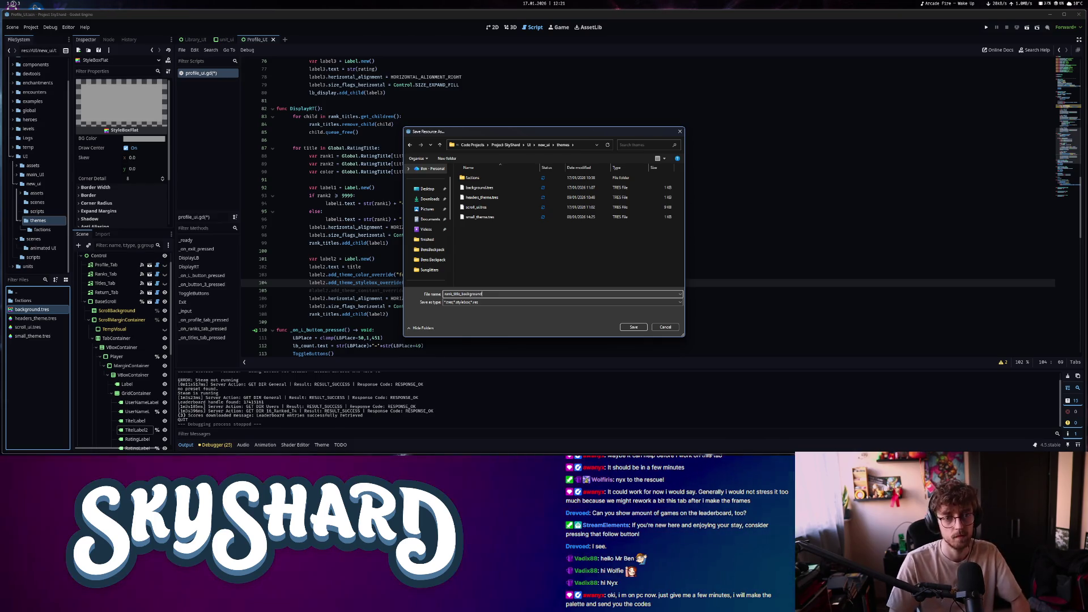
key("Return")
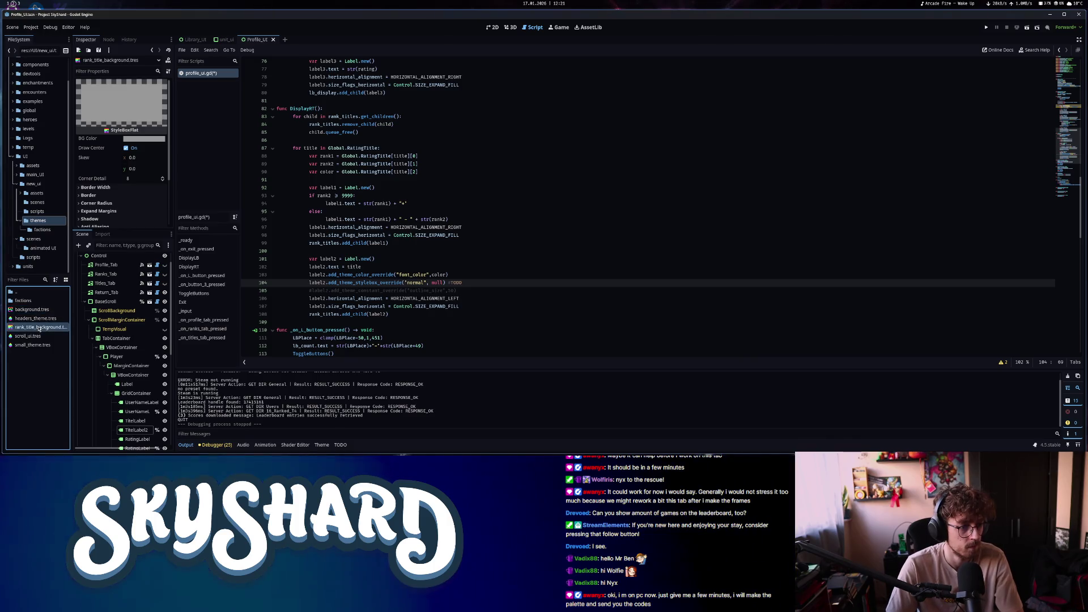
Give the stylebox a translucent BG Color and set left and right content margins to 50
left_click(136, 140)
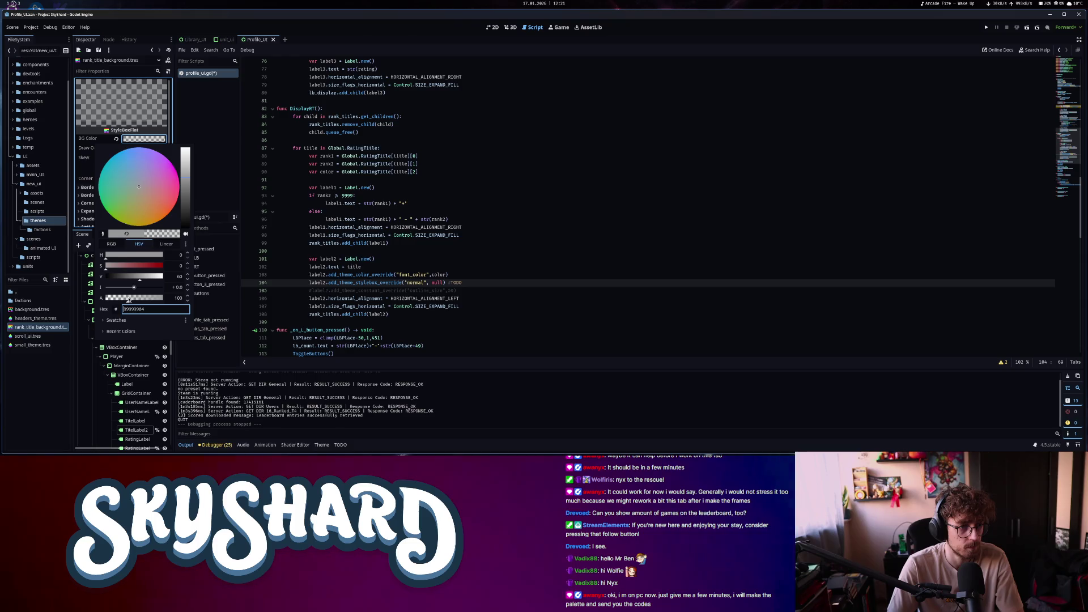
left_click(91, 187)
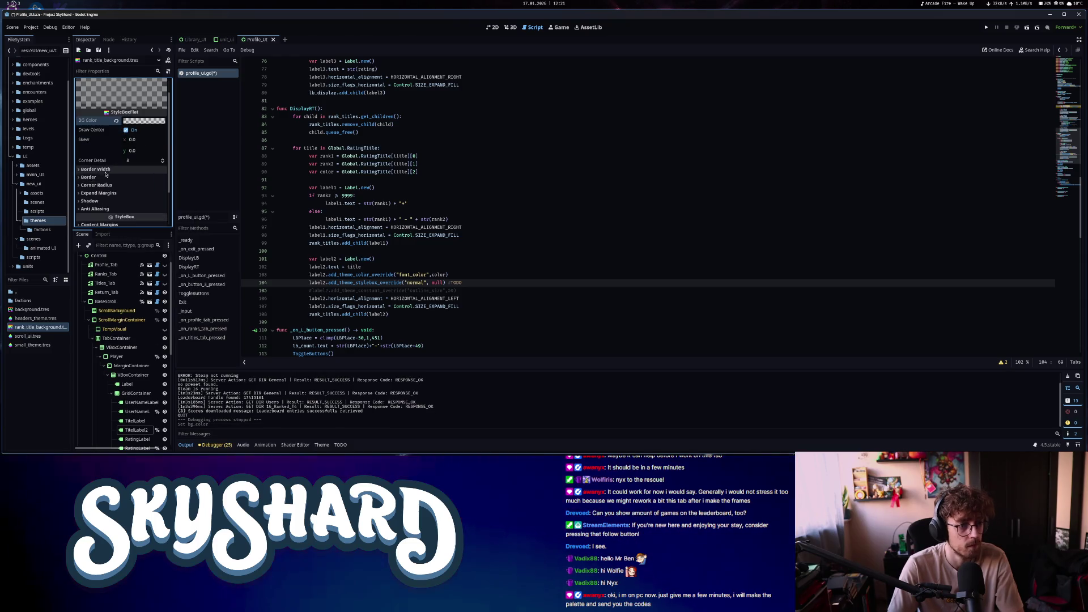
scroll(111, 179, "down", 2)
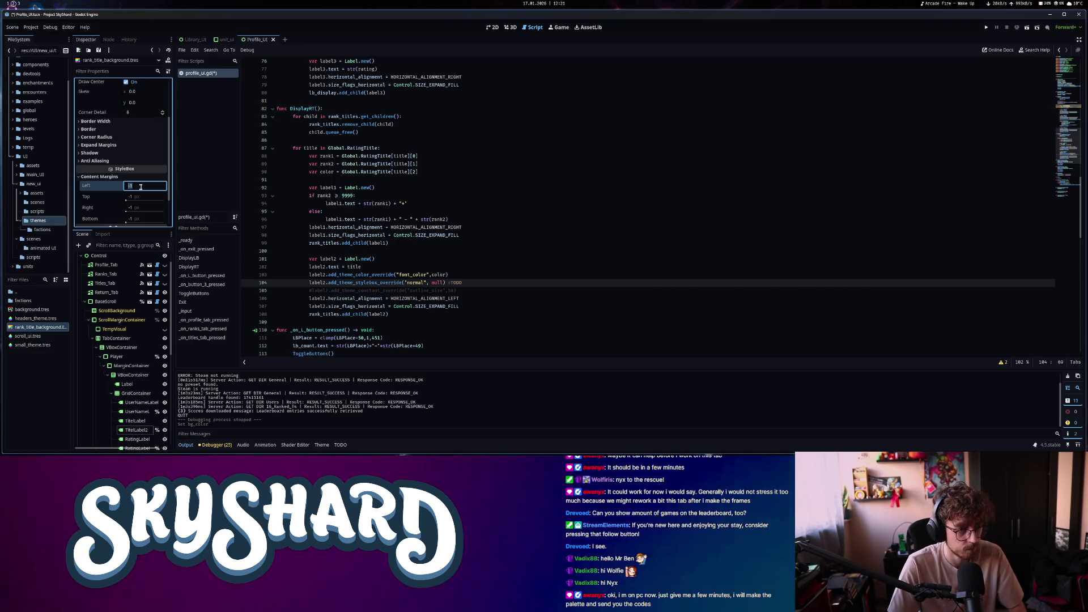
type("50")
left_click(136, 207)
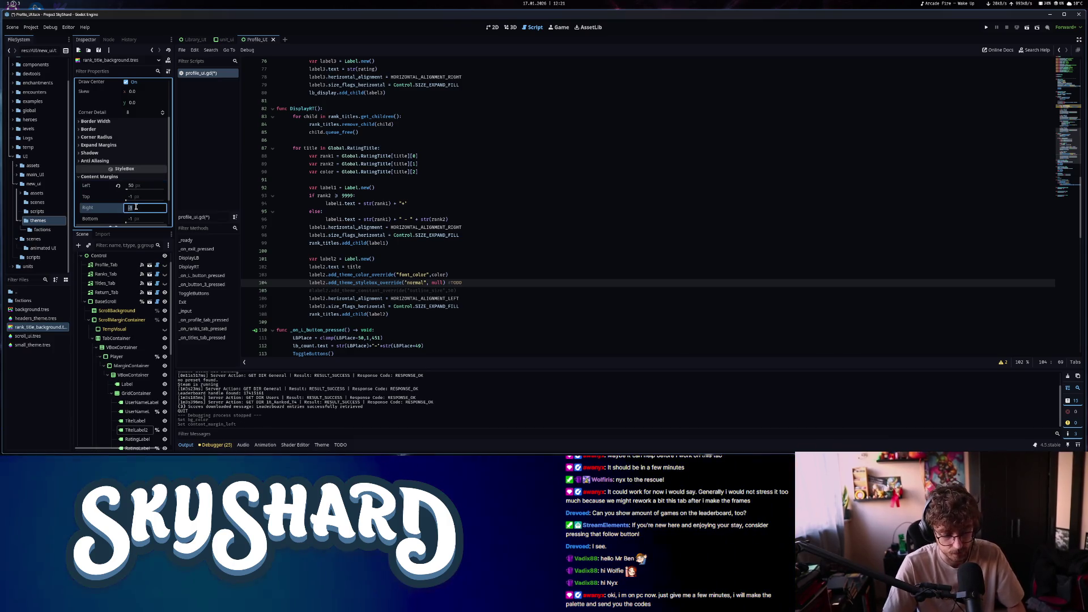
type("50")
key("Return")
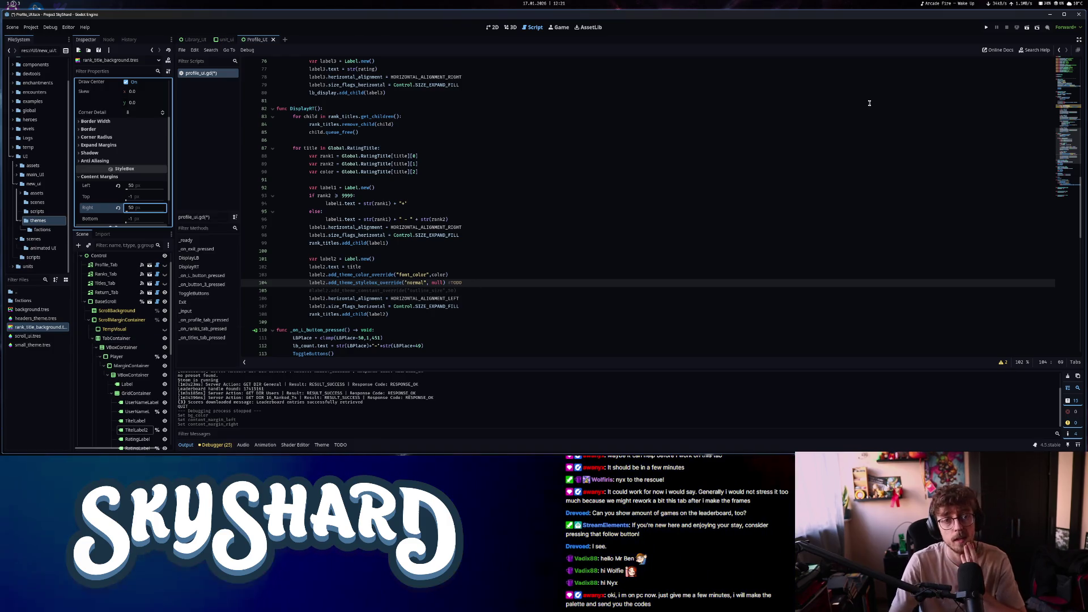
left_click(1069, 80)
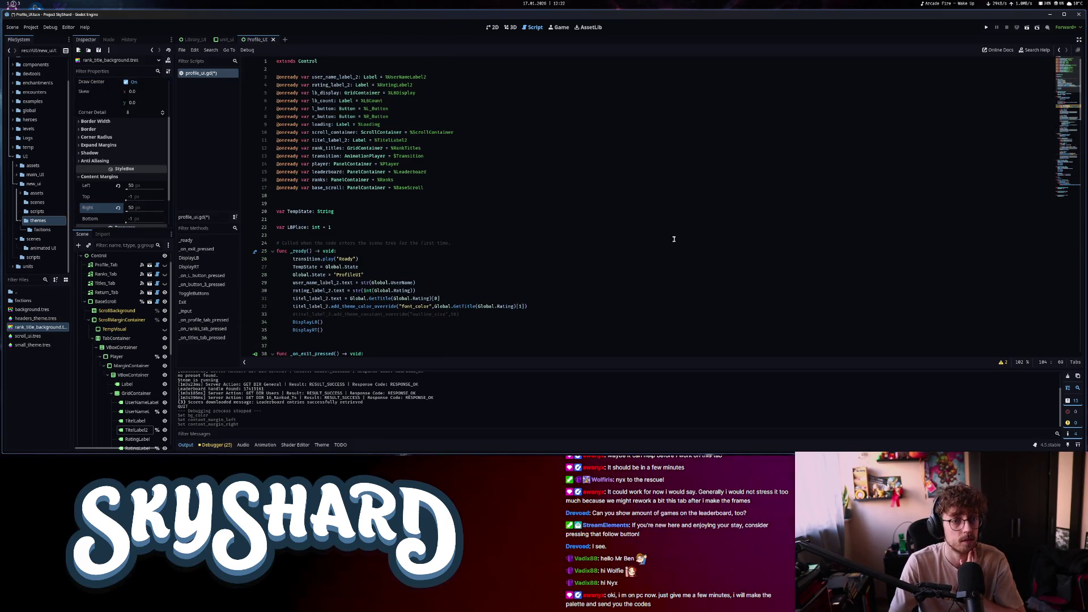
Add a preload constant for rank_title_background.tres near the top of profile_ui.gd and save
scroll(675, 238, "down", 2)
left_click_drag(38, 329, 329, 148)
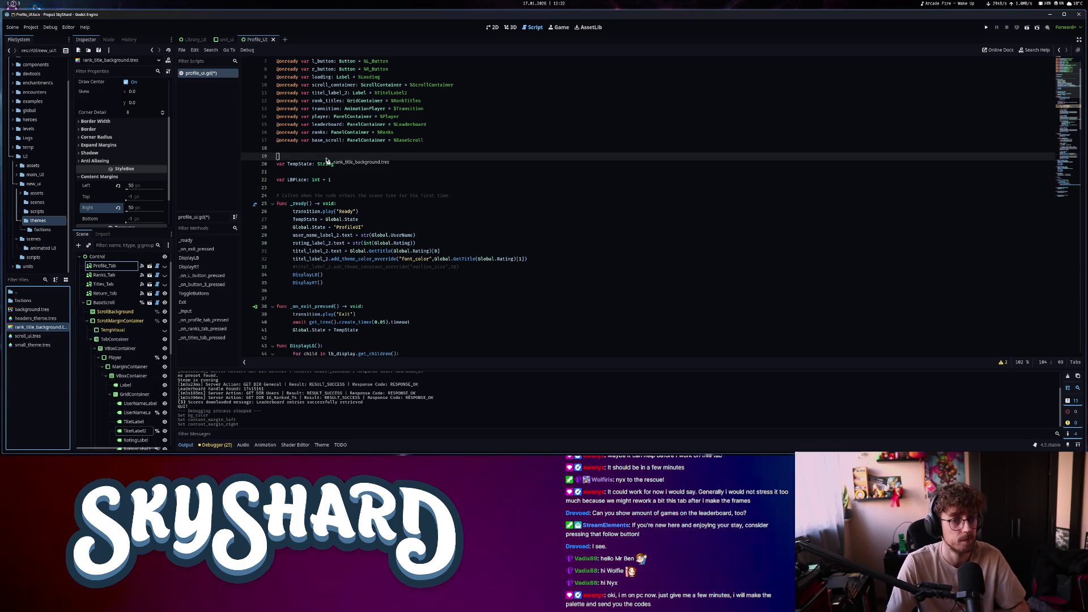
key("Up")
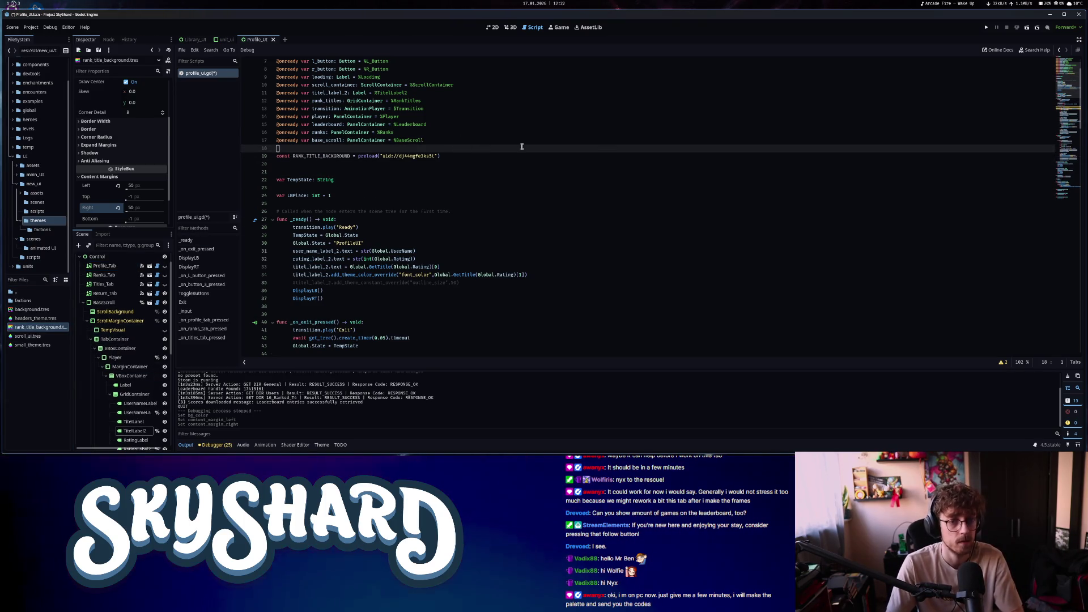
scroll(792, 236, "down", 20)
scroll(791, 237, "up", 6)
key("ctrl+s")
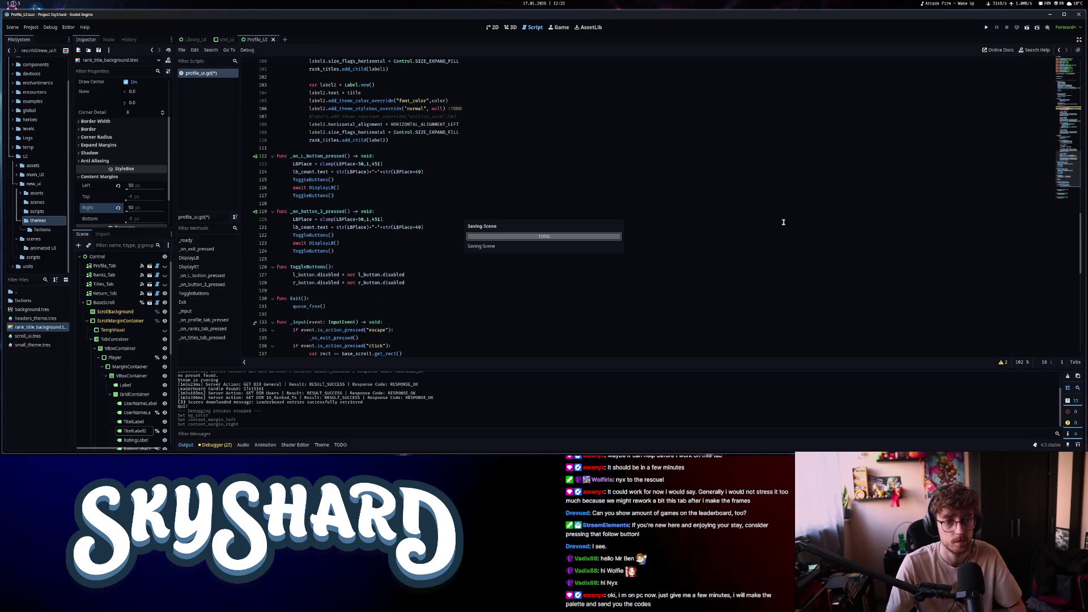
Replace the null stylebox argument with RANK_TITLE_BACKGROUND and open a new line below line 105
left_click(483, 110)
scroll(465, 236, "up", 6)
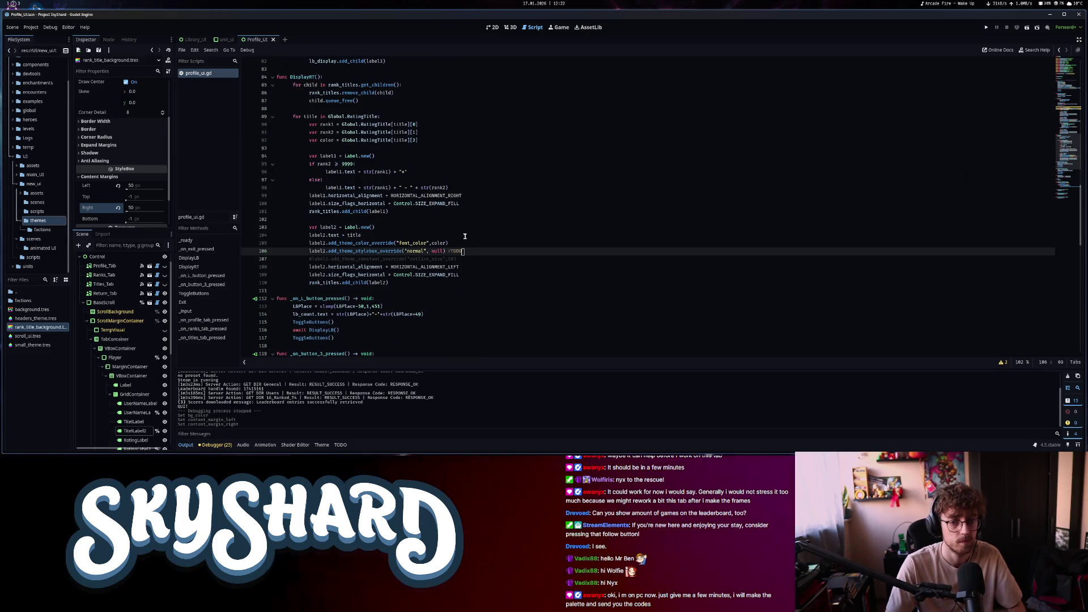
double_click(438, 251)
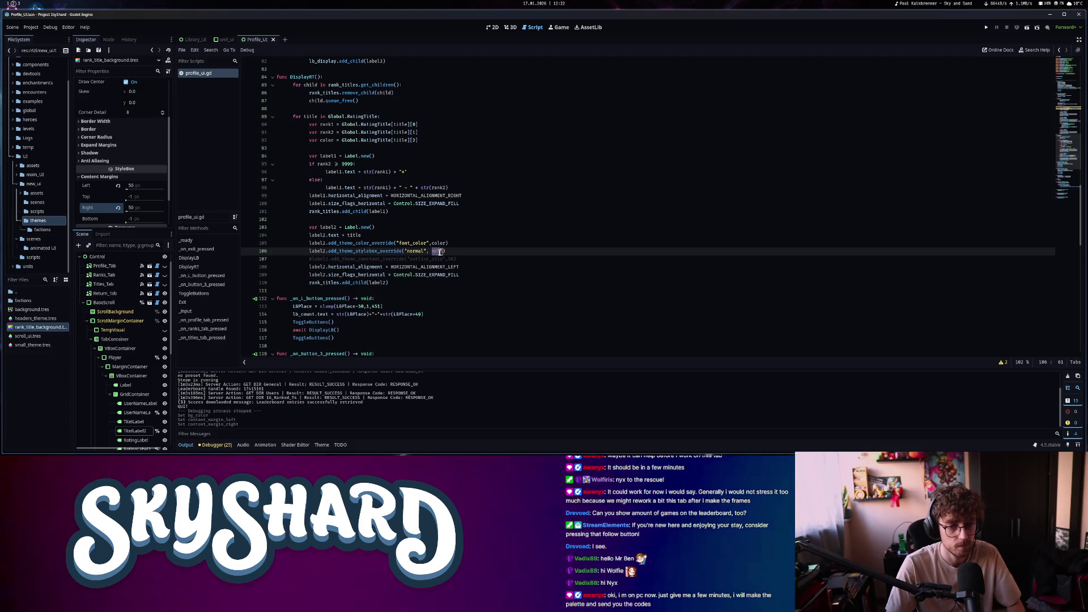
type("rank")
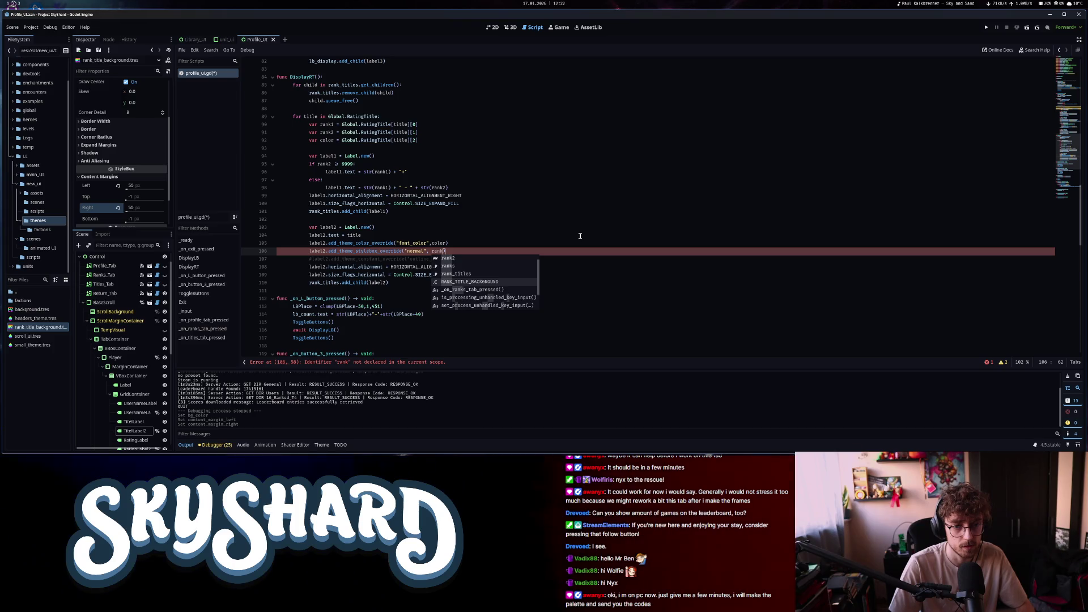
key("Return")
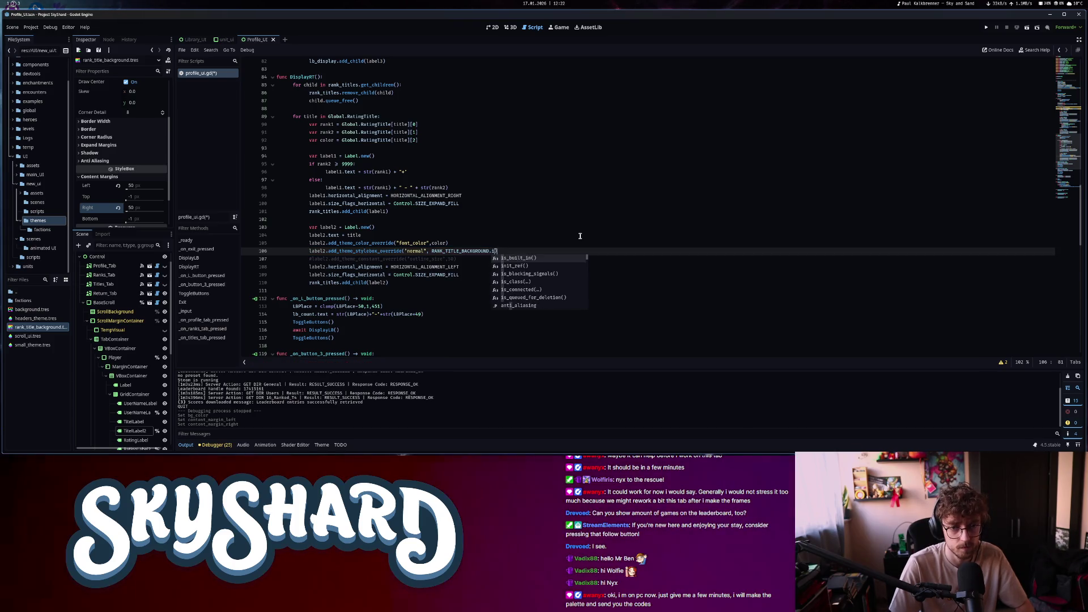
left_click(498, 243)
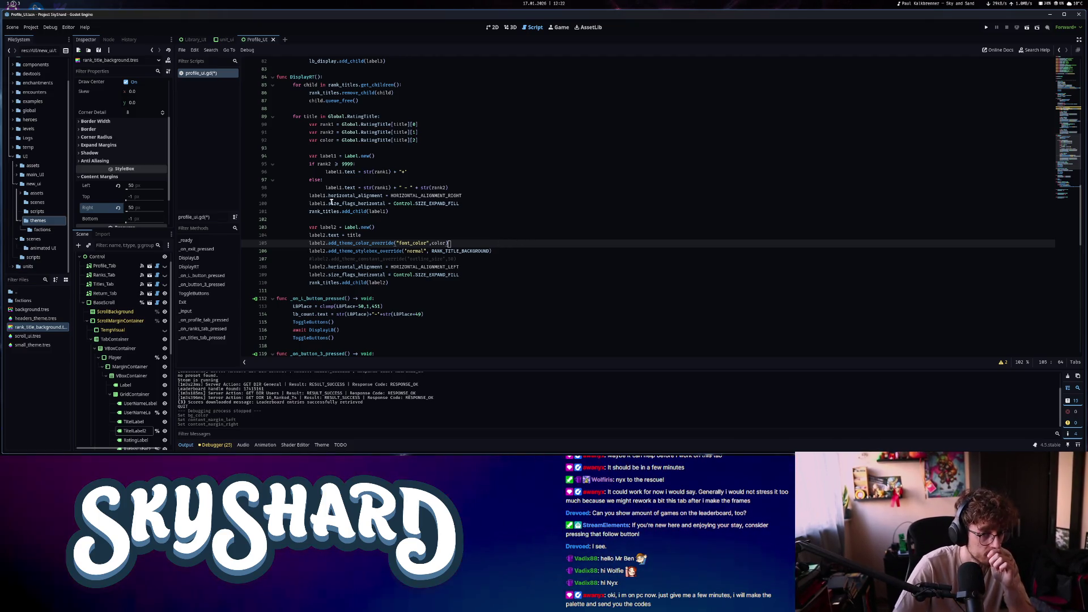
key("Return")
type("var")
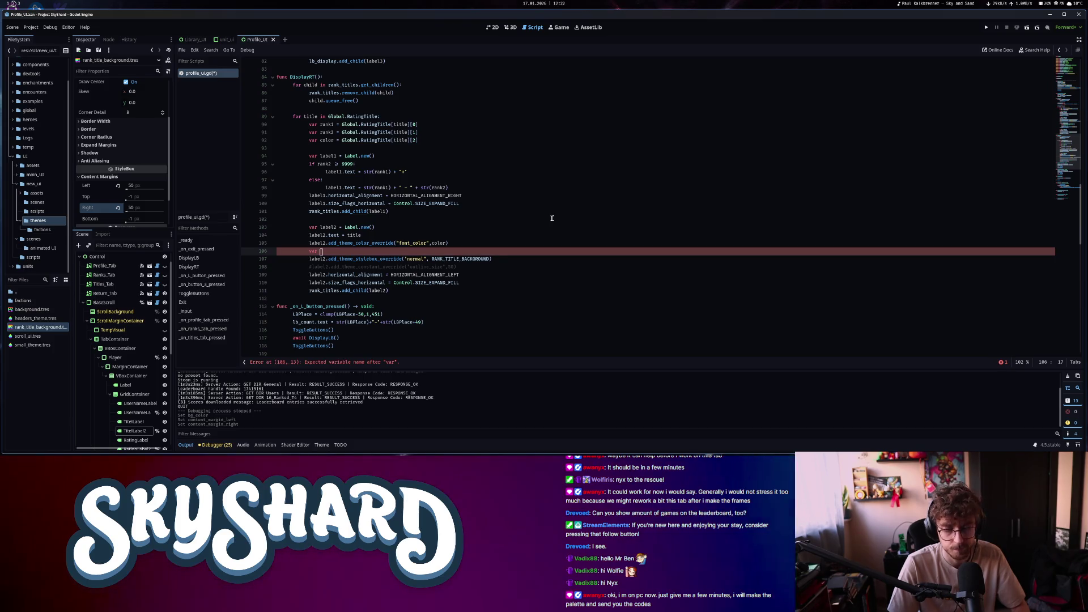
Declare bg_stylebox as RANK_TITLE_BACKGROUND.duplicate() and set its bg_color to the rank color
type("bg_stylebox := RANK_TITLE_BACKGROUND")
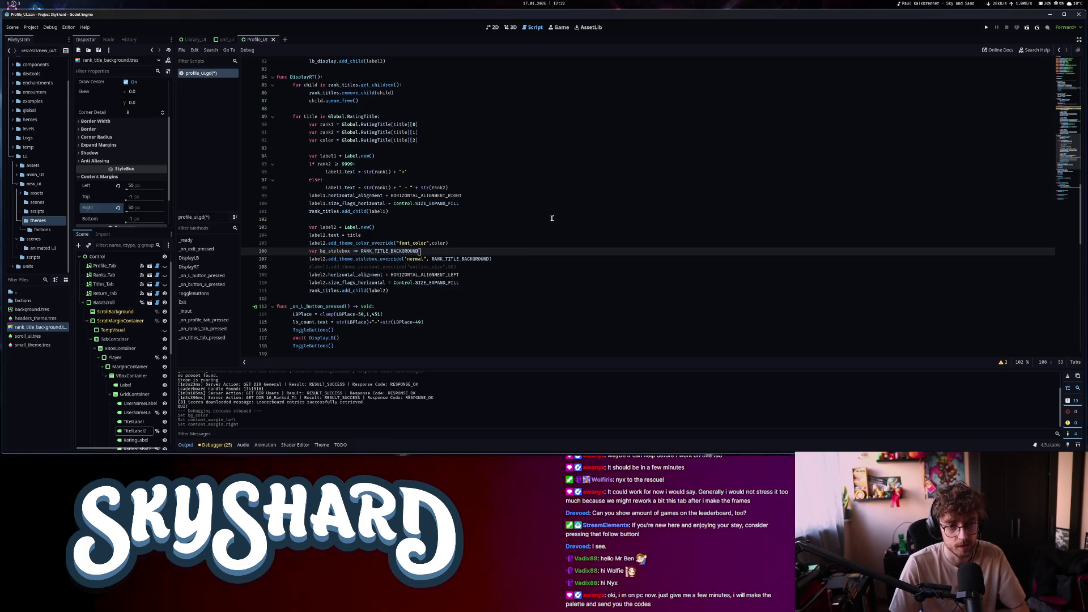
type(" dup")
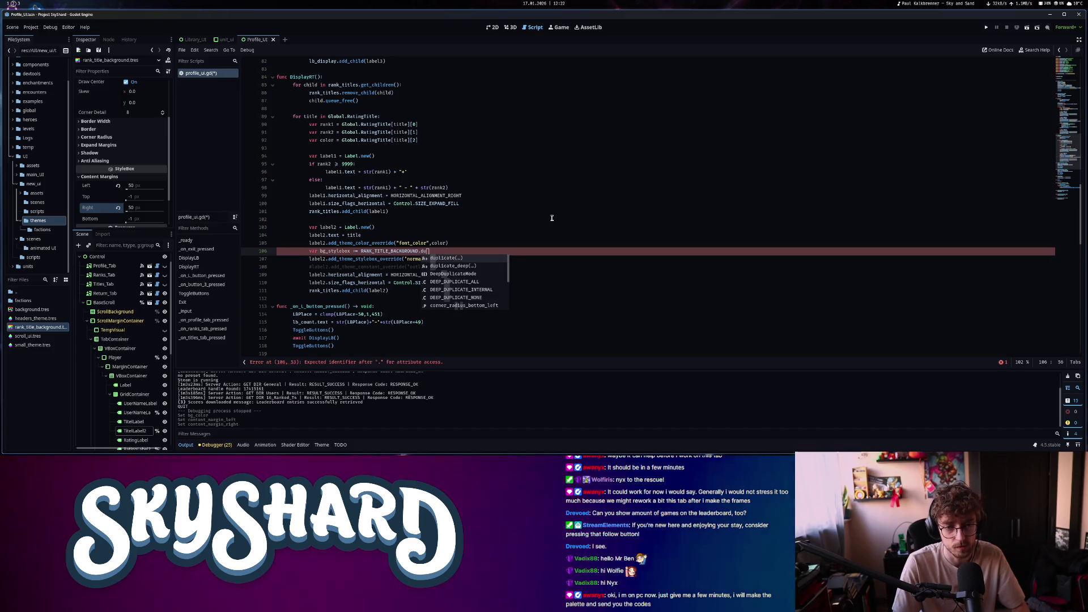
key("Return")
key("End")
key("Return")
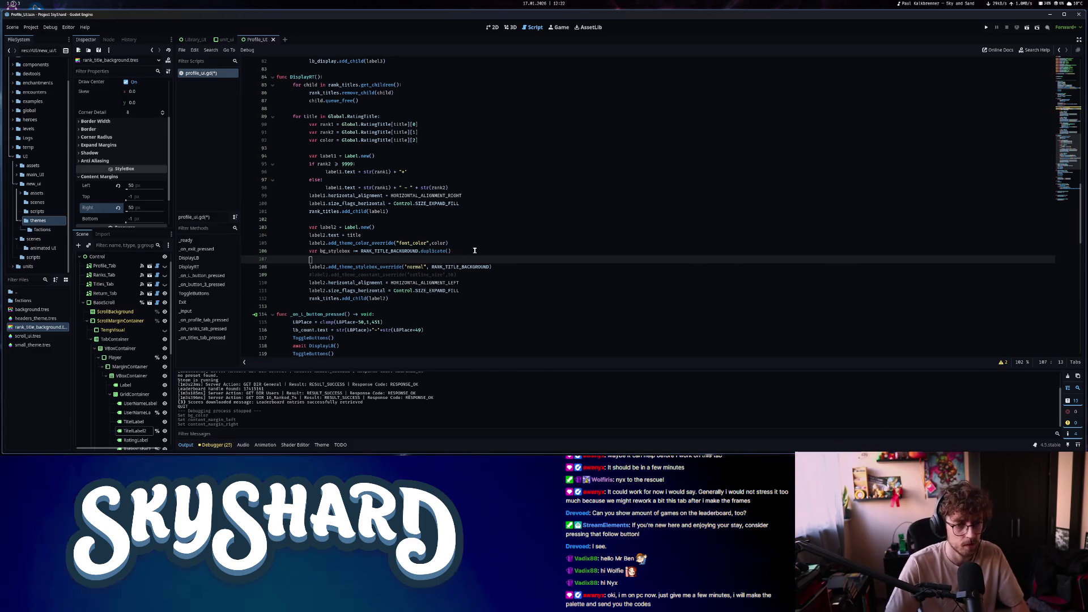
type("bg_stylebox.bg_color")
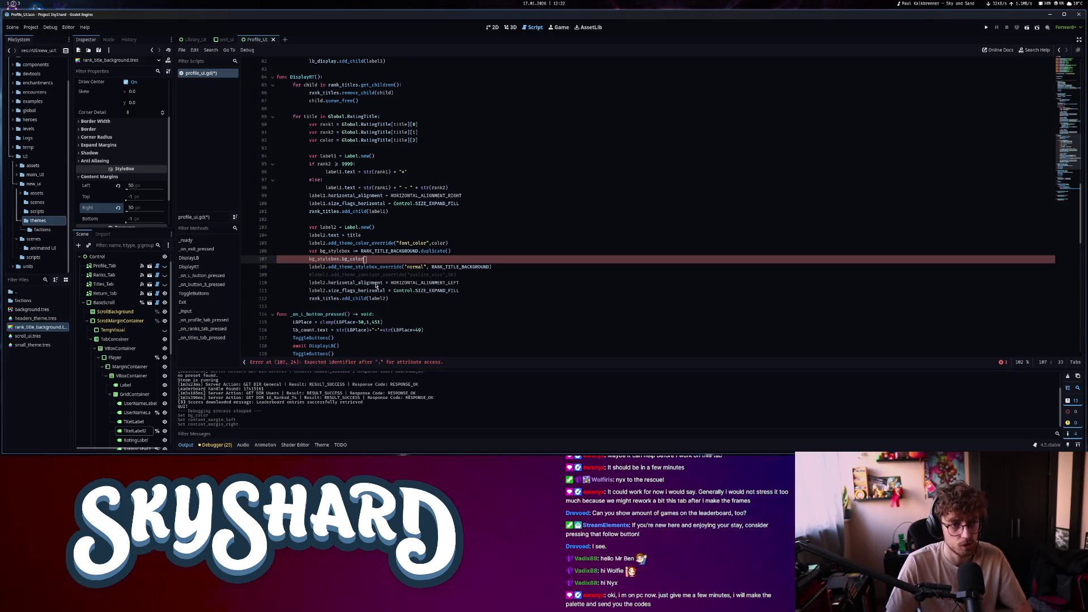
scroll(125, 167, "up", 3)
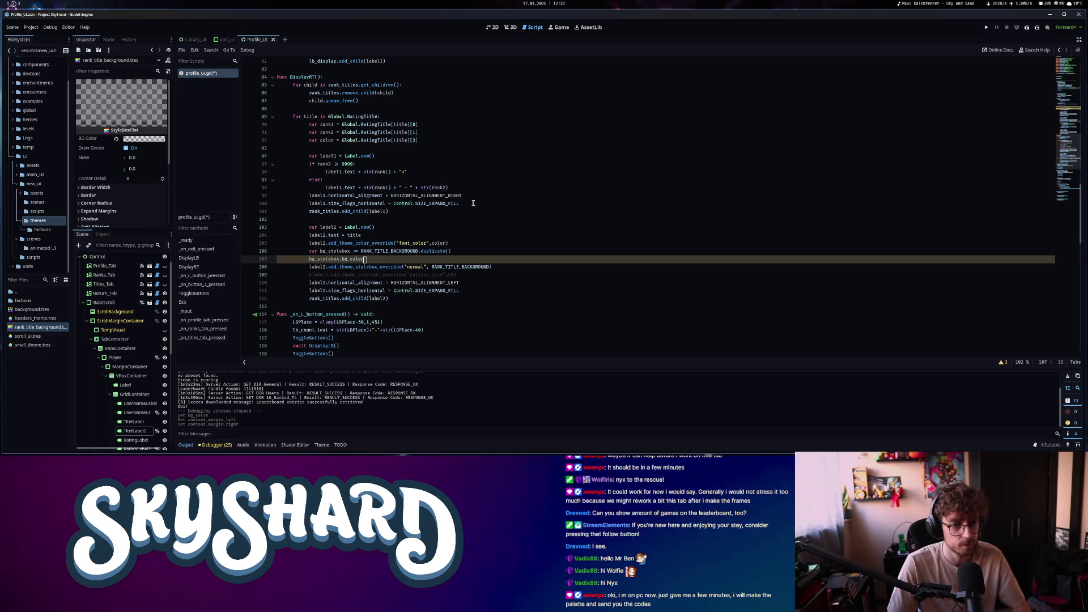
type(" = ")
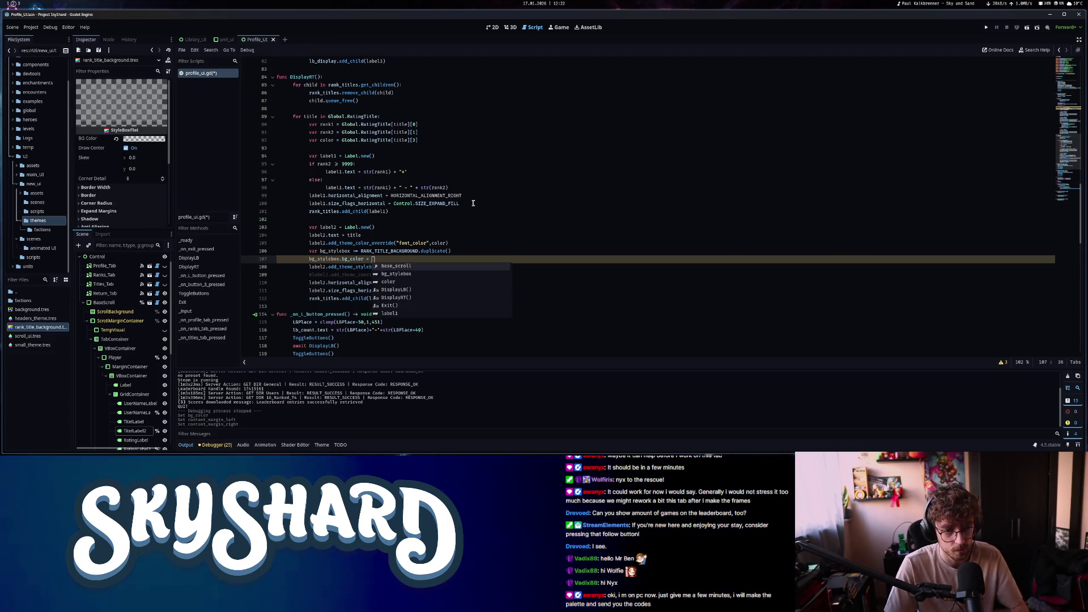
type("color")
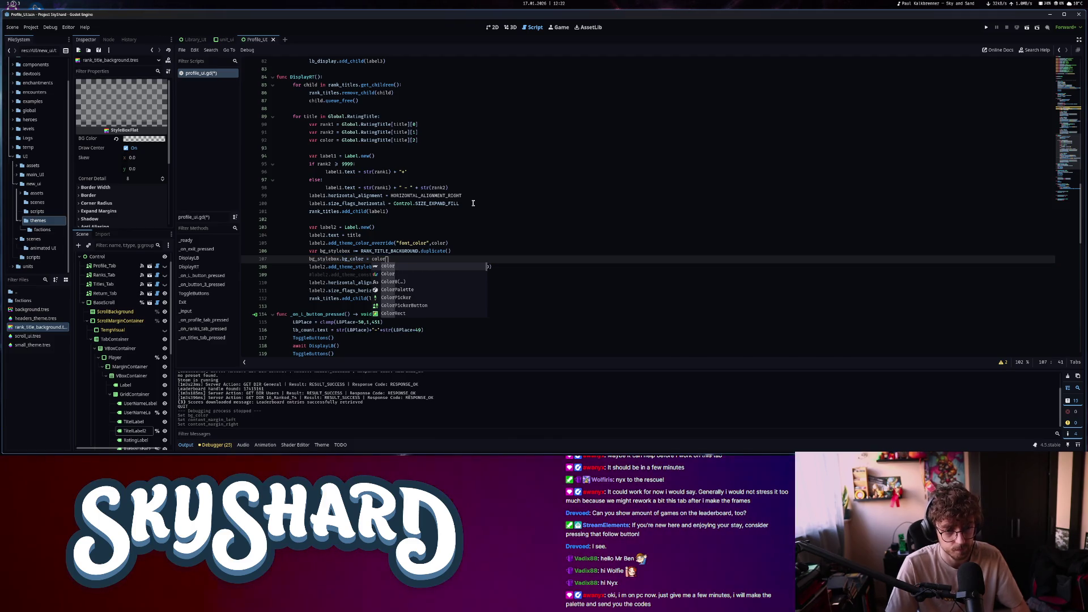
key("Return")
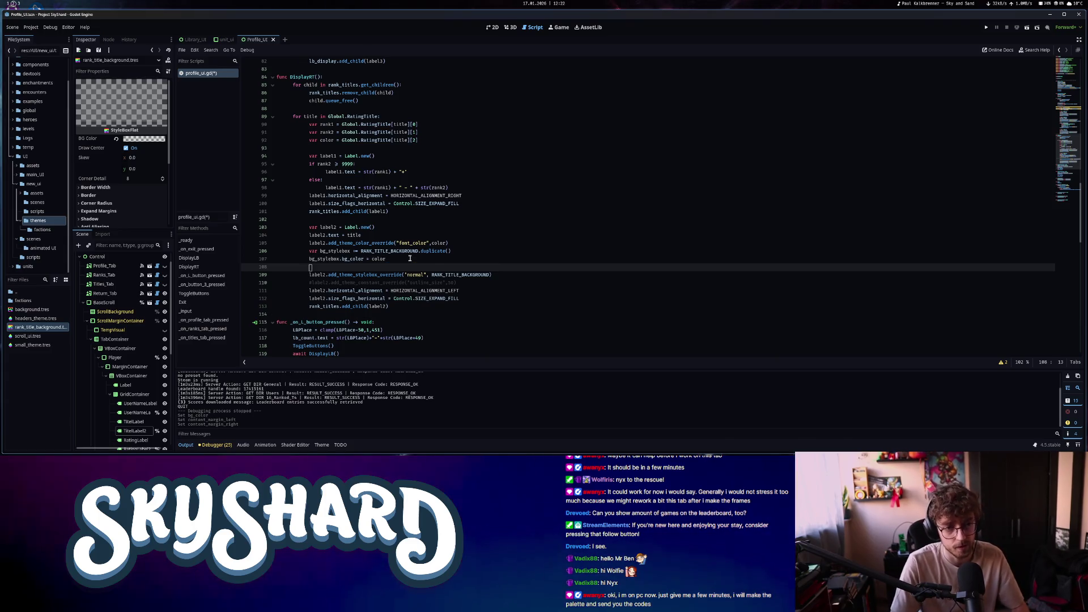
Set bg_stylebox.bg_color.a to 0.3 and save the script
type("bg")
key("Return")
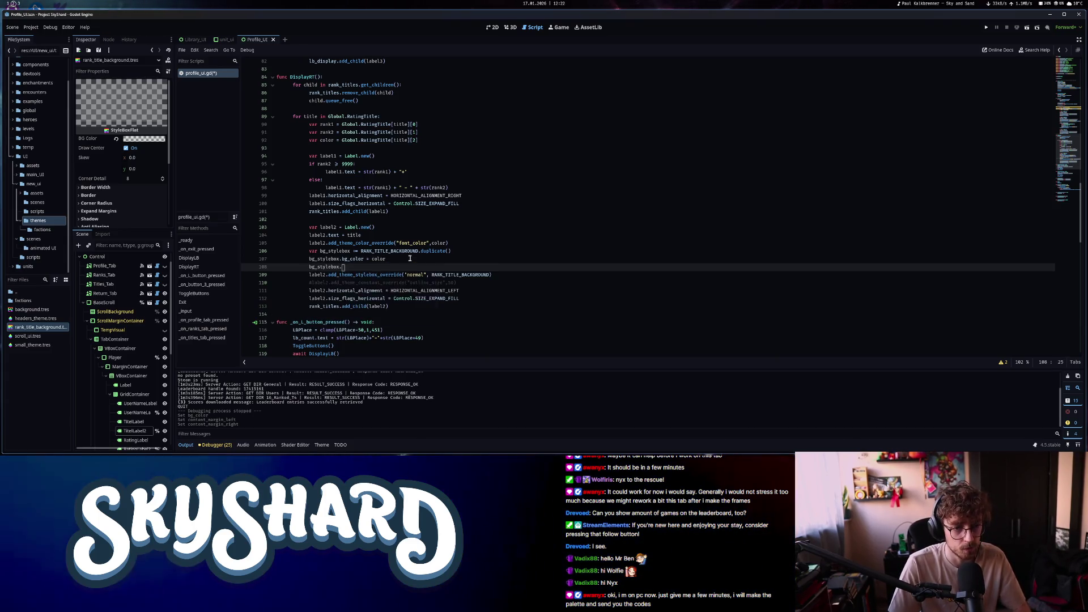
type("bg_color.a =")
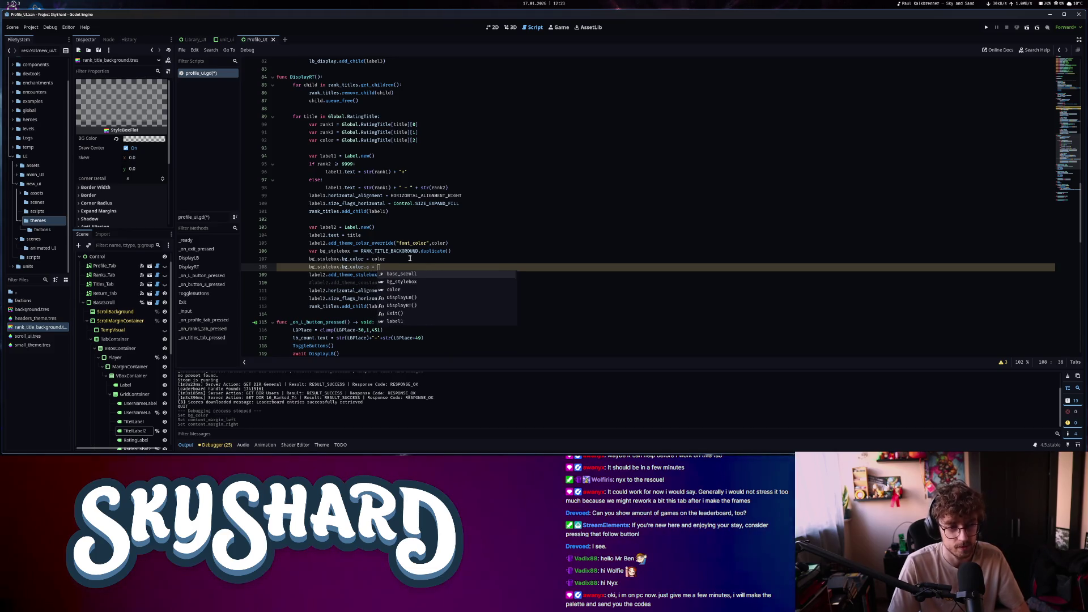
left_click(144, 139)
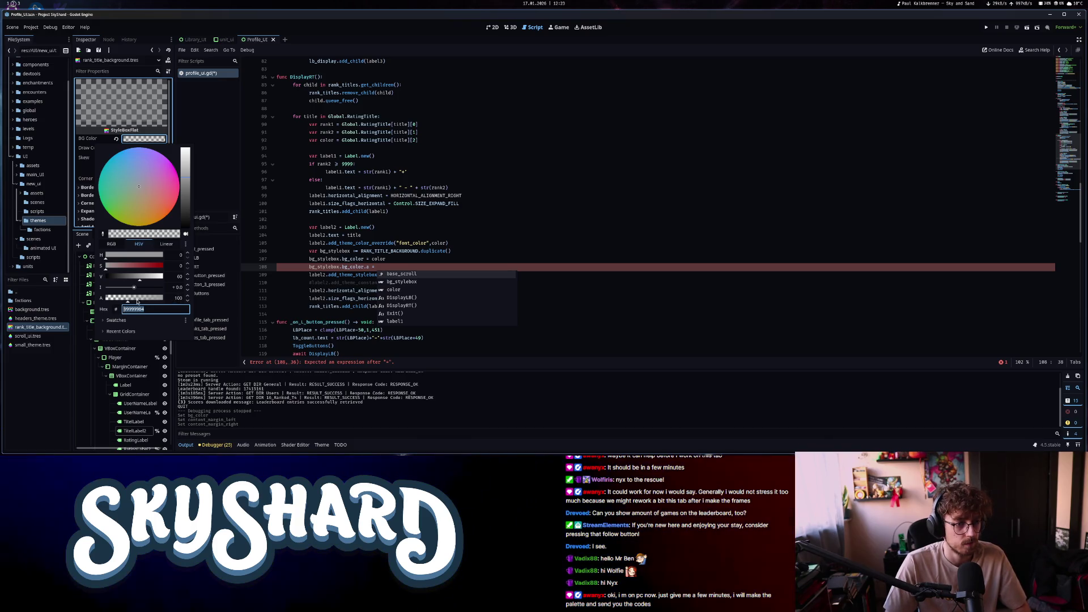
left_click(386, 266)
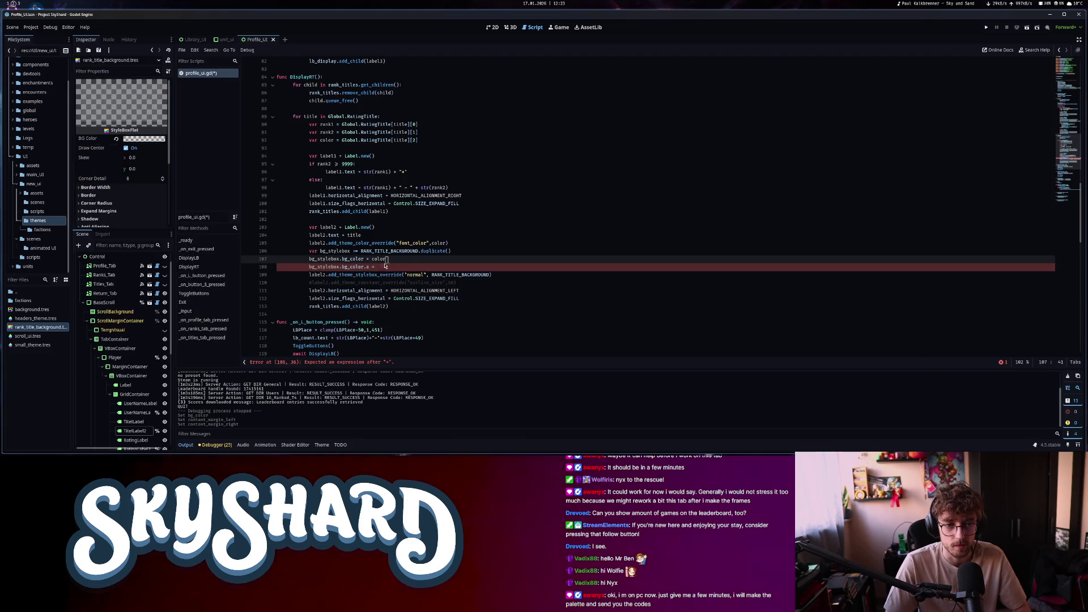
type("0.53")
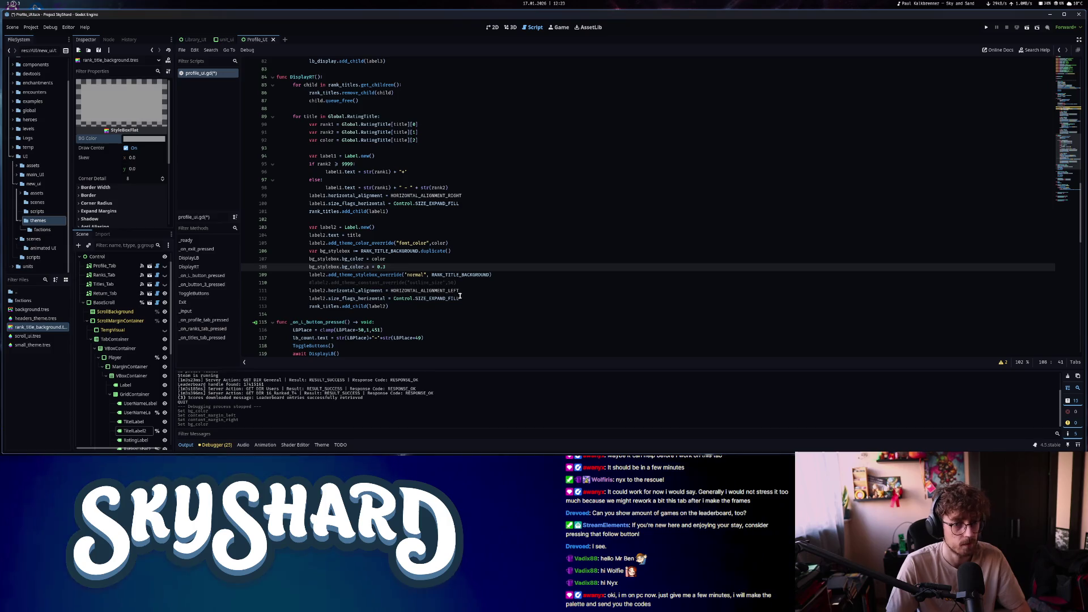
key("ctrl+s")
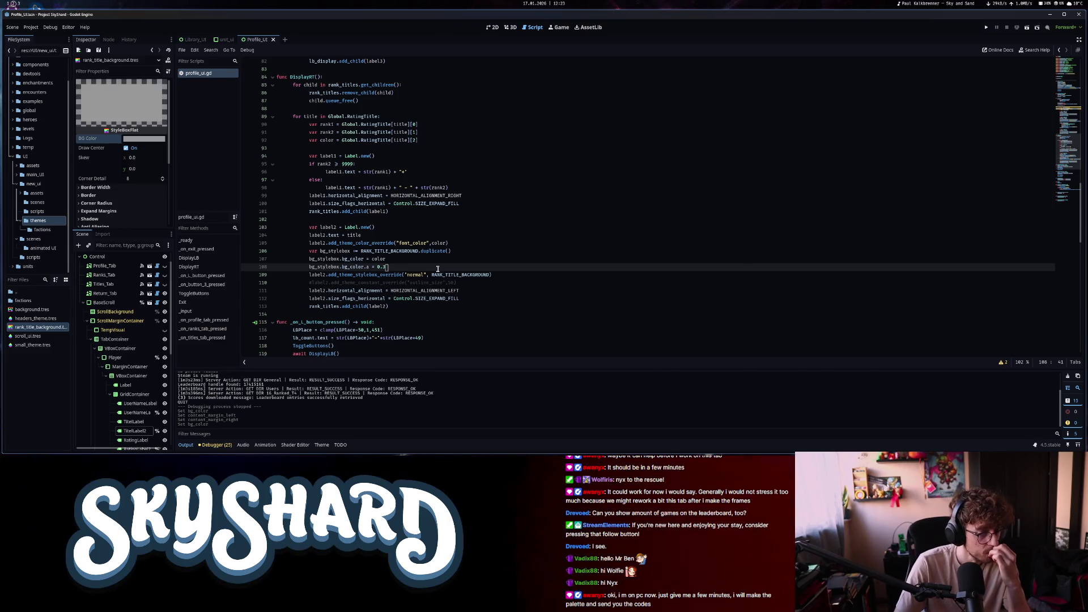
Pass bg_stylebox to label2's normal stylebox override, save, and run the game
left_click_drag(432, 274, 484, 276)
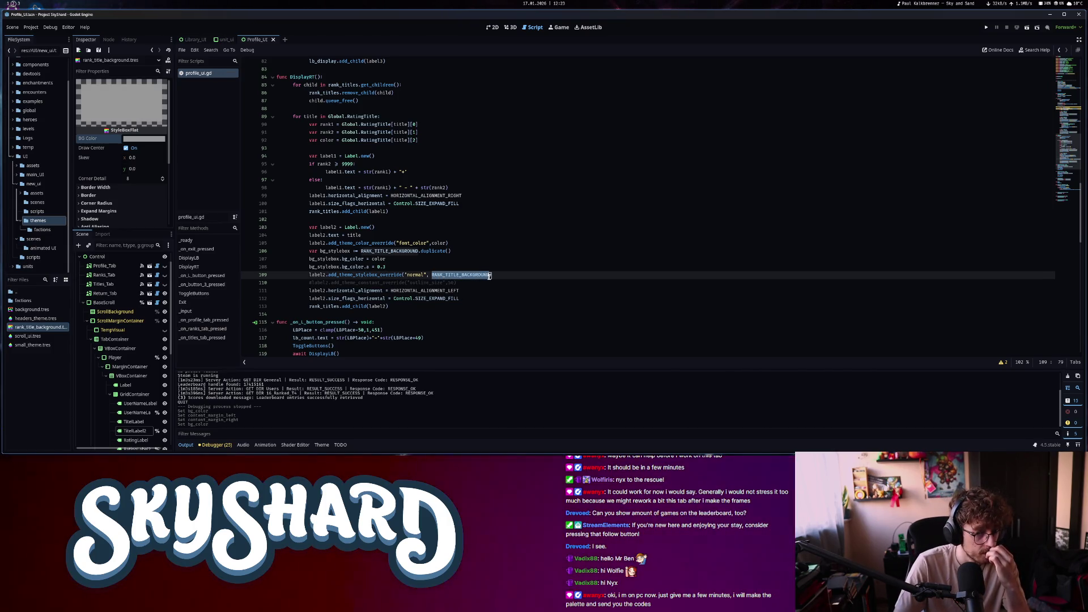
type("bg_stylebox")
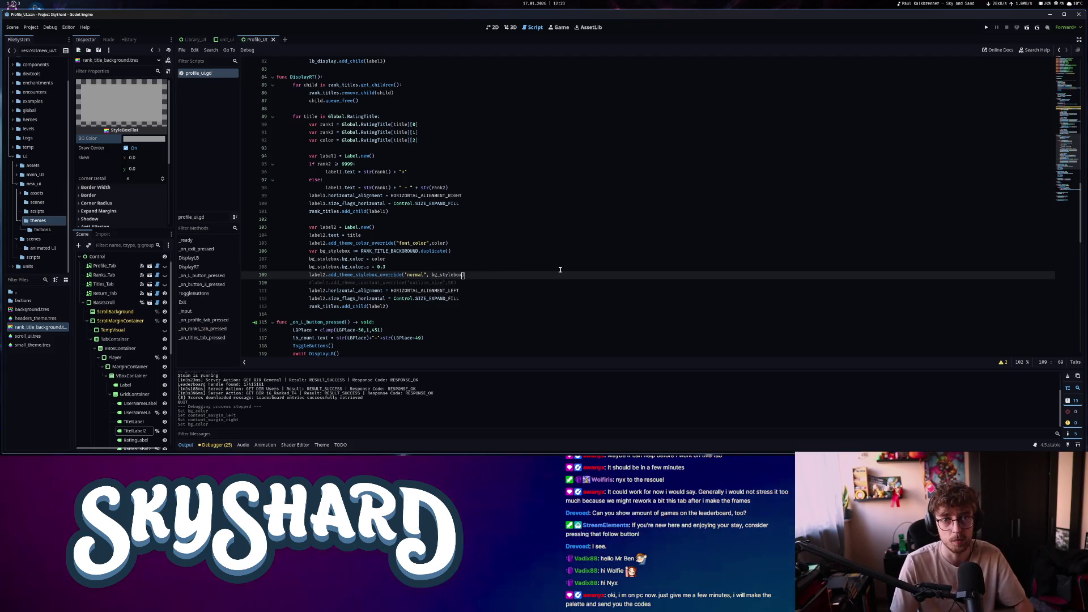
key("ctrl+s")
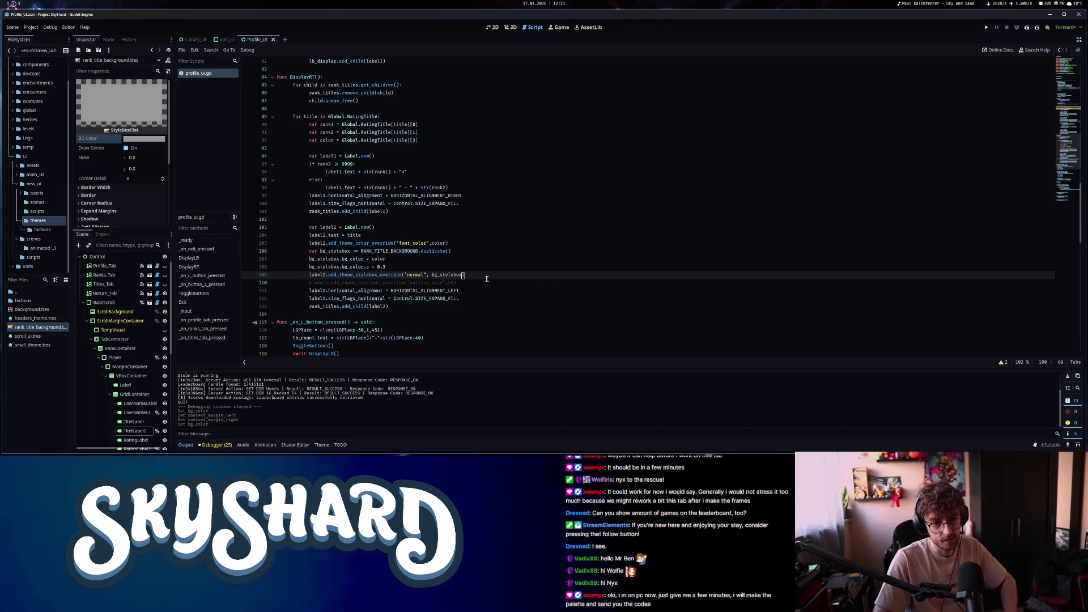
left_click_drag(486, 274, 304, 251)
left_click(987, 27)
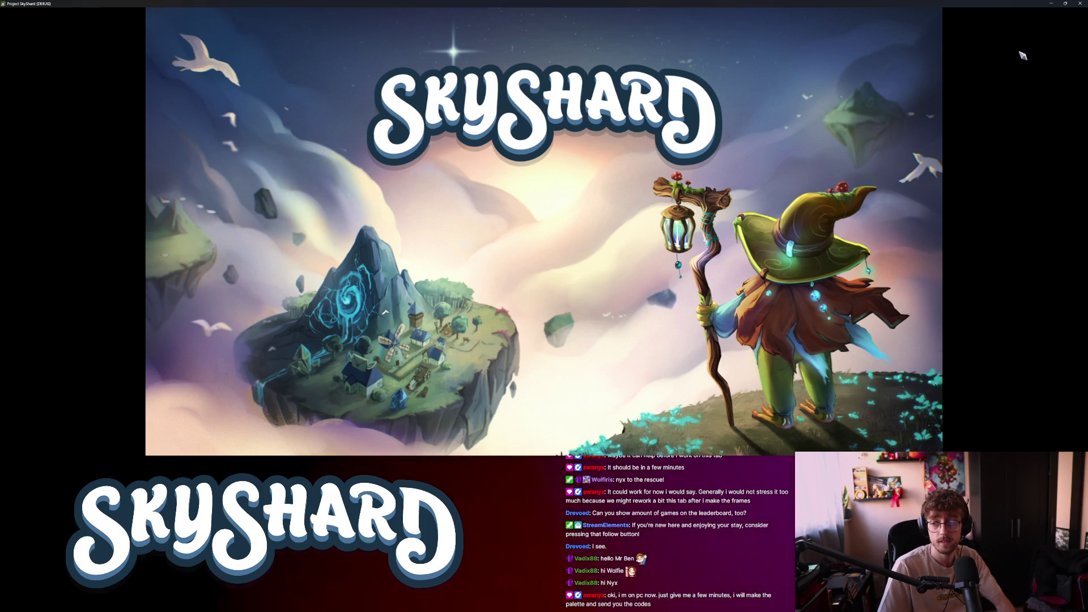
Tile the game beside the editor and comment out the font colour override on line 105
key("super+Right")
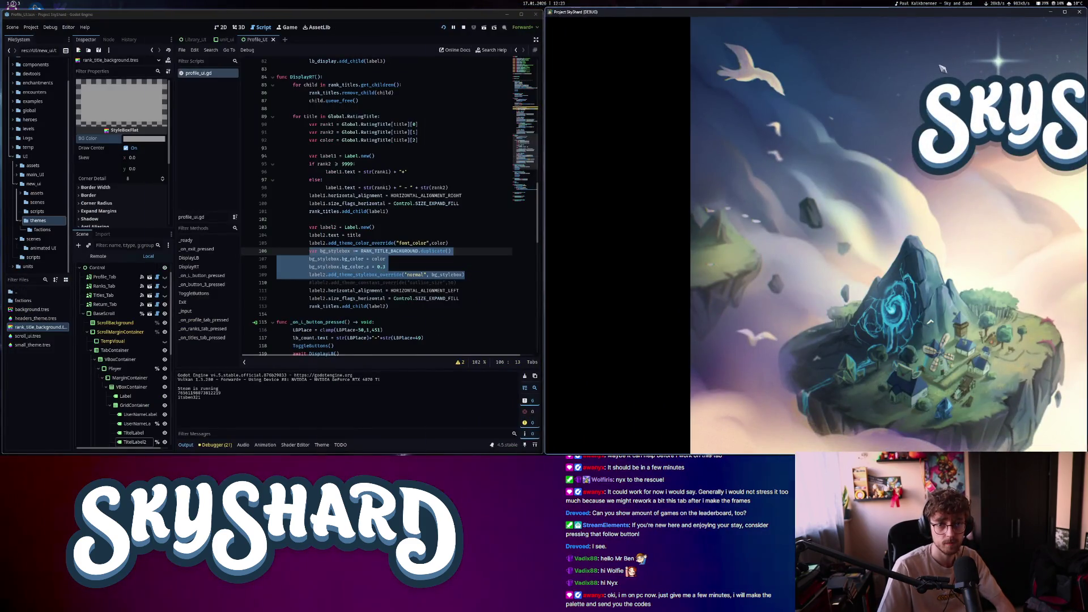
key("super+Left")
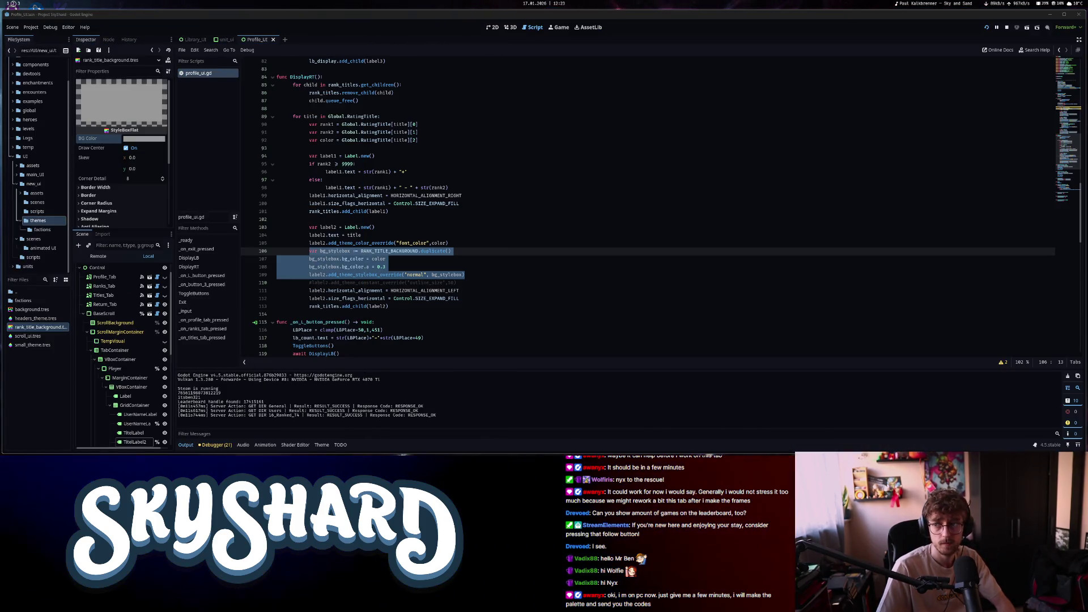
key("super+Right")
left_click(432, 275)
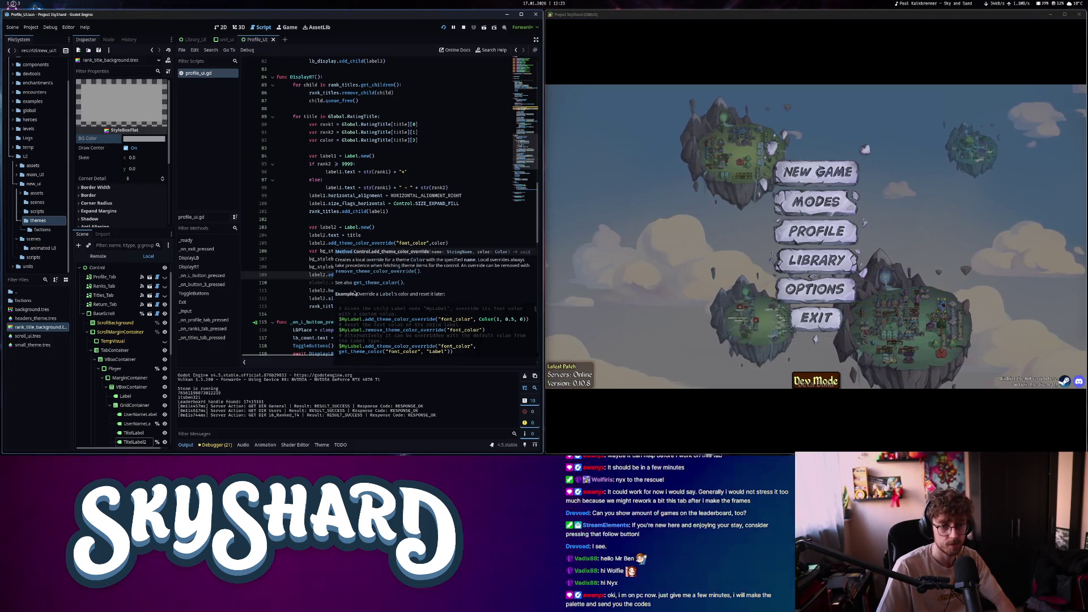
right_click(346, 243)
left_click(444, 243)
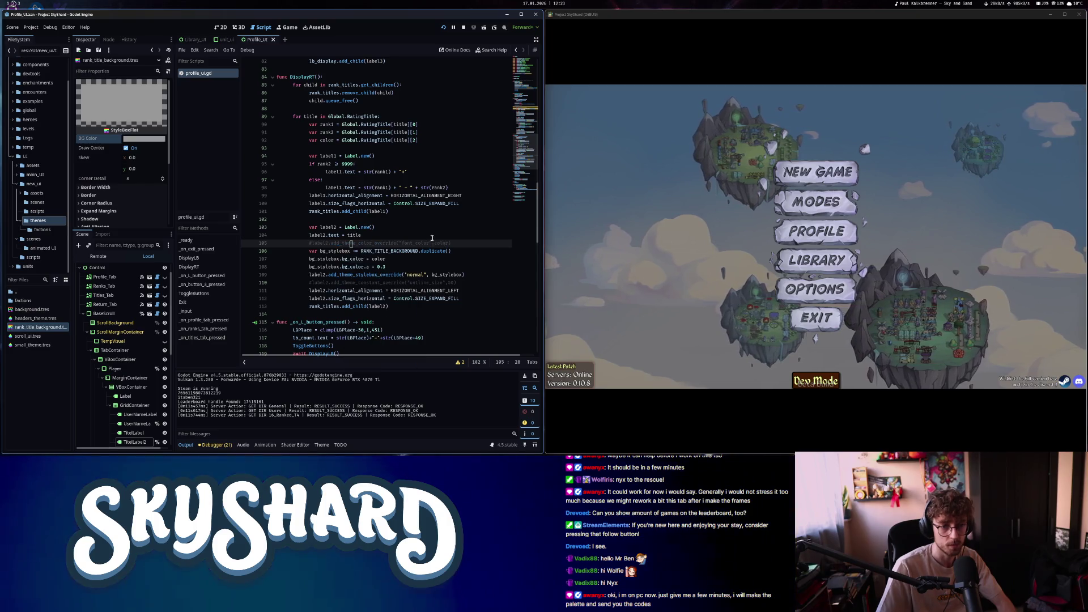
key("ctrl+s")
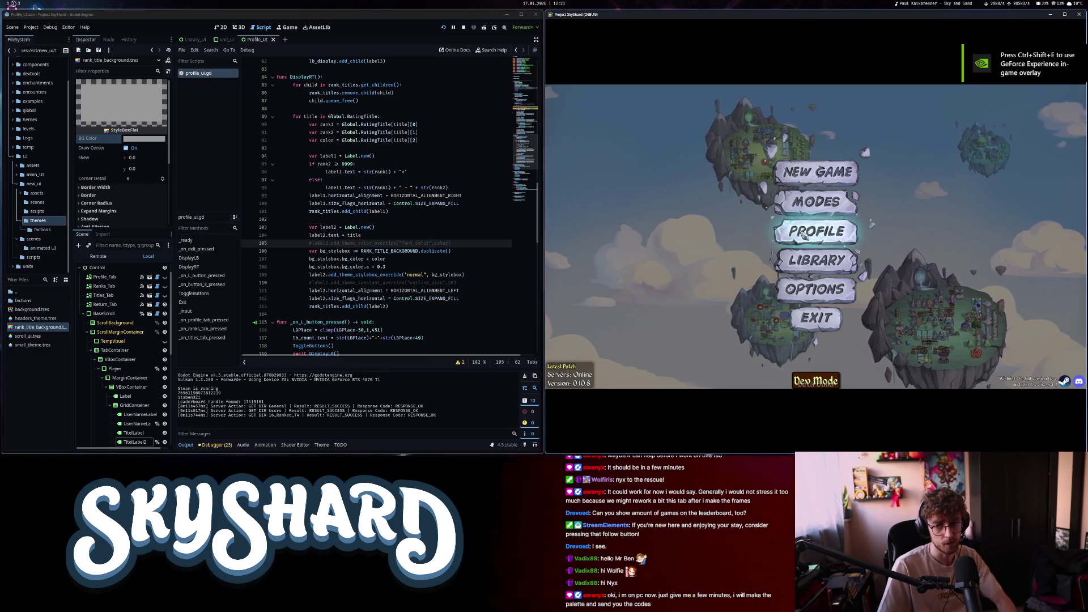
In the game, open PROFILE, scroll the Top Players leaderboard, close it, and exit
left_click(805, 233)
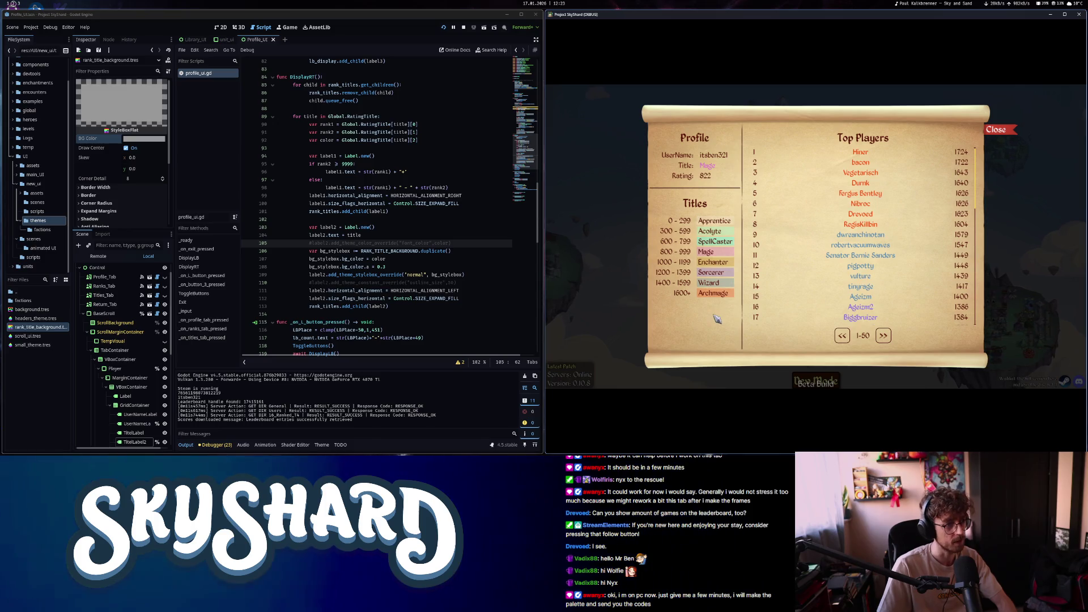
key("super+Up")
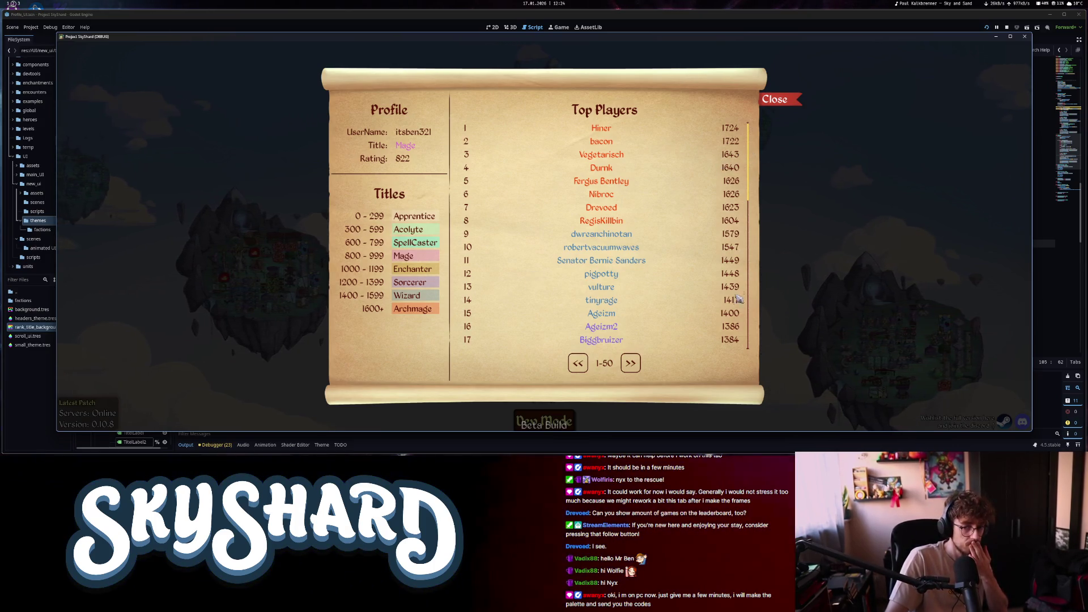
left_click_drag(746, 193, 742, 366)
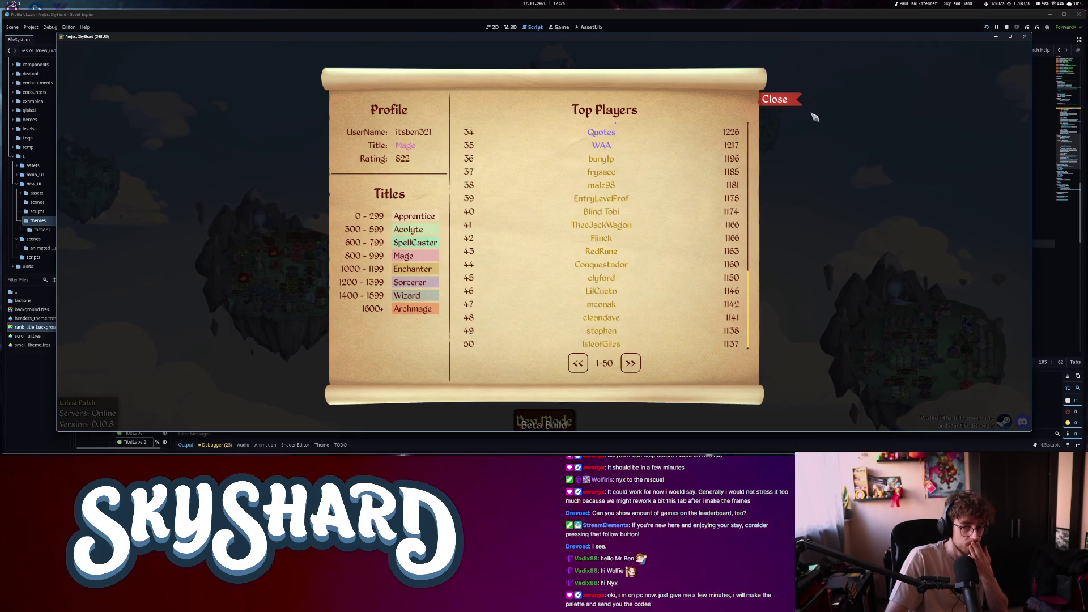
left_click(776, 100)
left_click(551, 339)
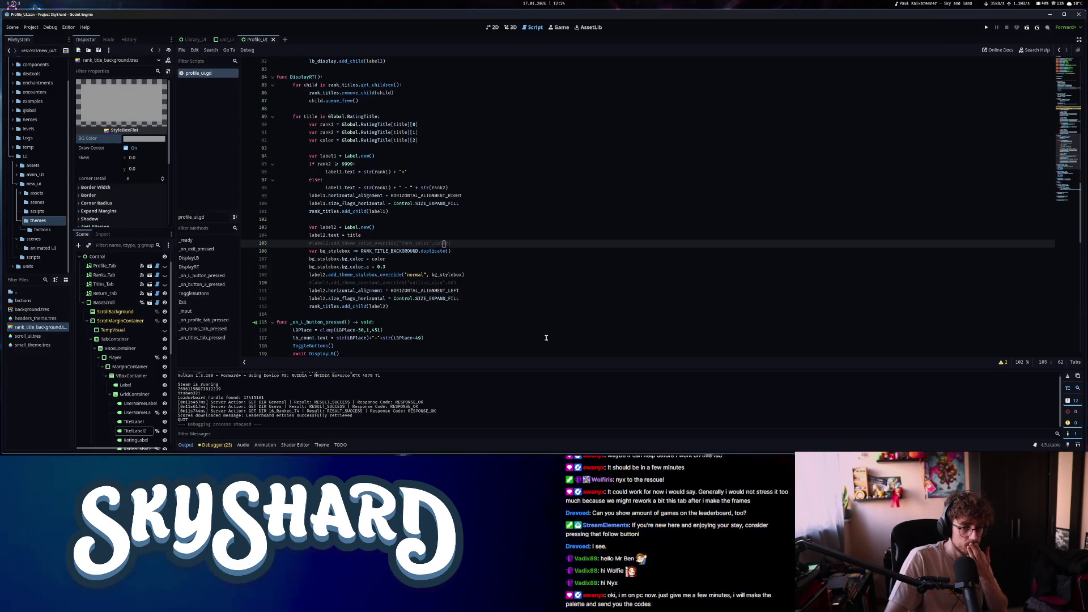
On line 112, change label2's horizontal size flags from SIZE_EXPAND_FILL to SIZE_SHRINK_BEGIN
left_click(542, 337)
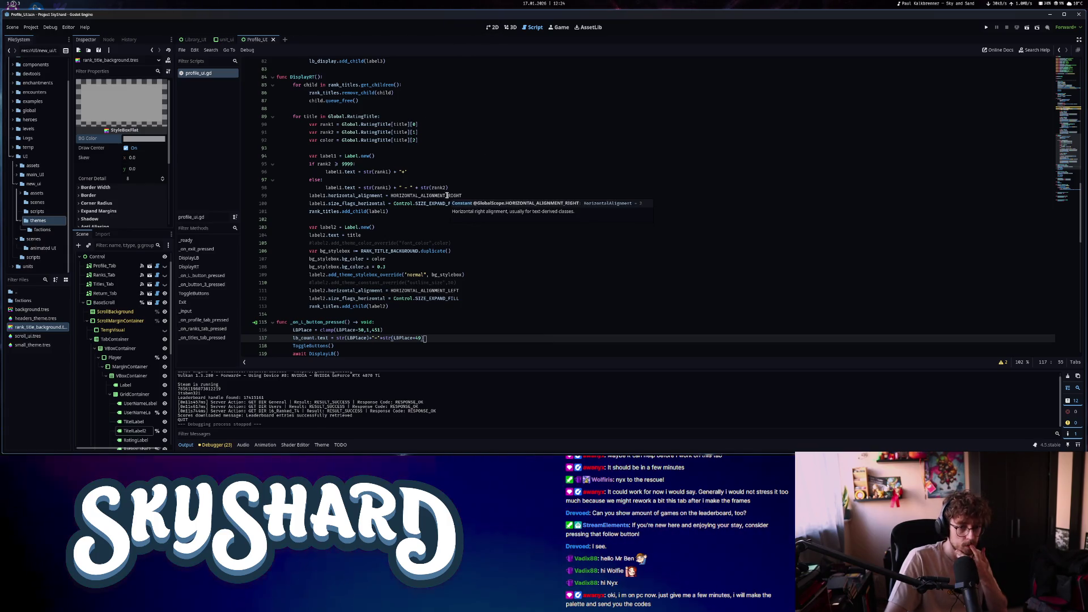
left_click(428, 299)
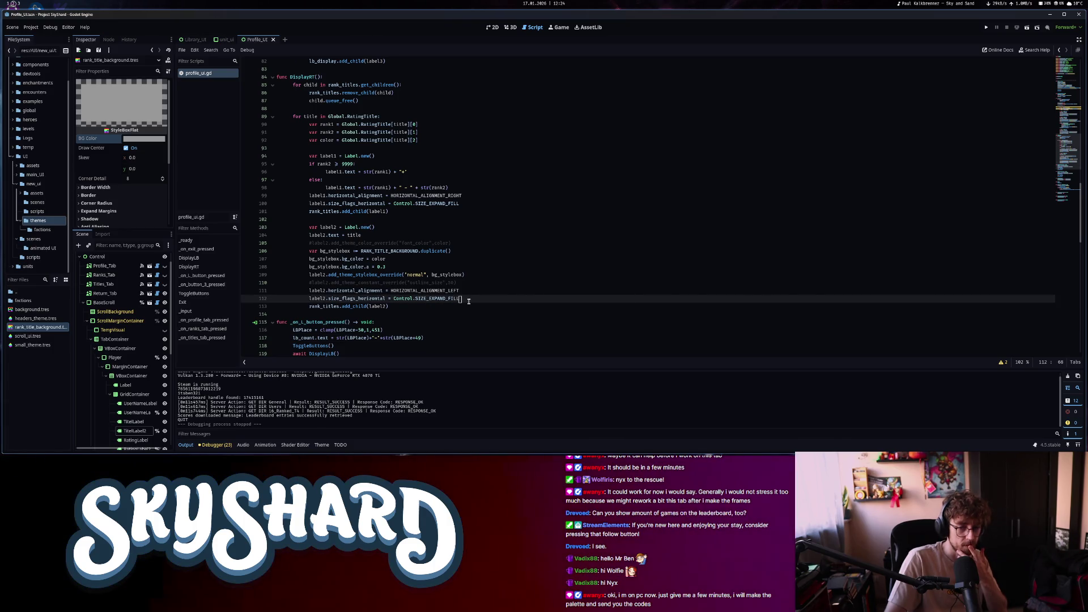
left_click_drag(469, 301, 428, 299)
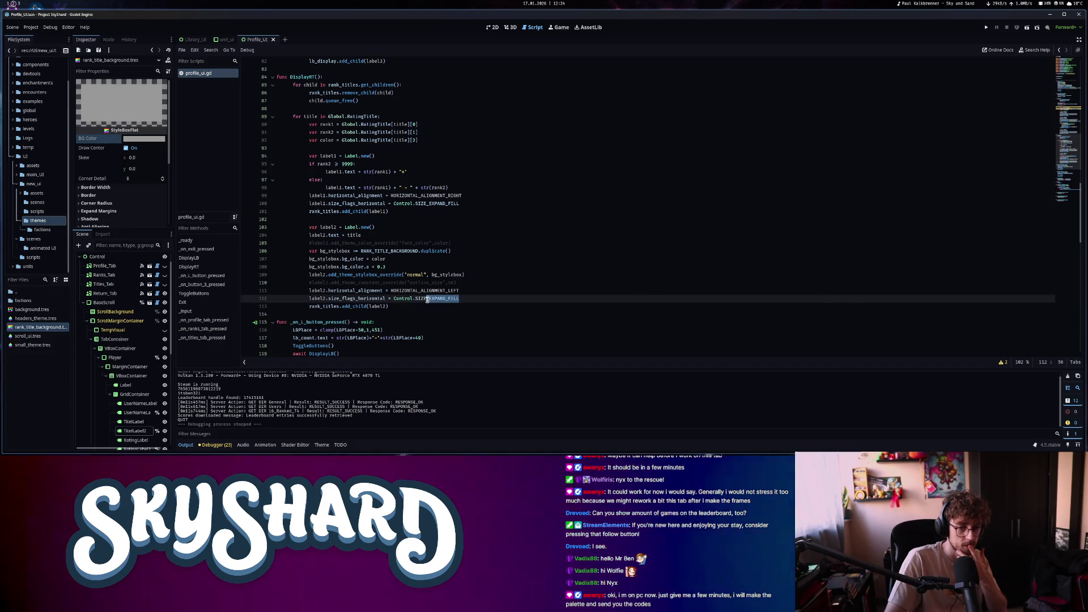
type("_BEGI")
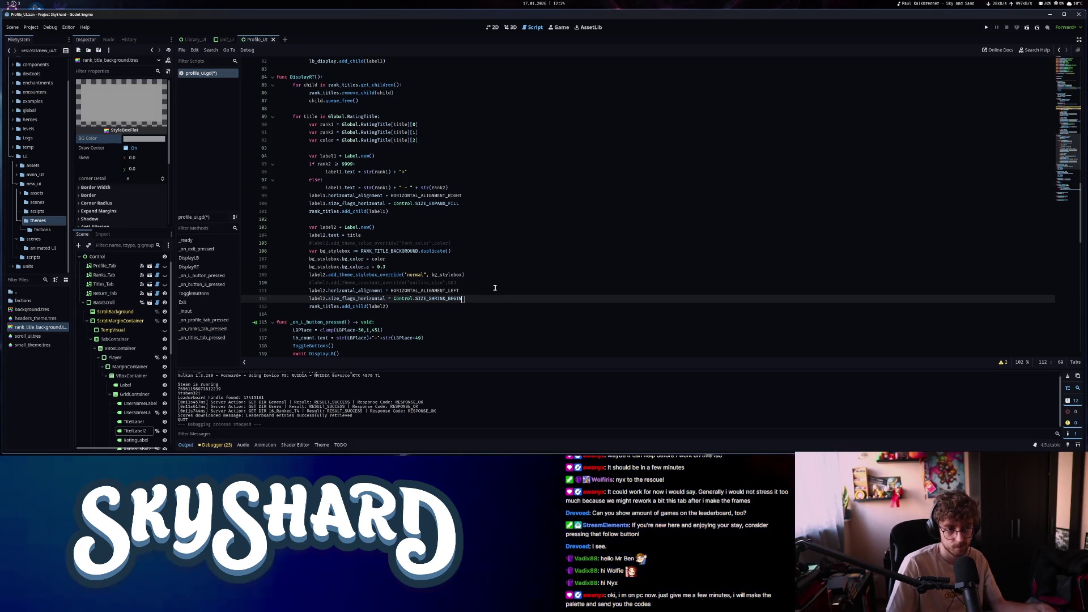
Select the Titles label in the 2D Profile UI scene and set horizontal container sizing to Shrink Begin
left_click(493, 27)
left_click(371, 185)
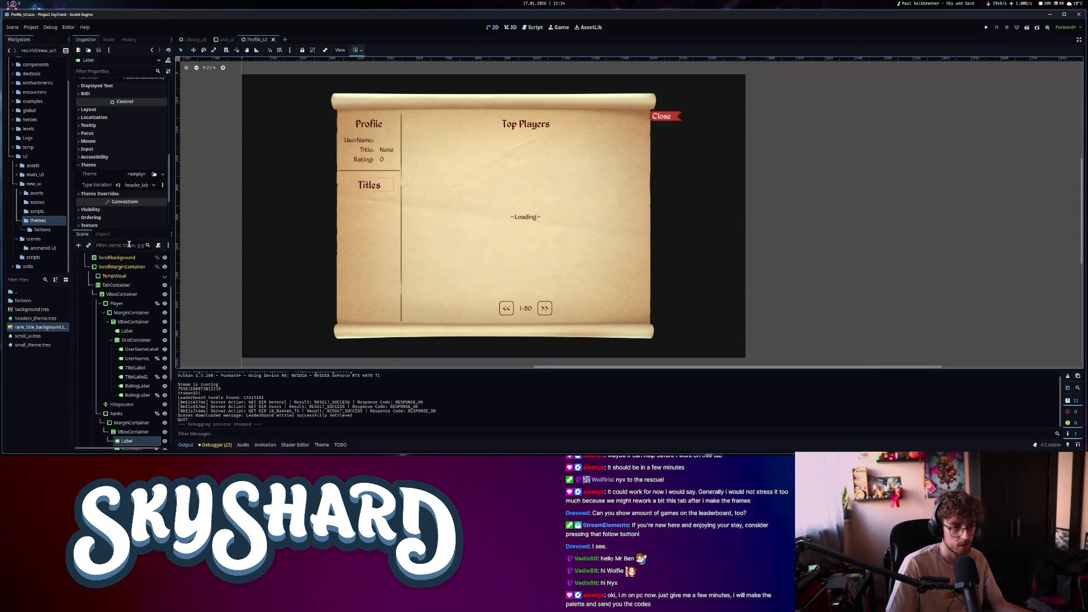
scroll(119, 220, "down", 3)
scroll(108, 197, "up", 5)
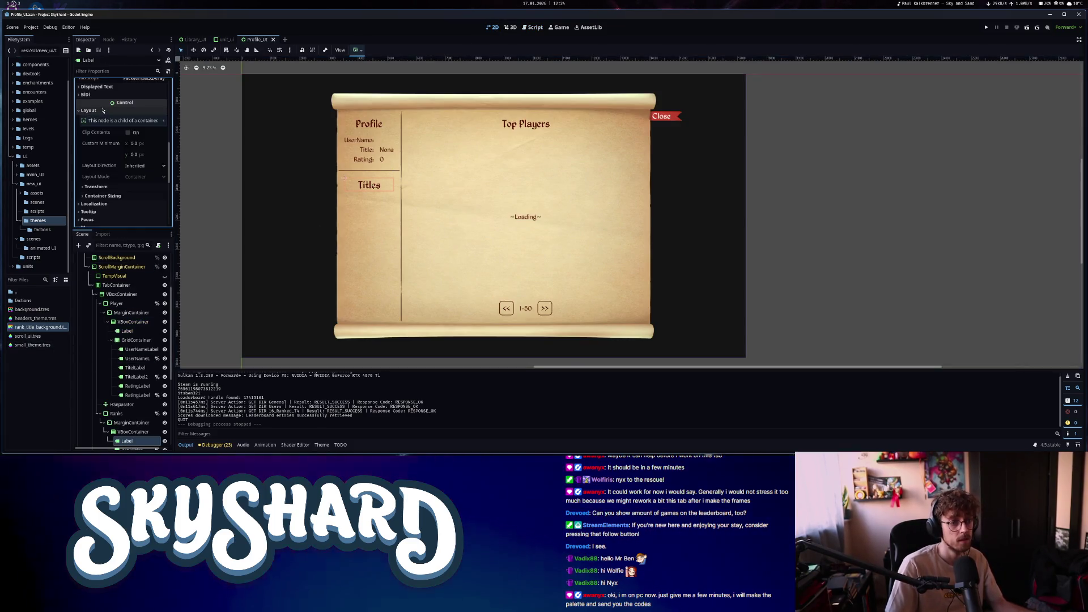
scroll(108, 198, "down", 1)
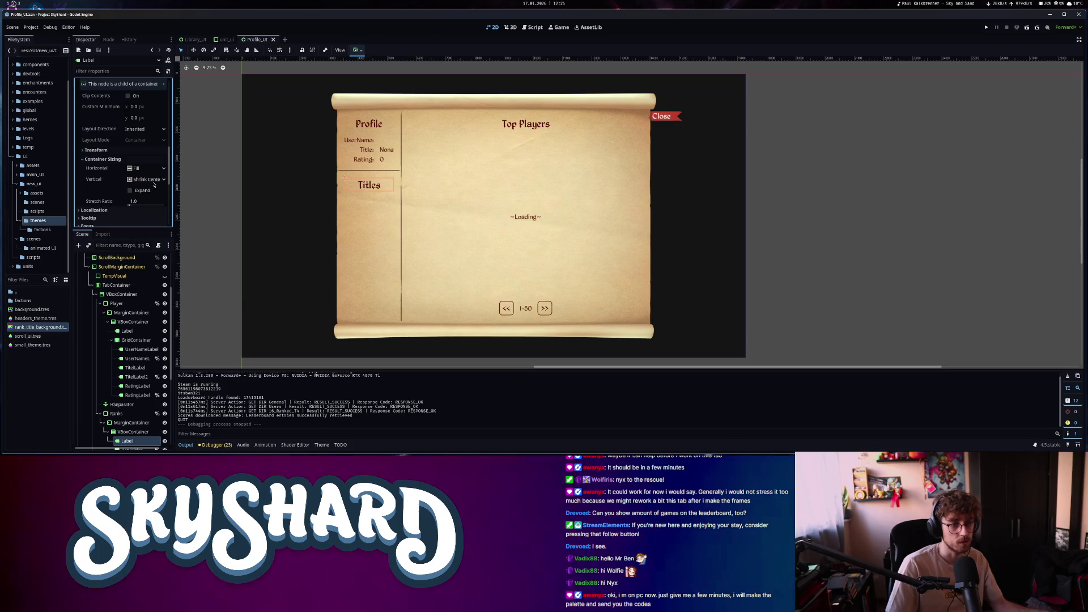
left_click(532, 27)
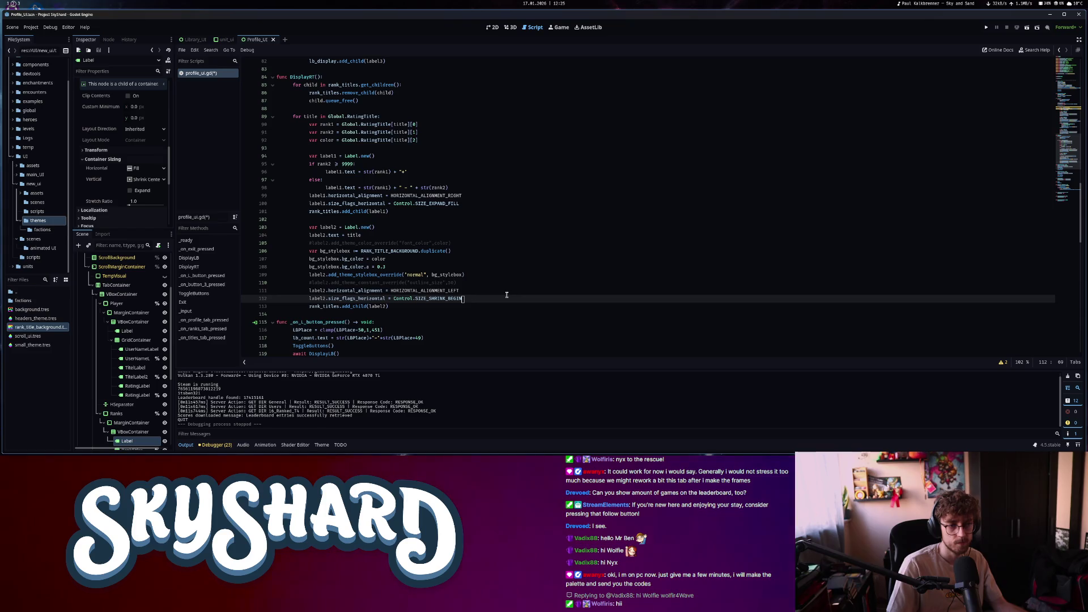
left_click(148, 169)
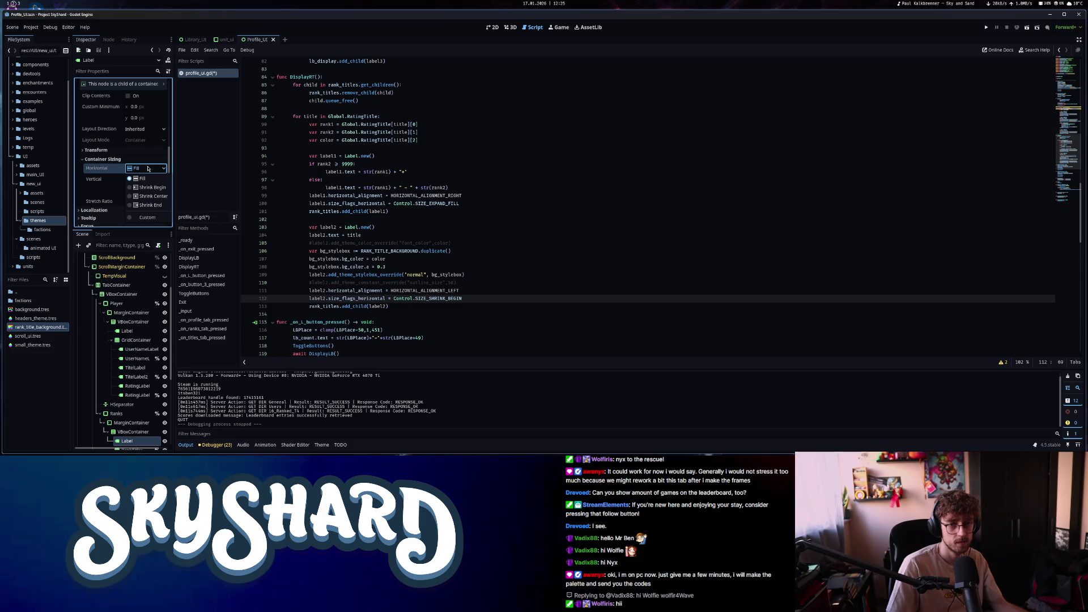
key("ctrl+F1")
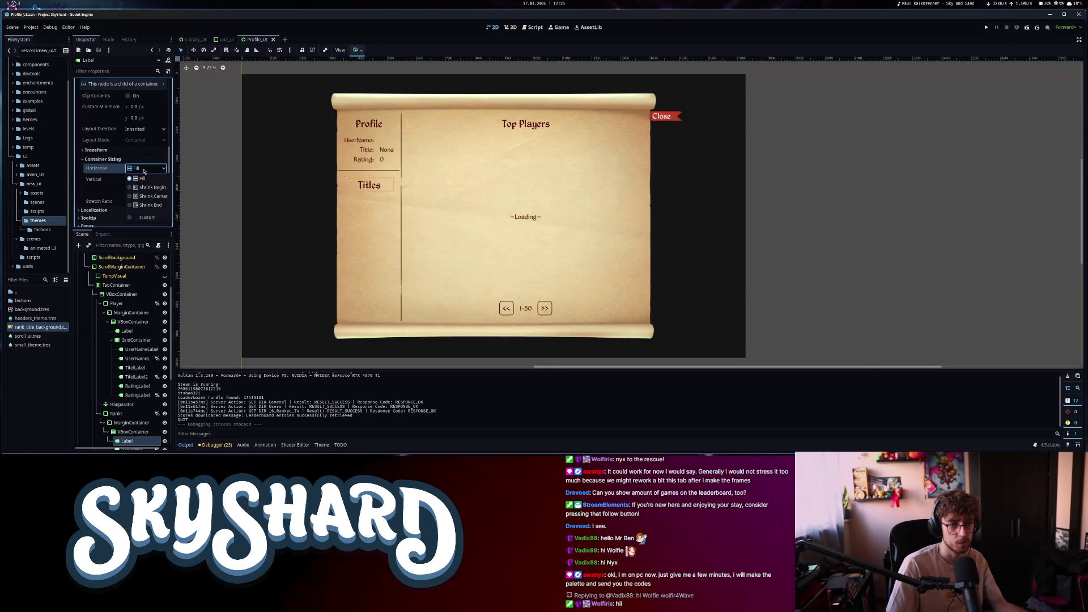
left_click(142, 188)
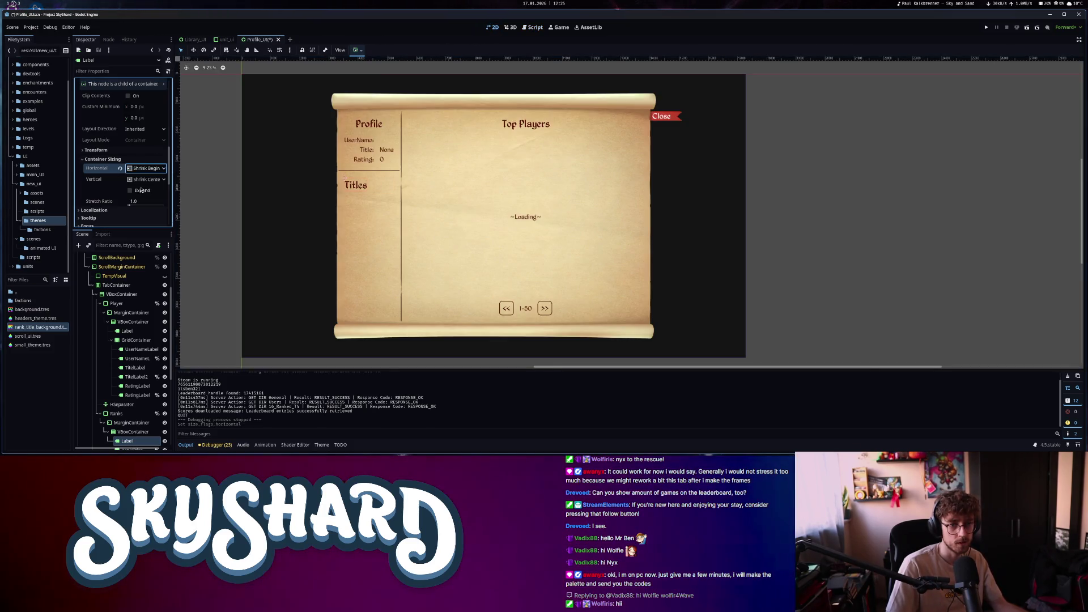
left_click(147, 168)
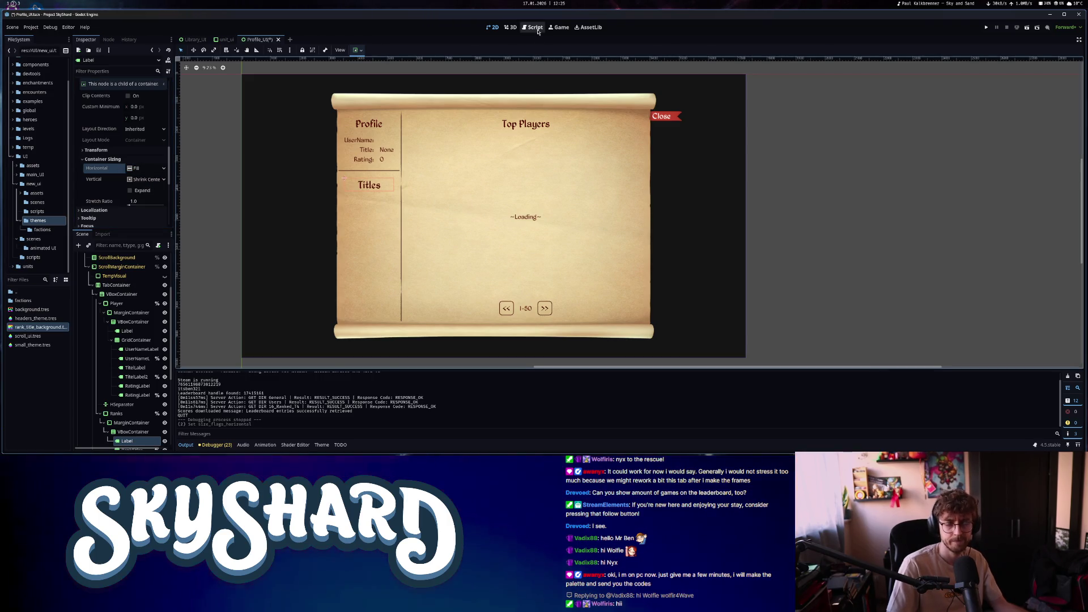
Delete the commented-out lines 110 and 105 from DisplayRT
key("ctrl+F3")
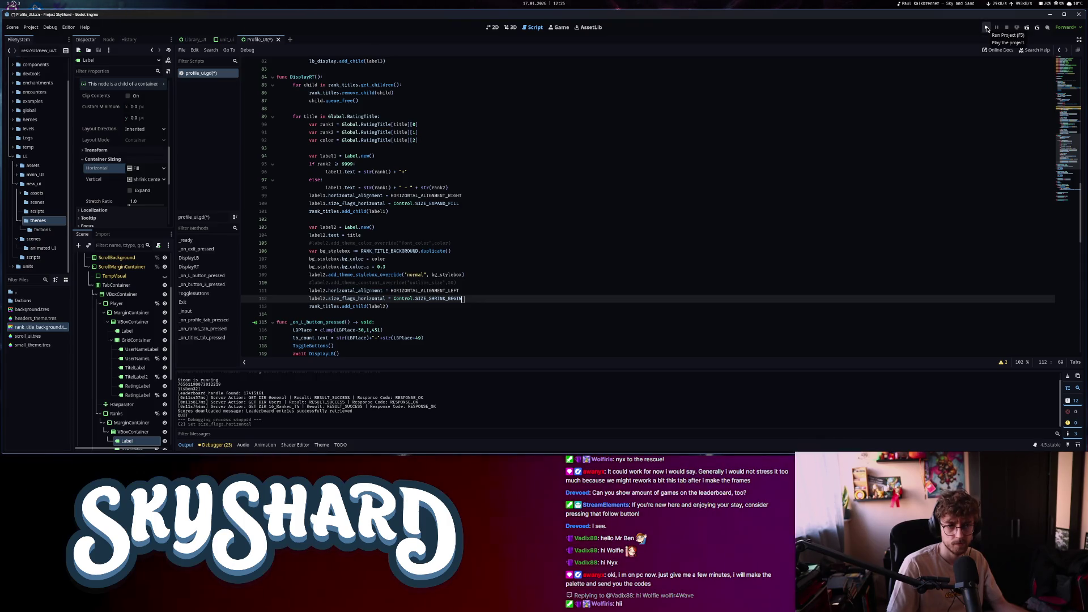
left_click(463, 282)
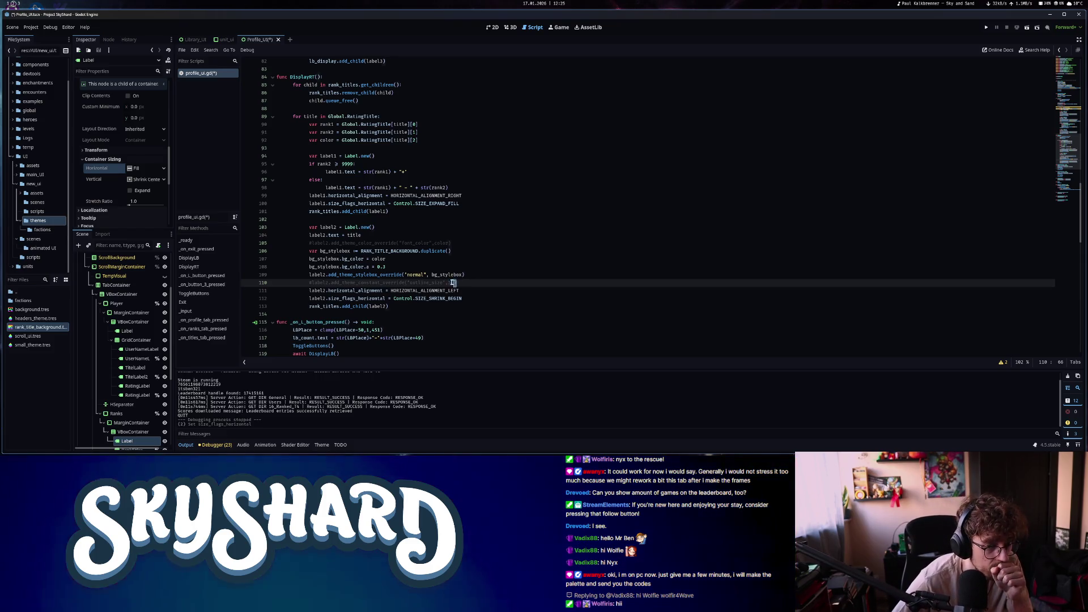
left_click_drag(464, 281, 265, 284)
key("BackSpace")
key("BackSpace")
left_click(481, 242)
left_click_drag(391, 237, 278, 240)
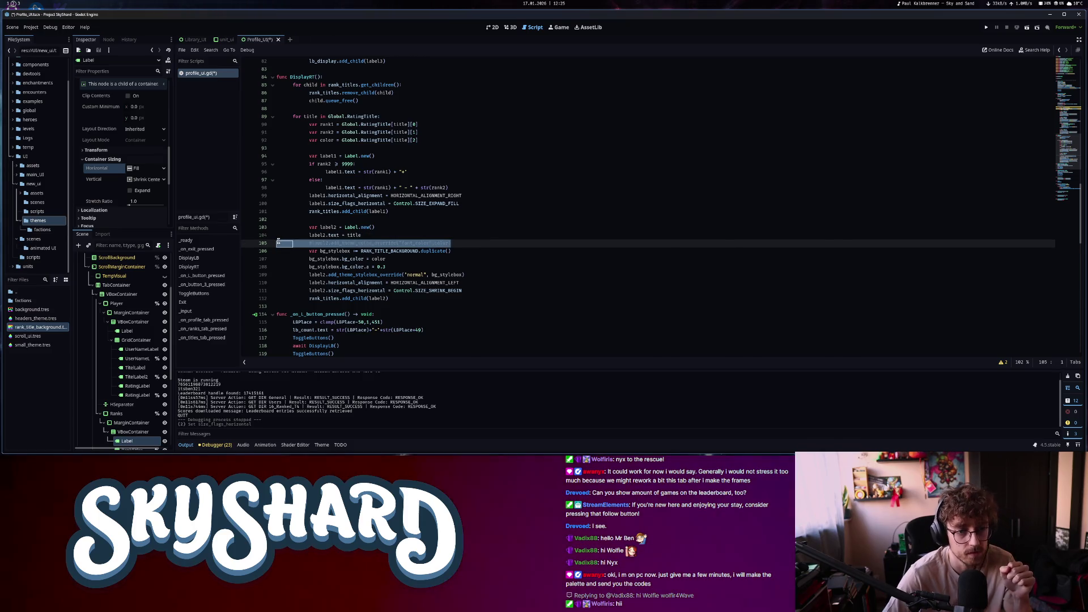
key("BackSpace")
key("BackSpace")
Copy the four background stylebox lines 105–108 and save the script
left_click(479, 275)
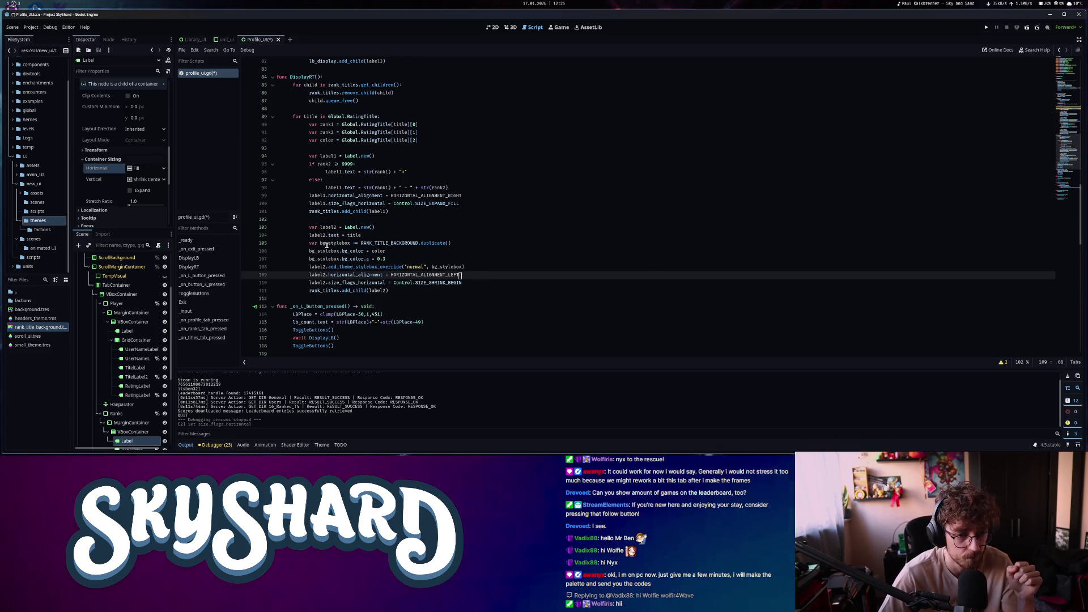
left_click_drag(310, 243, 488, 269)
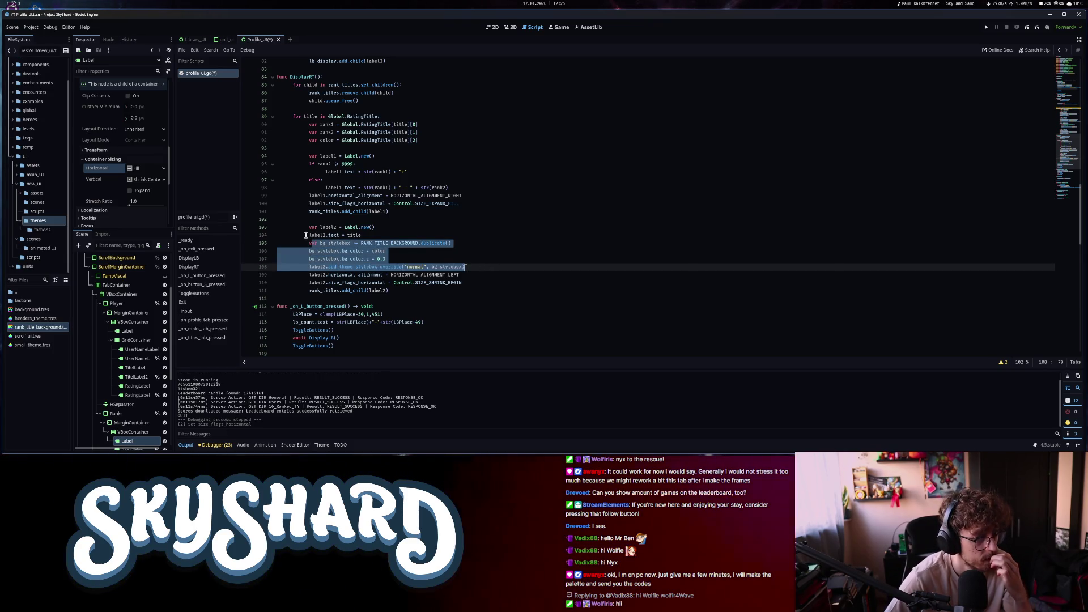
left_click(309, 242)
left_click_drag(321, 245, 473, 270)
key("ctrl+c")
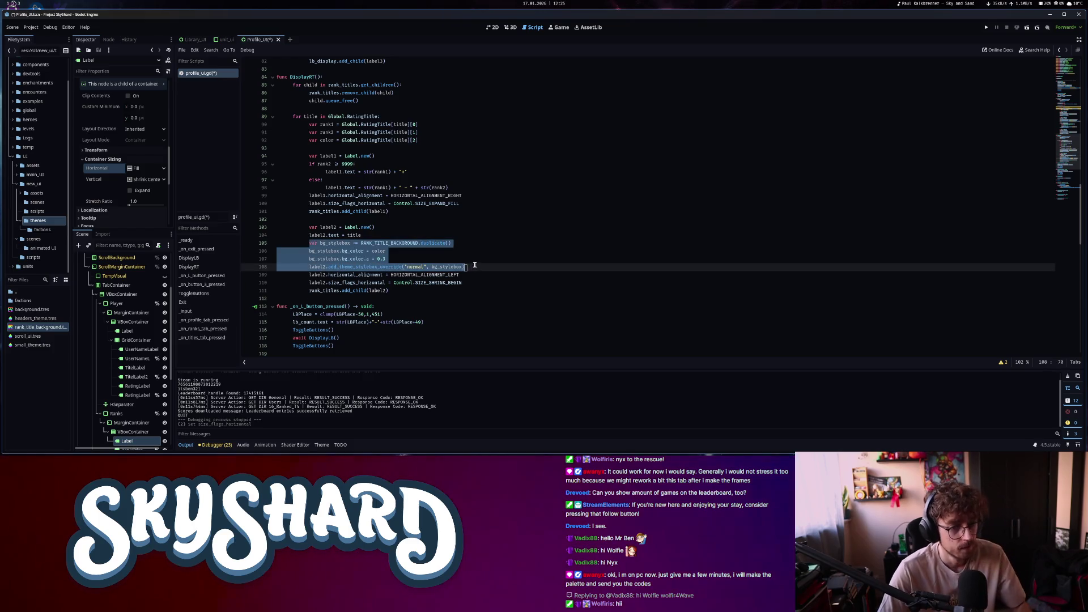
key("ctrl+s")
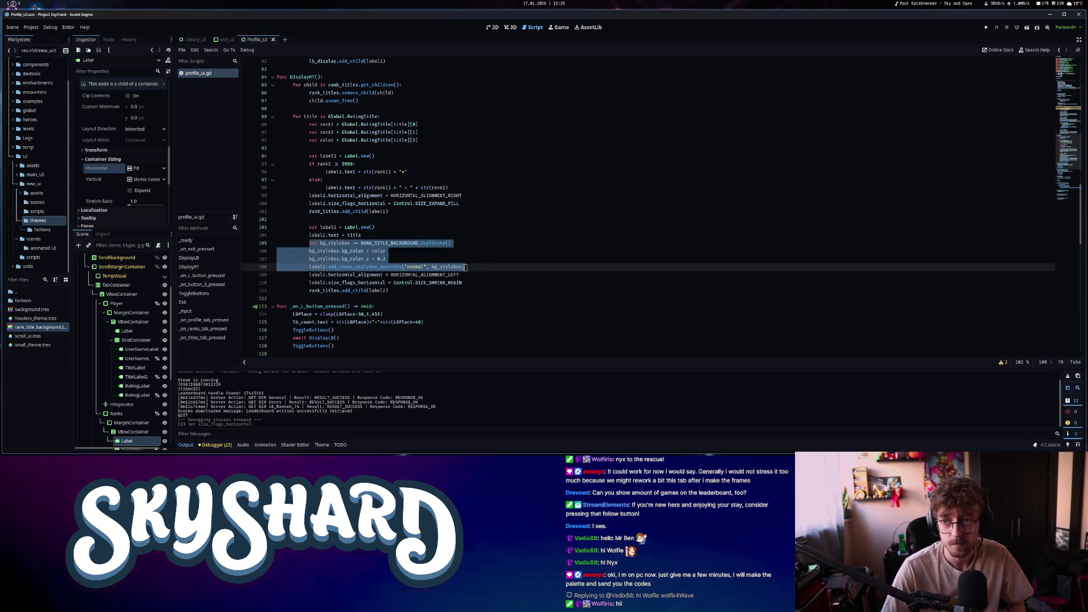
In _ready, paste the stylebox lines over the line 35 comment and use the GetTitle colour as bg_color
scroll(397, 280, "up", 20)
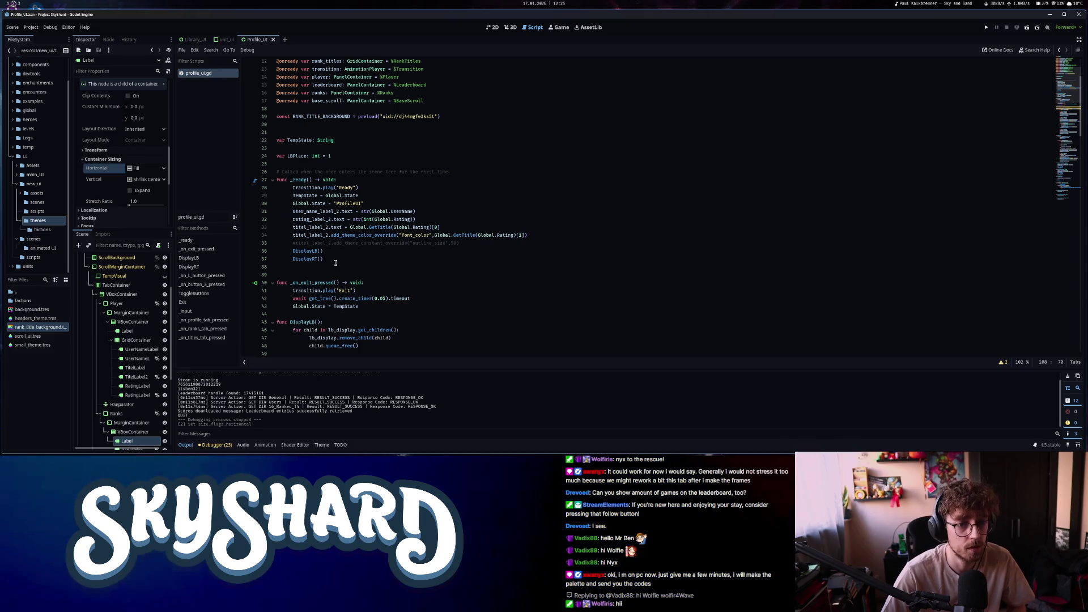
left_click(543, 235)
key("Down")
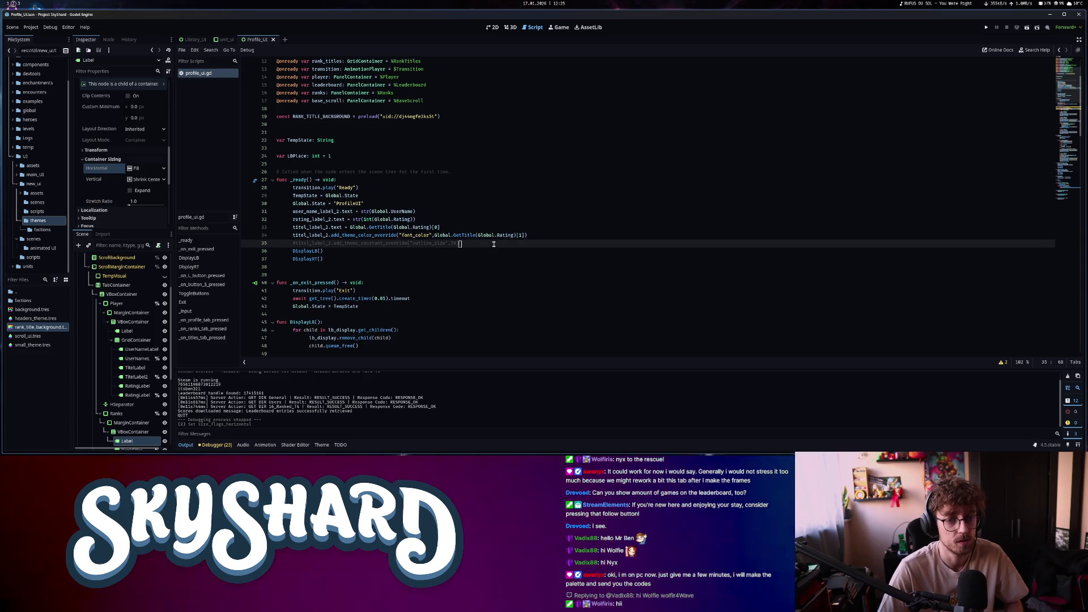
key("shift+Home")
key("ctrl+v")
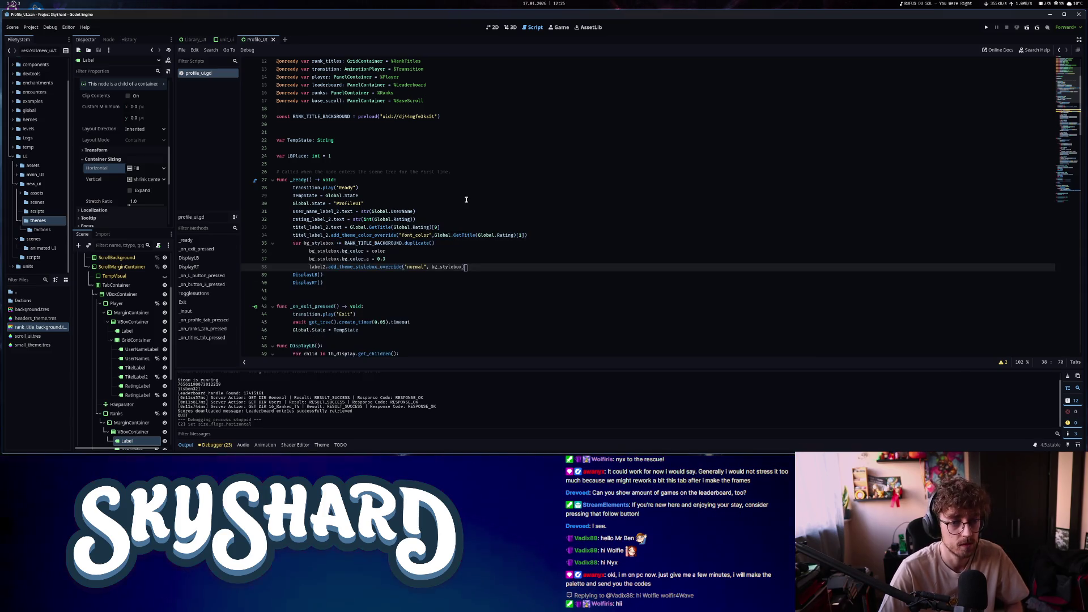
left_click_drag(447, 267, 423, 253)
left_click(457, 249)
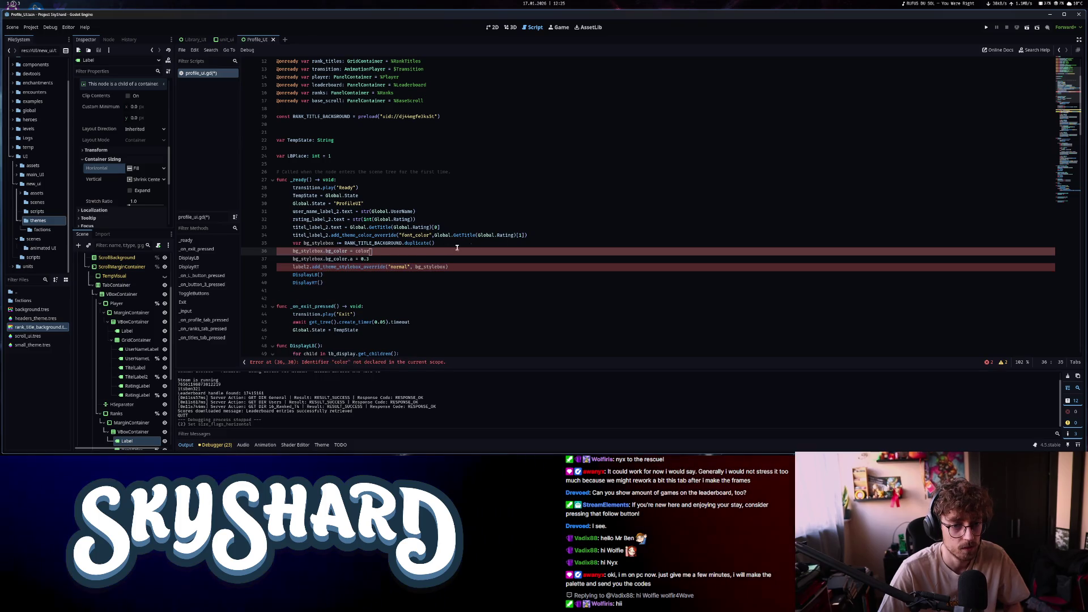
left_click(525, 236)
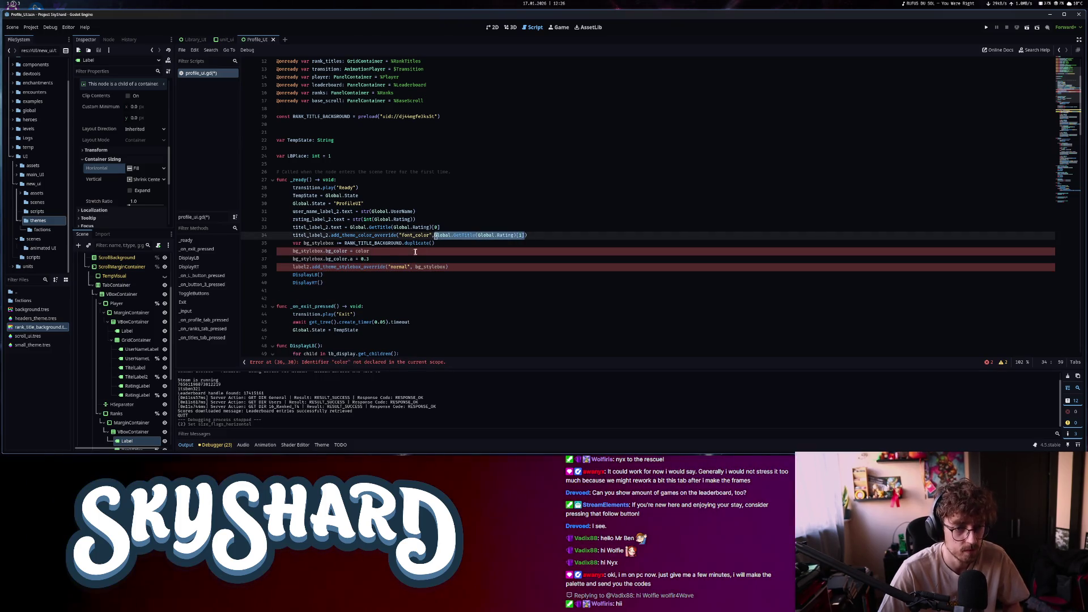
key("ctrl+x")
double_click(363, 251)
key("ctrl+v")
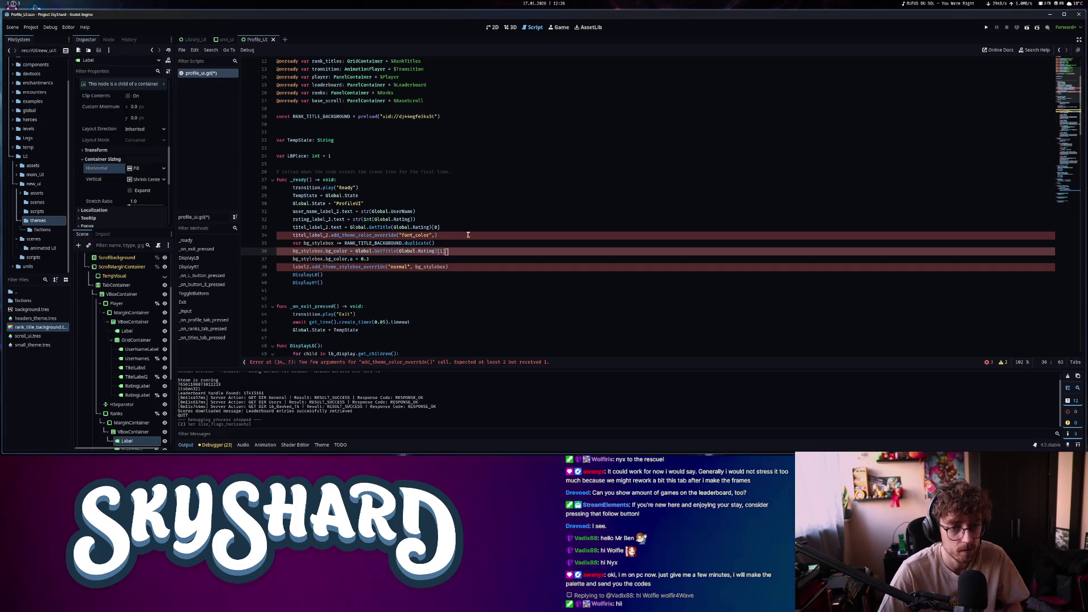
Remove the old font colour override, apply the stylebox to titel_label_2, save, and run the game
left_click_drag(440, 235, 346, 243)
key("Up")
key("ctrl+shift+k")
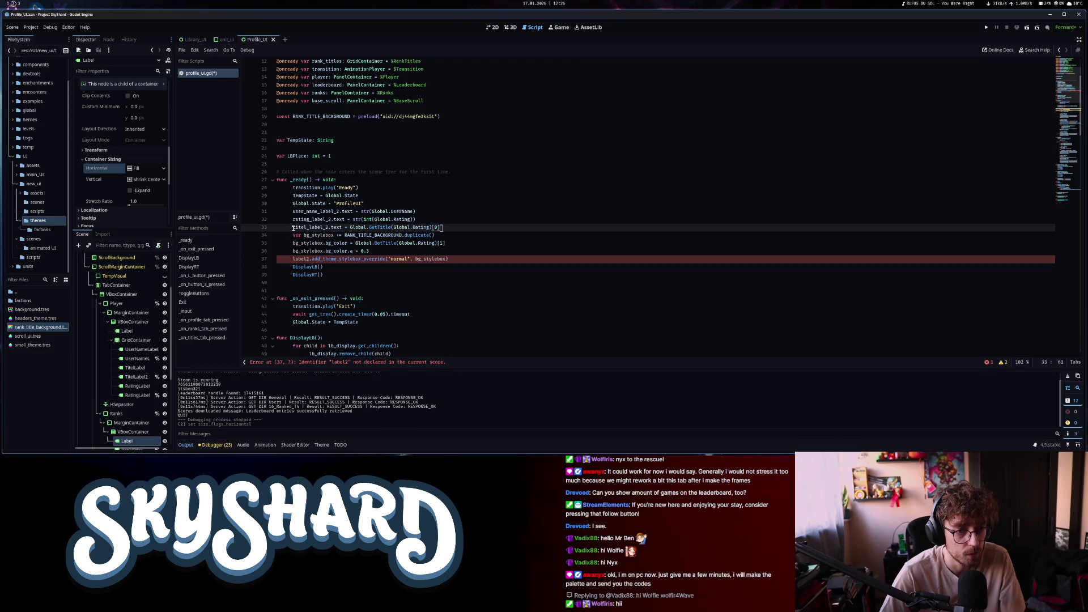
left_click(296, 259)
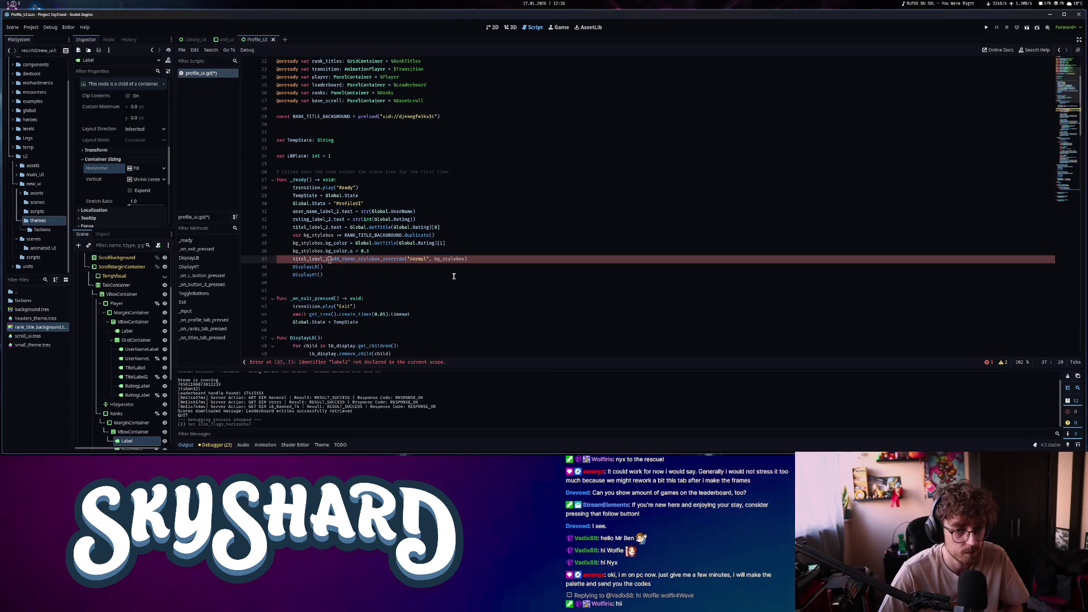
type(".")
left_click(486, 259)
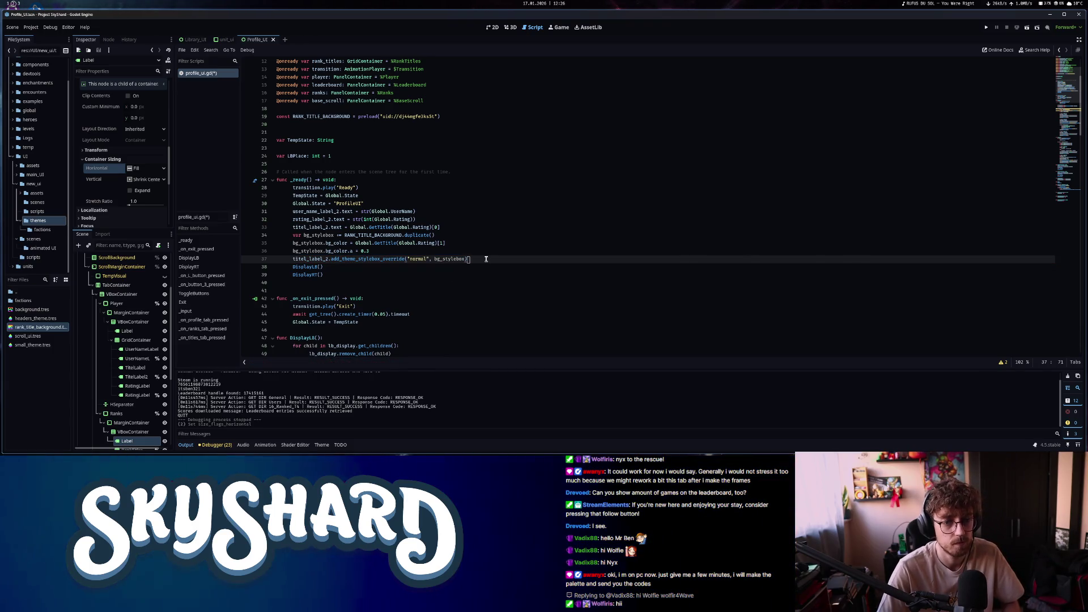
key("ctrl+s")
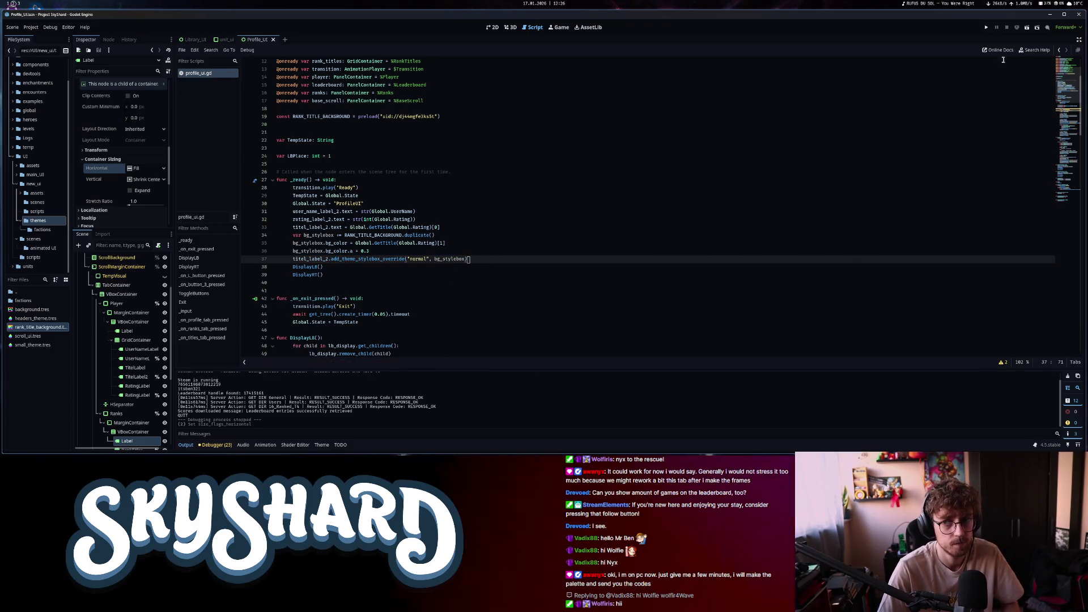
left_click(988, 28)
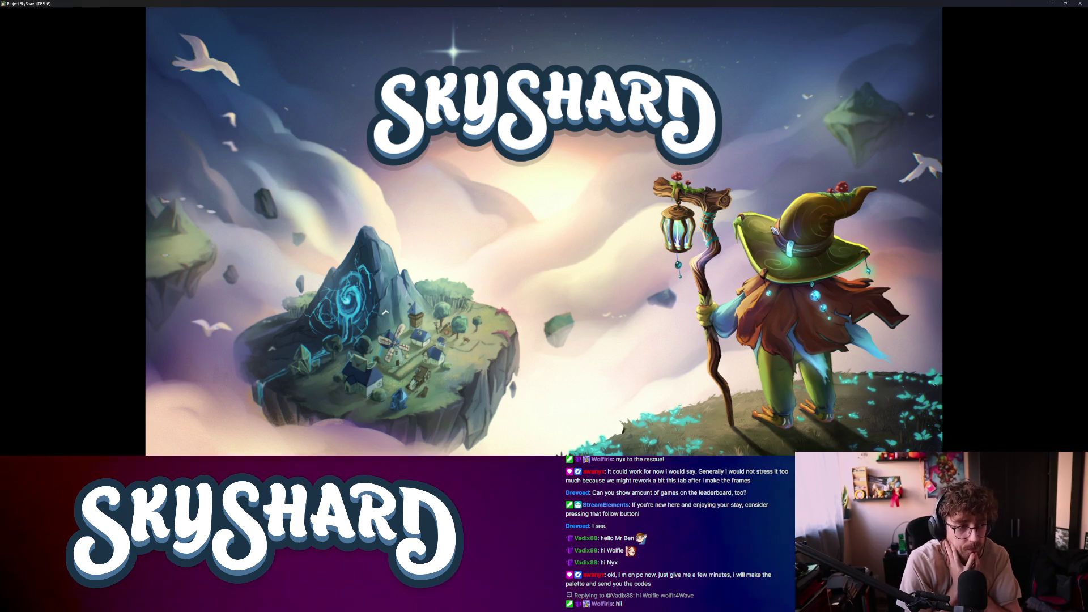
Open PROFILE in the running game, review the rank-coloured Top Players list, then close it
key("super+Right")
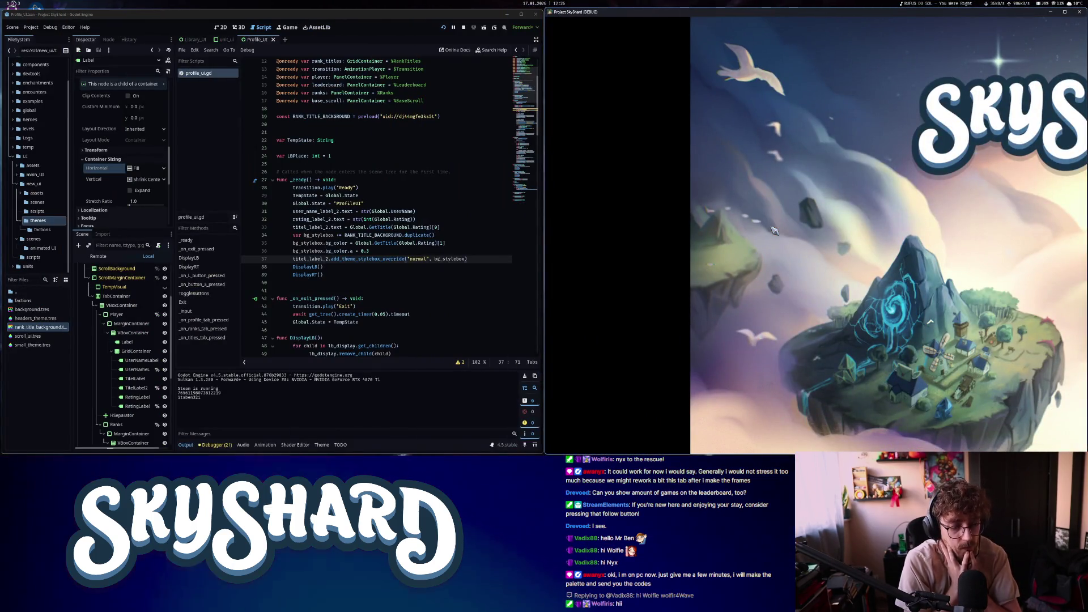
key("super+Left")
left_click(771, 228)
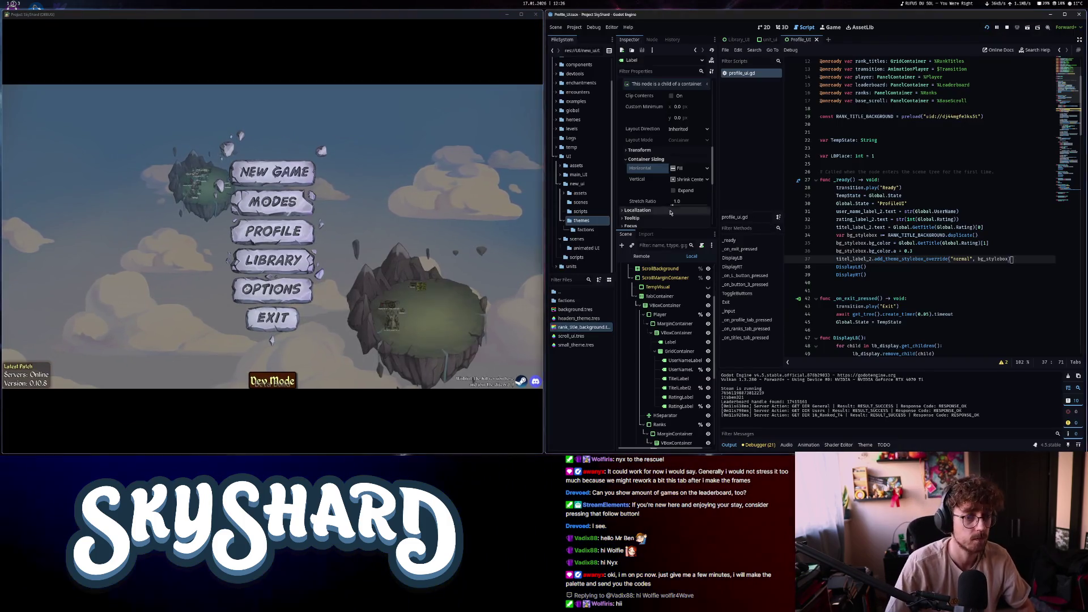
left_click(290, 240)
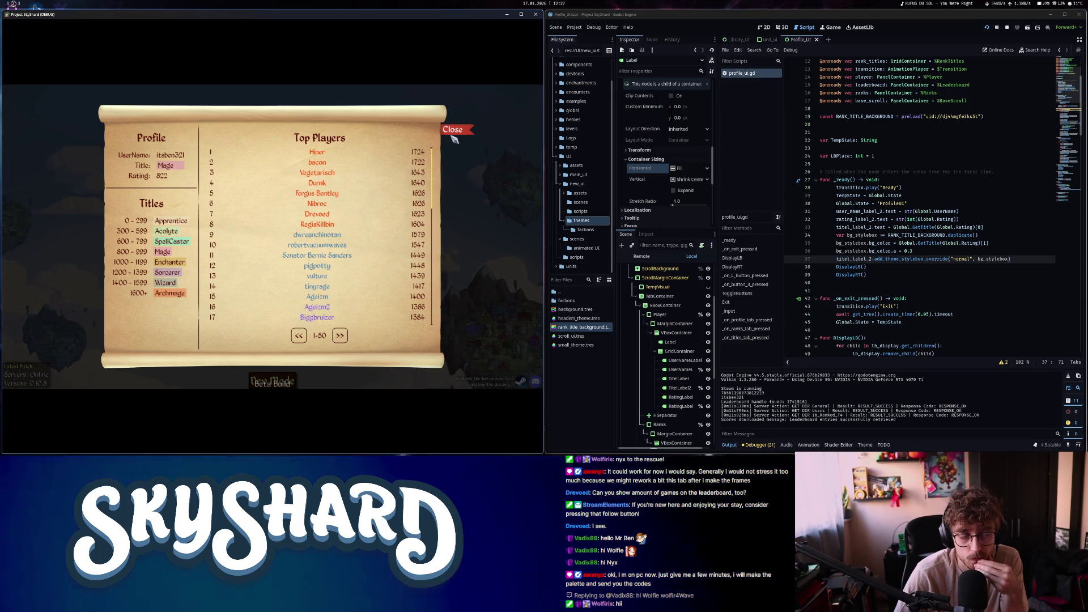
left_click(452, 134)
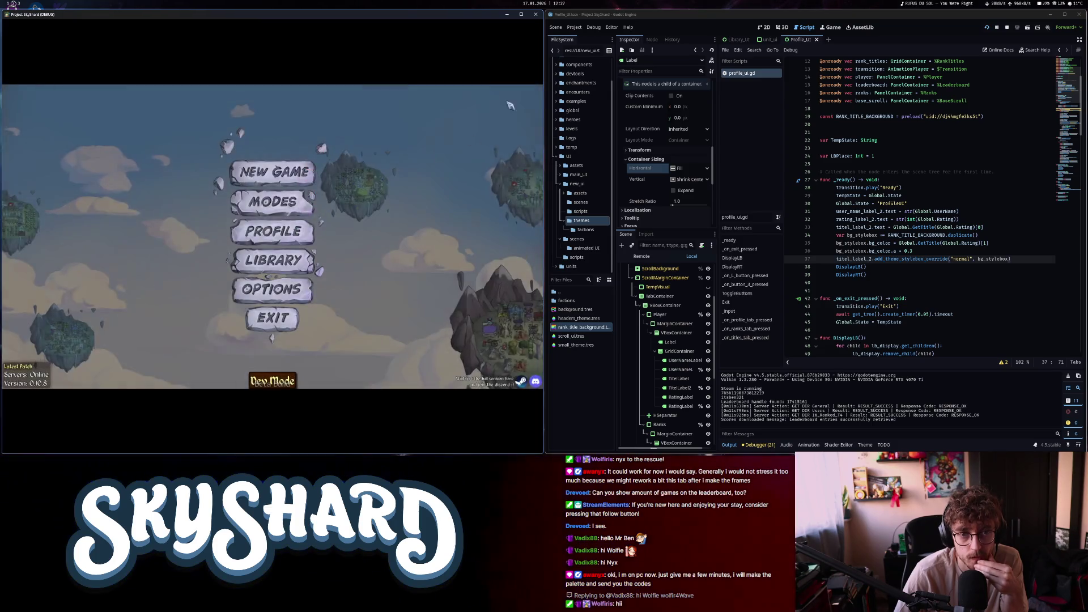
Stop the game, set TitelLabel2's horizontal container sizing to Shrink Begin, and save the scene
key("F8")
left_click(492, 28)
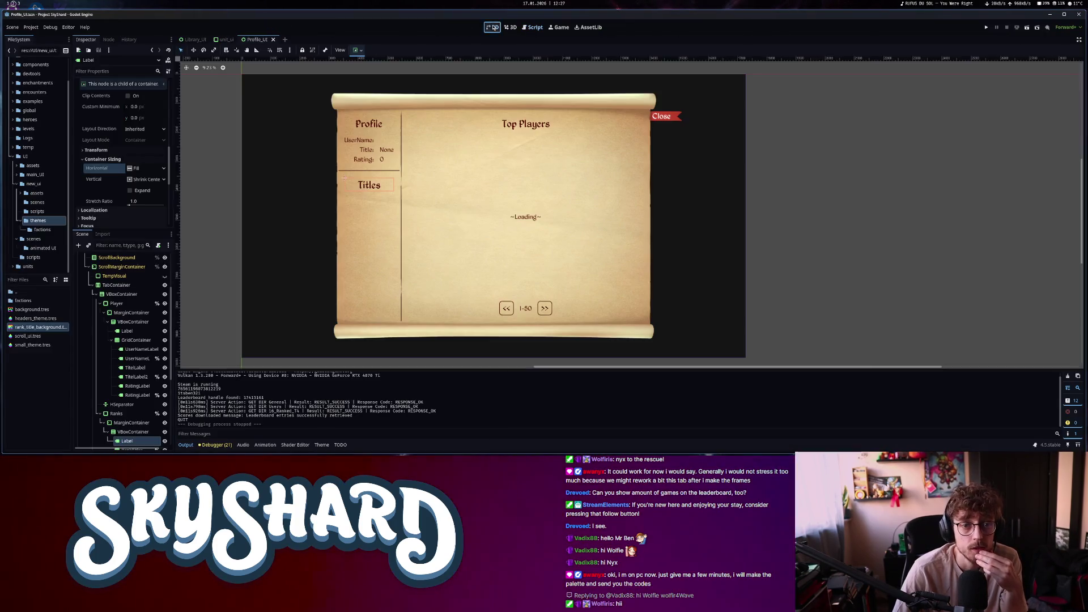
left_click(389, 152)
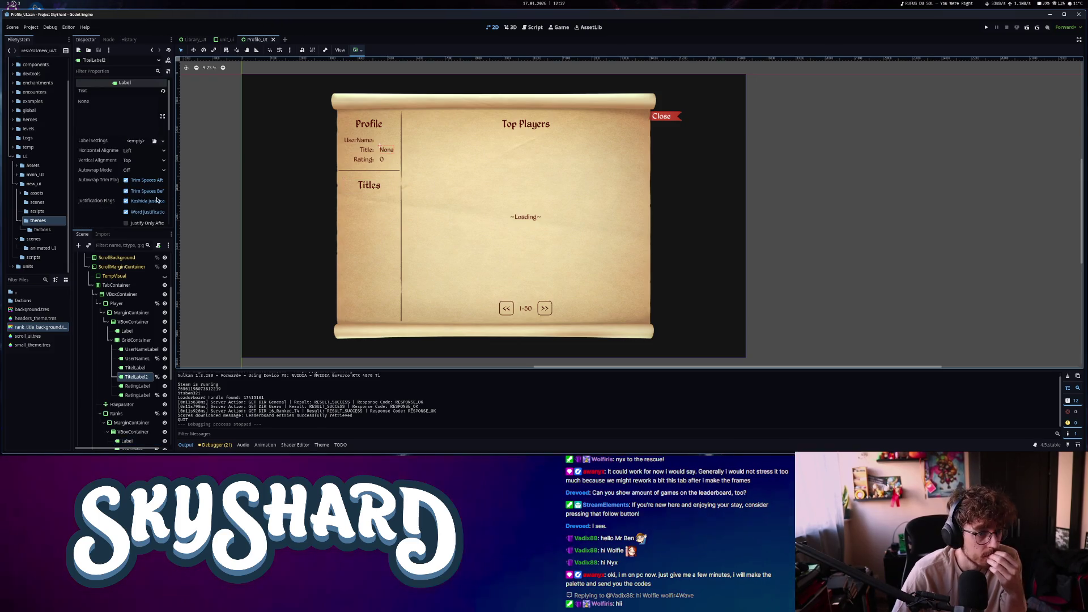
scroll(157, 199, "down", 10)
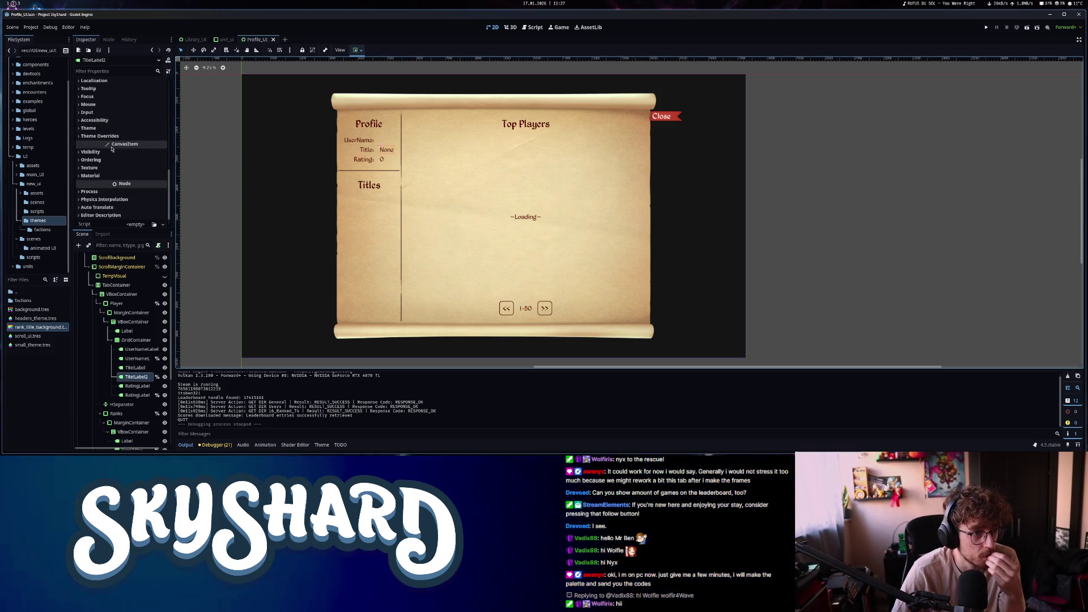
scroll(116, 170, "up", 5)
scroll(125, 212, "down", 2)
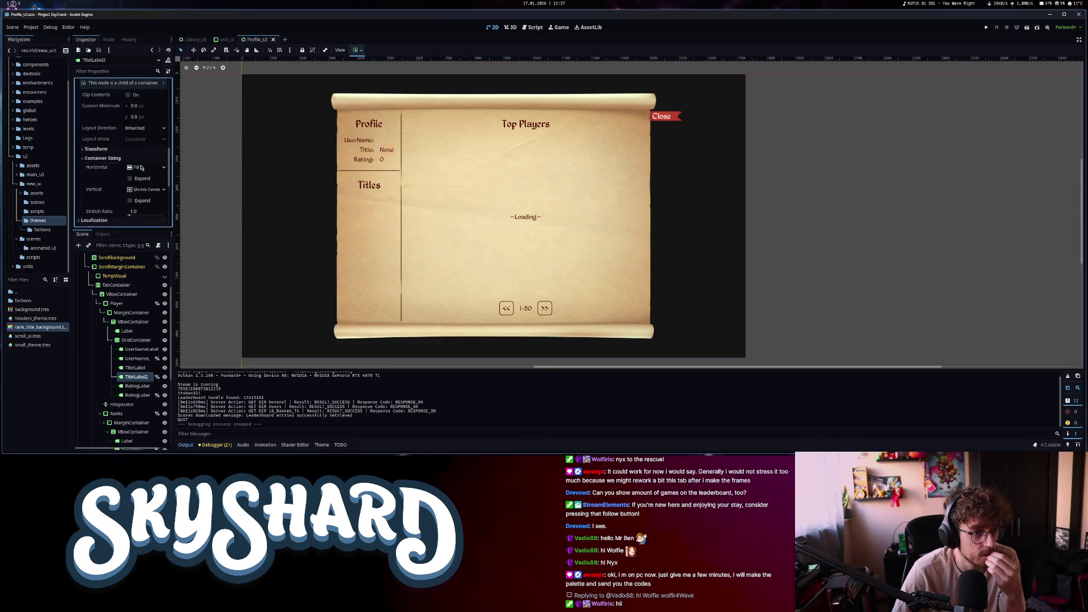
left_click(151, 187)
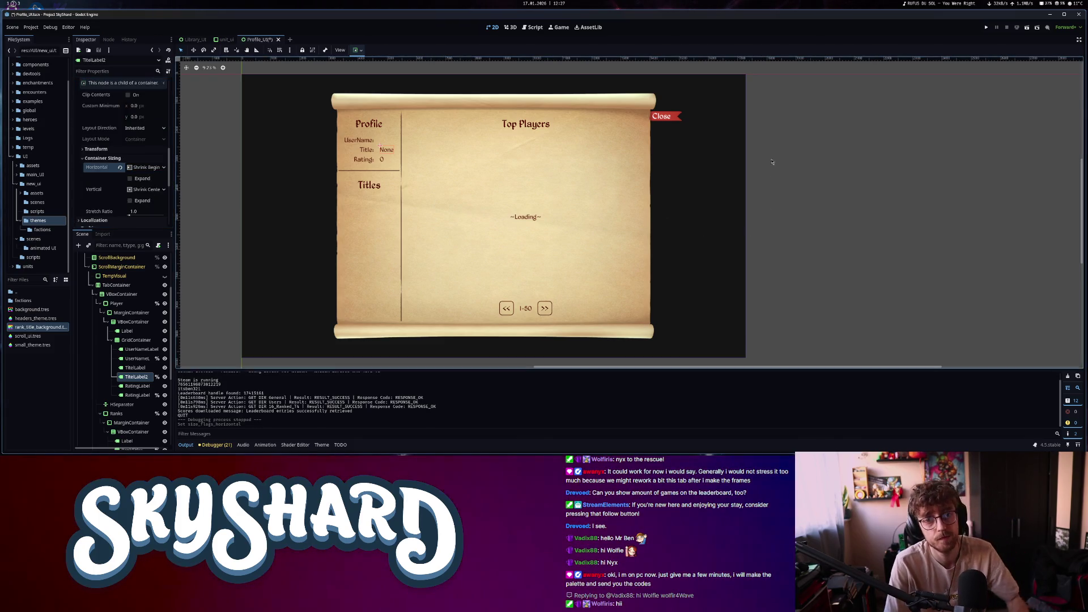
key("ctrl+s")
key("ctrl+F3")
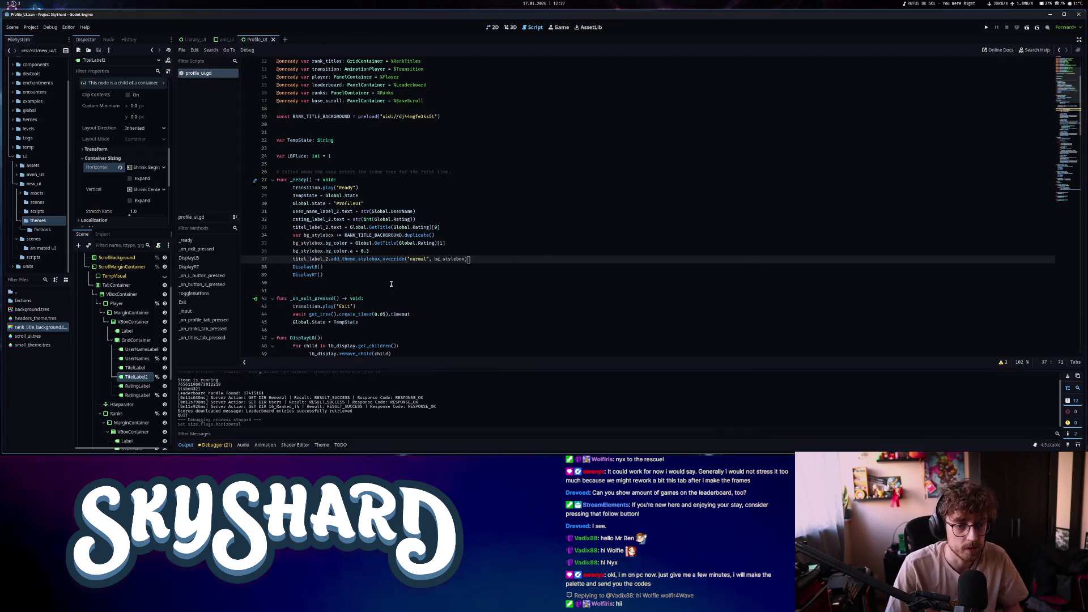
Delete leftover line 72 and select the background stylebox lines in _ready for reuse
scroll(391, 284, "down", 13)
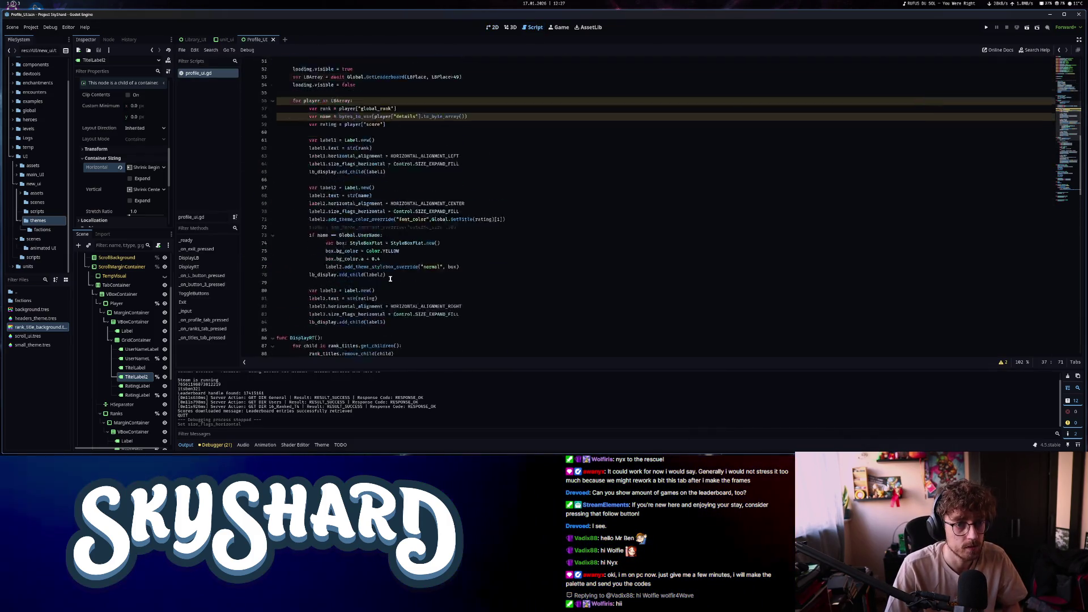
scroll(391, 279, "down", 3)
left_click_drag(457, 156, 260, 160)
key("BackSpace")
scroll(373, 187, "up", 11)
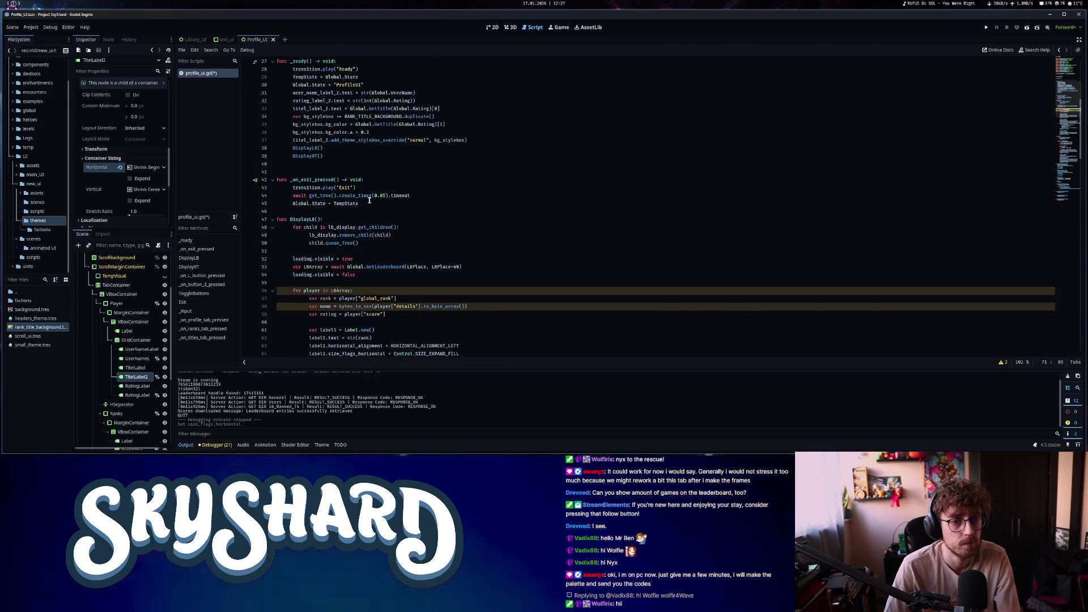
left_click_drag(293, 117, 477, 138)
Paste the background stylebox lines into the DisplayLB loop after line 71 and indent them
scroll(501, 275, "down", 8)
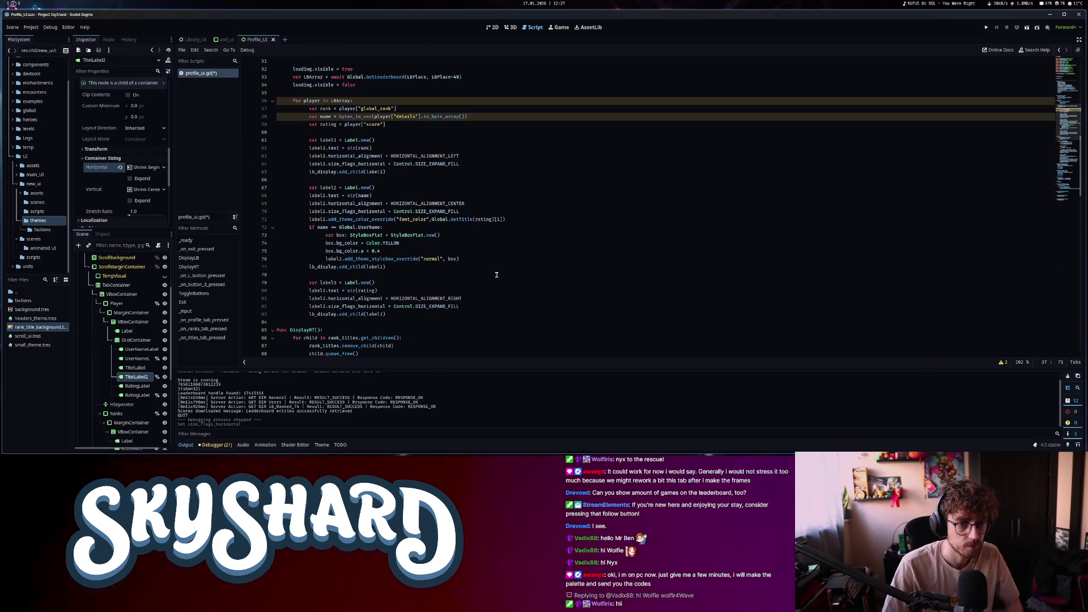
left_click(570, 187)
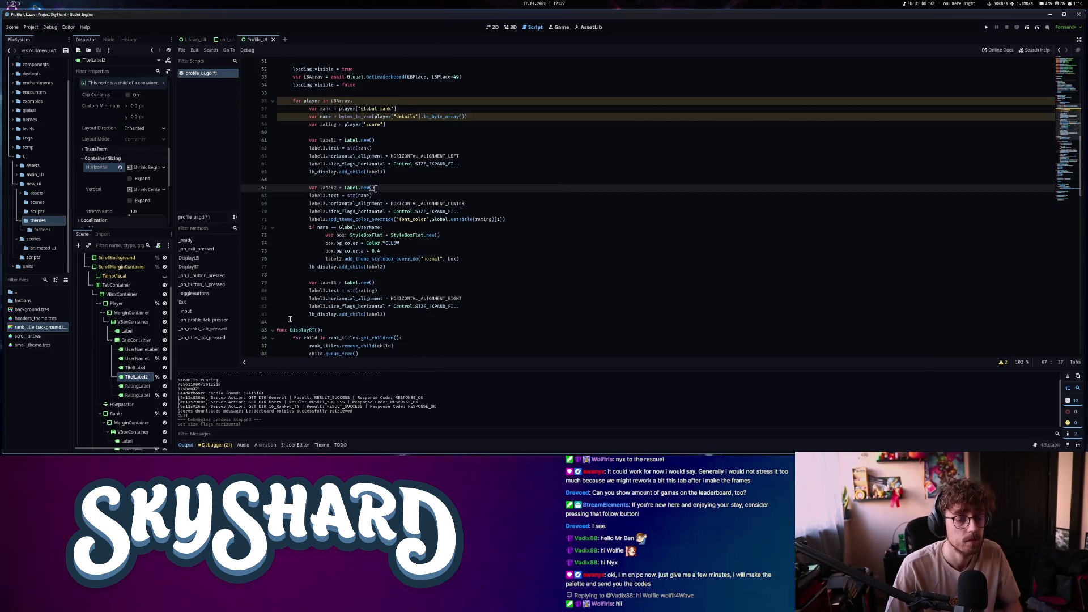
left_click(521, 219)
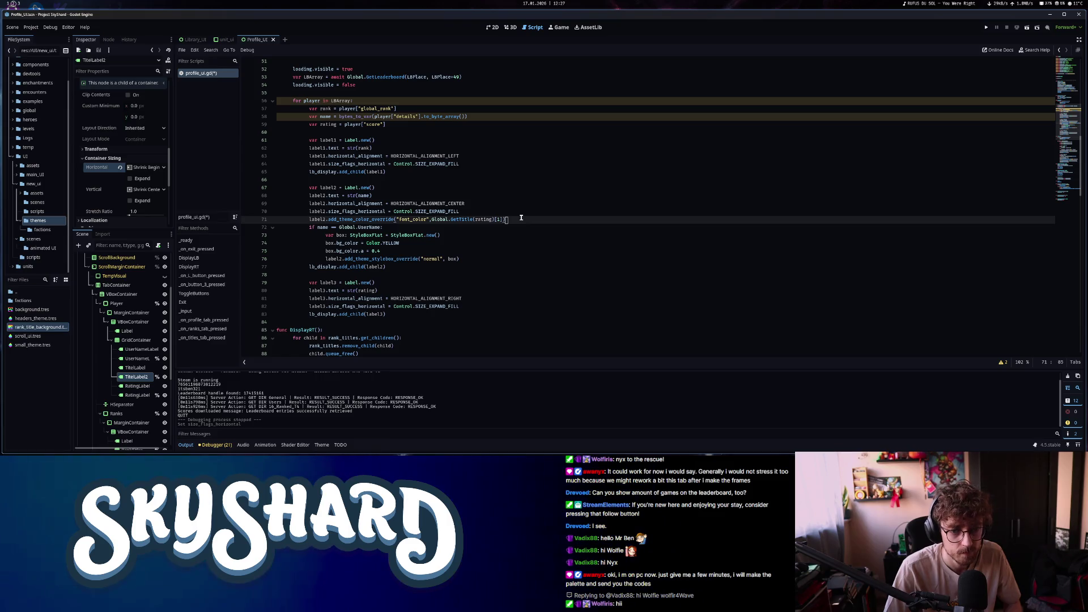
left_click(386, 235)
left_click(513, 219)
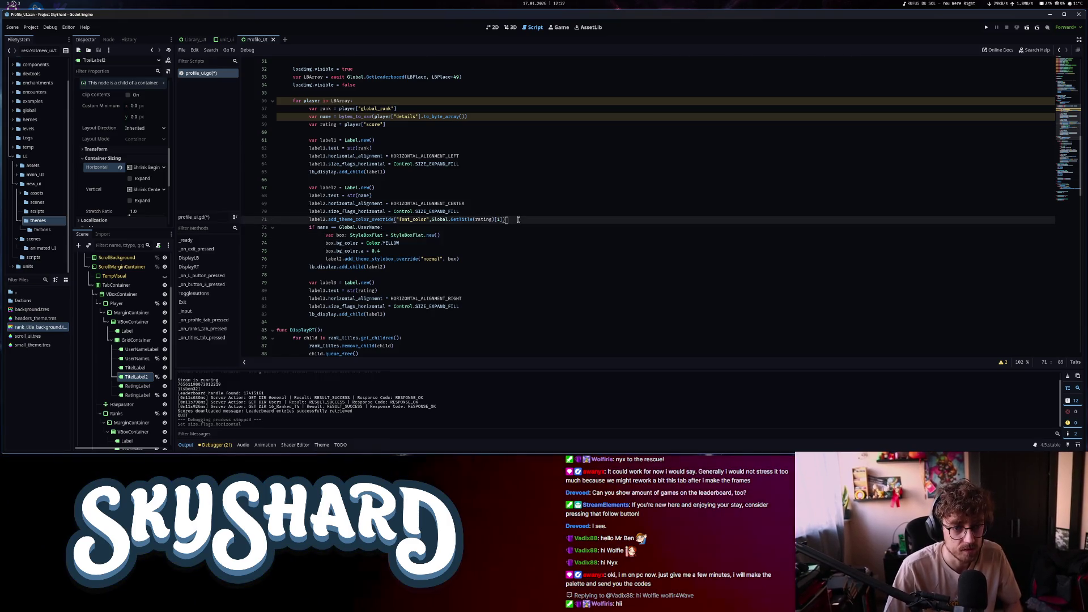
key("Return")
key("ctrl+v")
left_click_drag(293, 235, 470, 252)
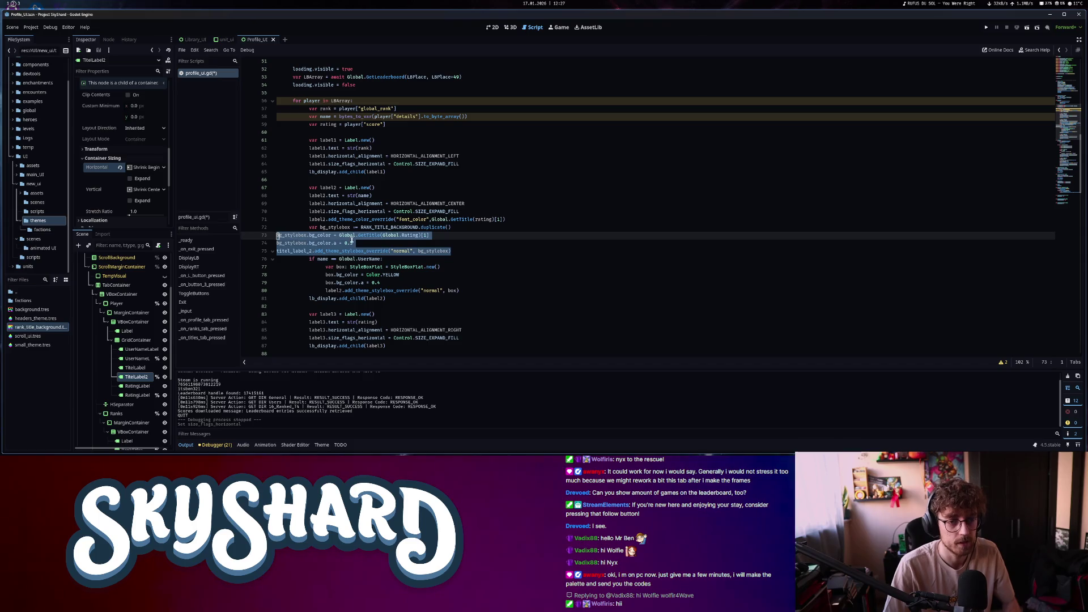
key("Tab")
Tidy the pasted bg_stylebox block, remove the commented line 72, and save the script
left_click(364, 242)
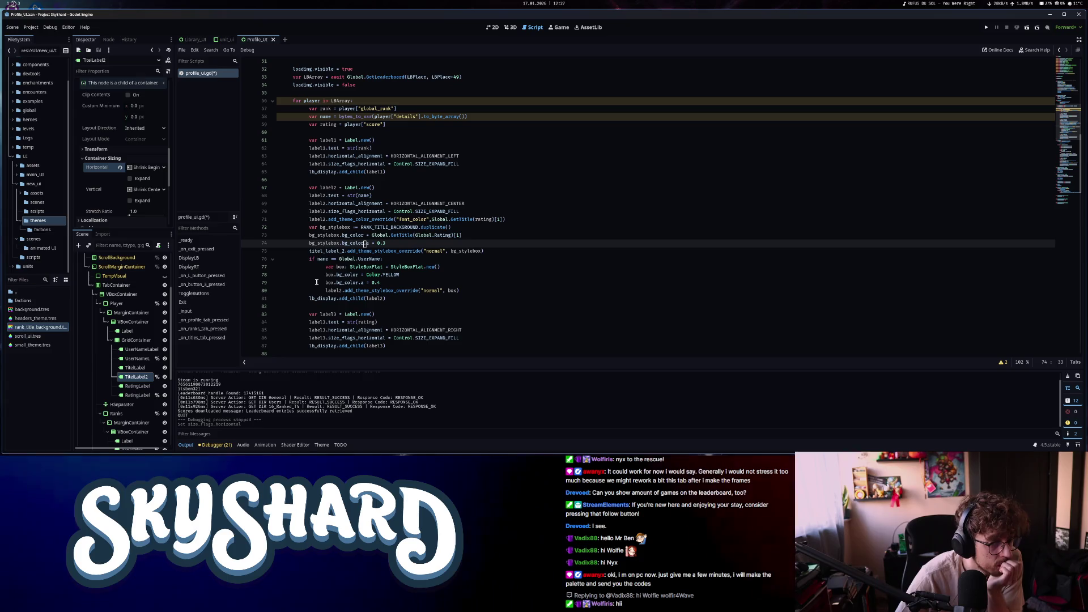
left_click_drag(320, 227, 347, 227)
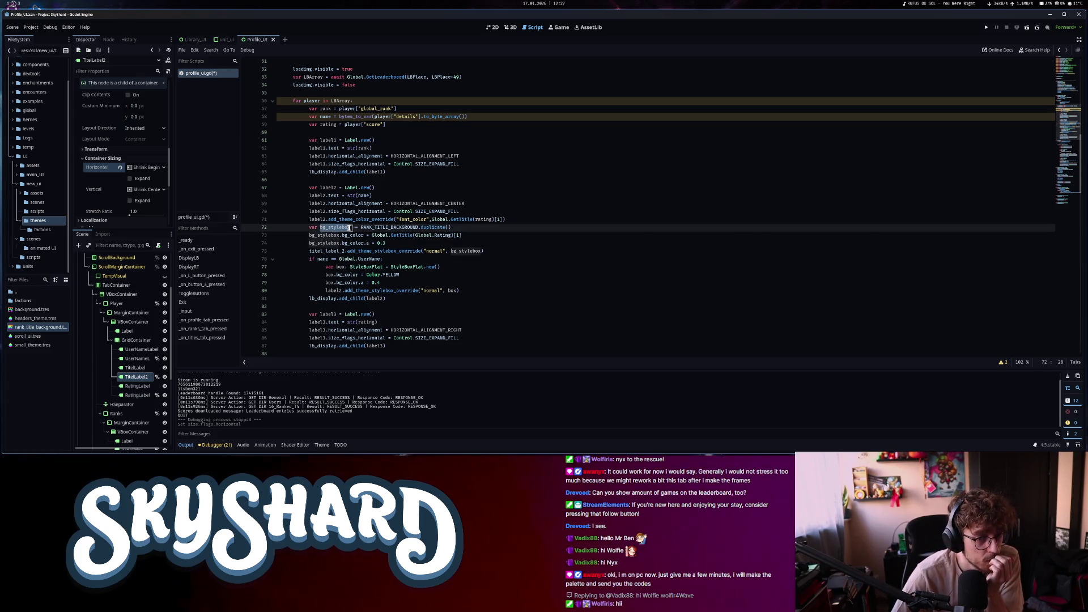
left_click(320, 228)
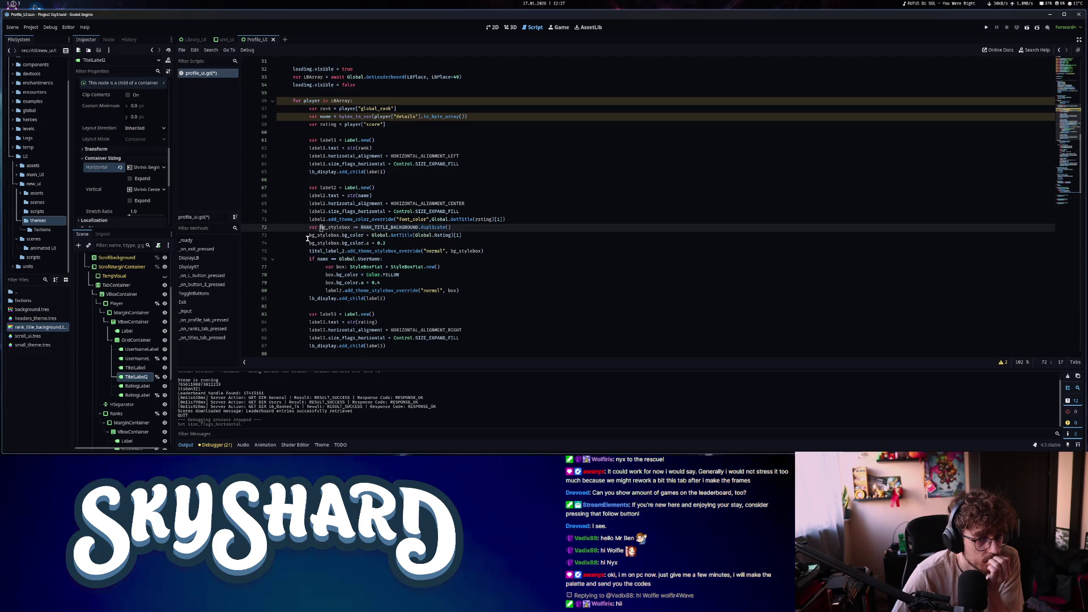
left_click(312, 235)
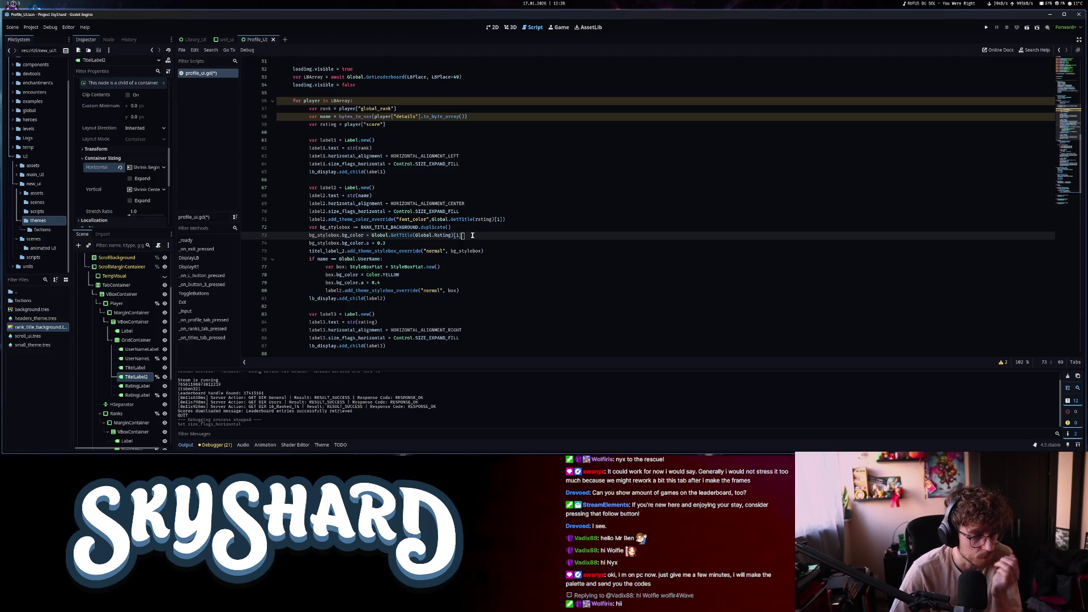
key("shift+Down")
key("shift+Down")
key("BackSpace")
key("ctrl+z")
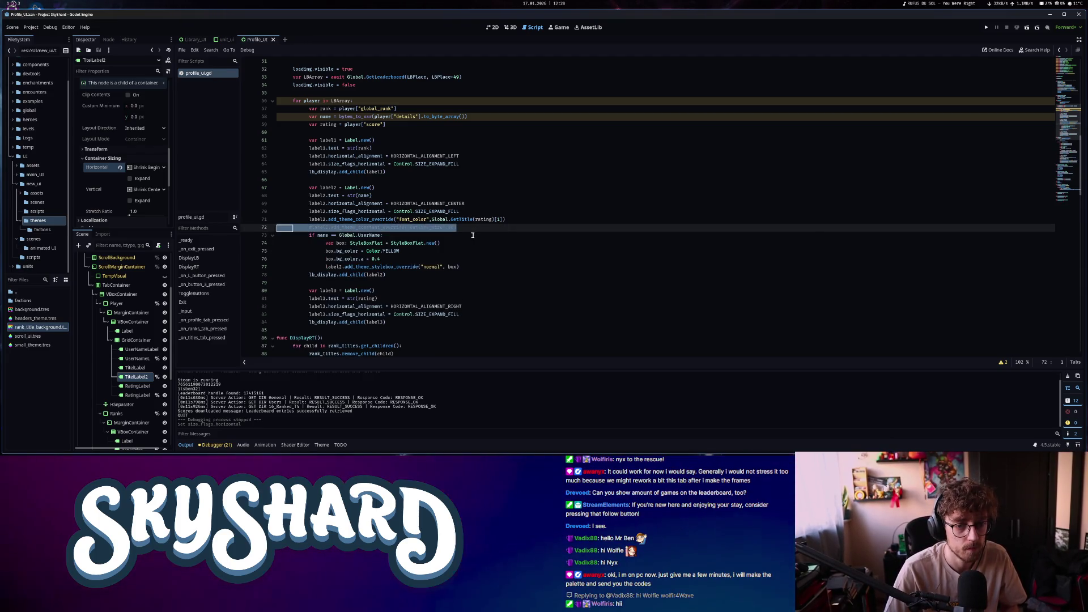
key("BackSpace")
key("BackSpace")
key("ctrl+s")
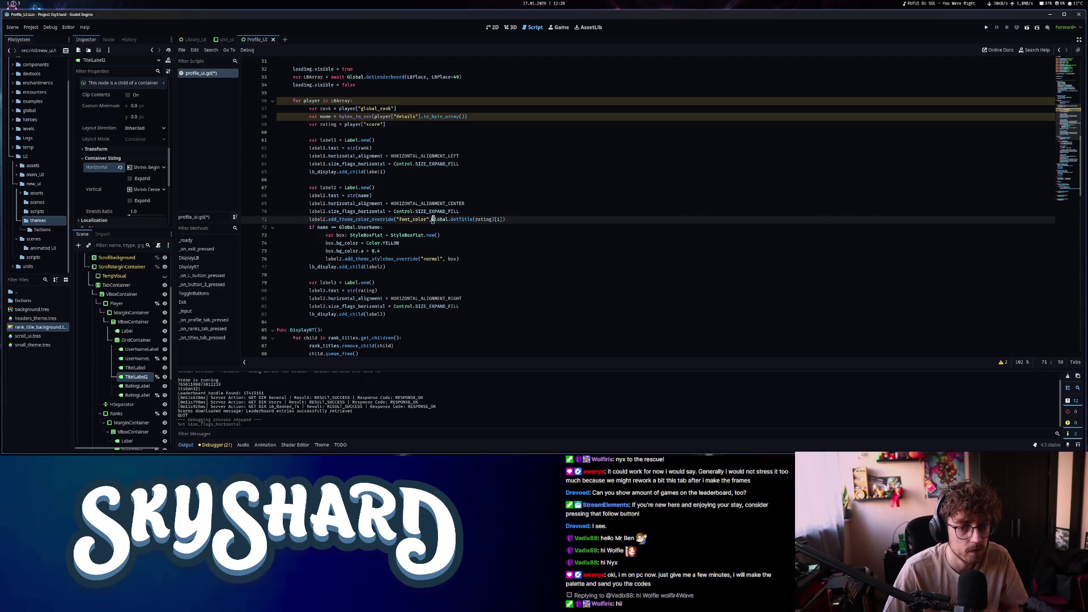
Repaste the stylebox lines over the rank colour expression, indent them, and delete the font_color override
left_click_drag(432, 220, 505, 219)
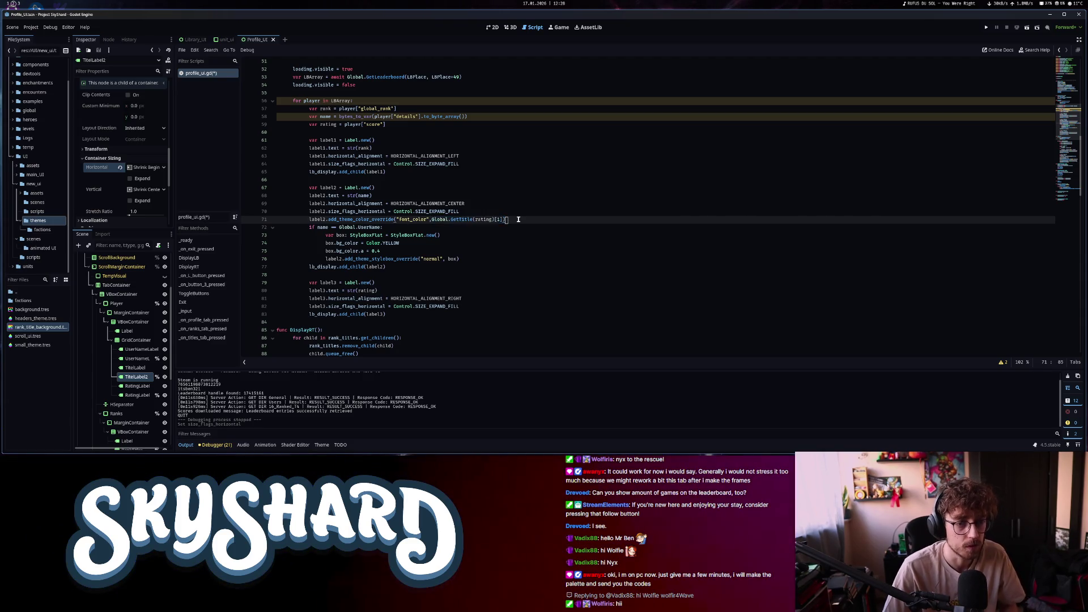
key("ctrl+v")
left_click(292, 237, "shift")
key("Tab")
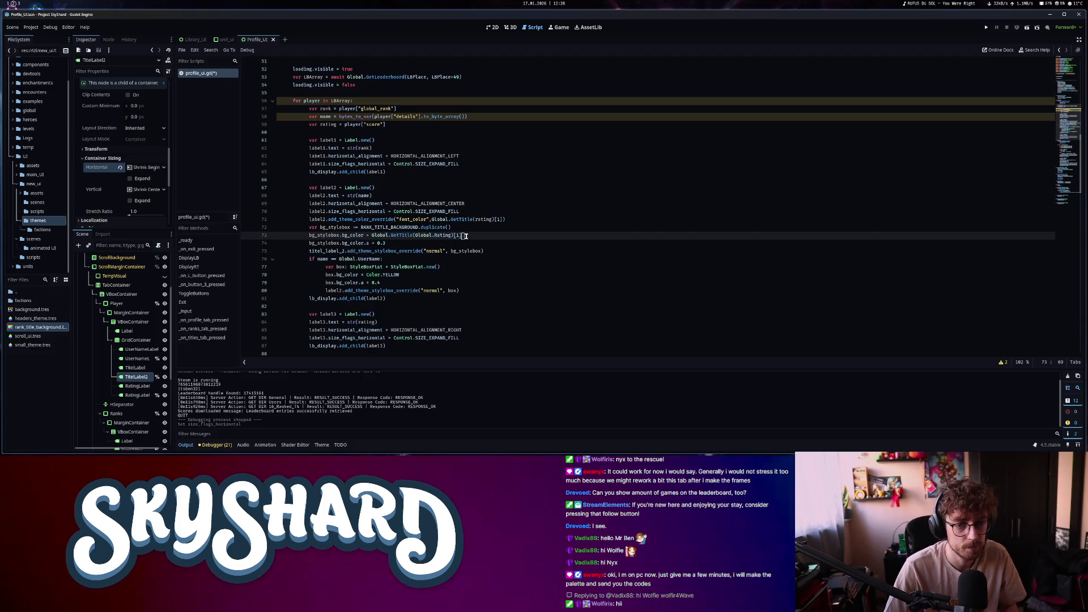
left_click_drag(504, 219, 432, 219)
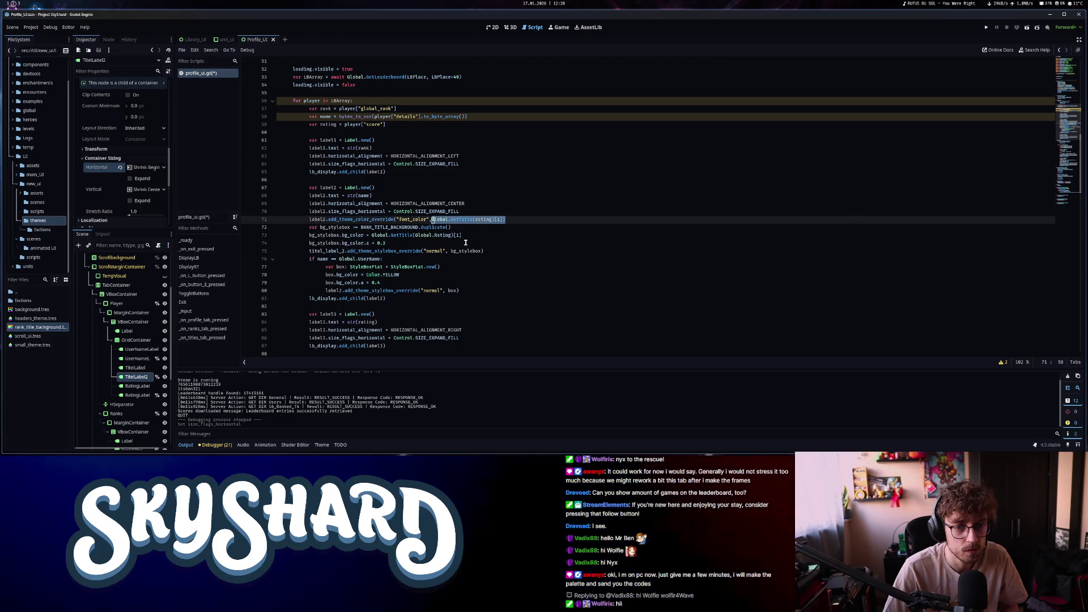
left_click_drag(463, 238, 371, 238)
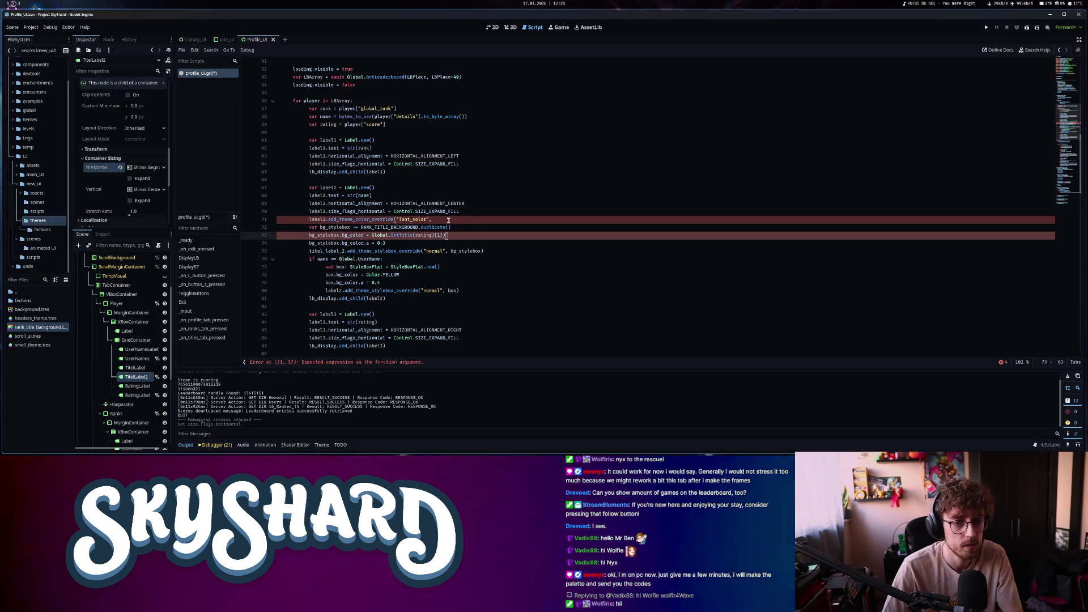
left_click_drag(449, 220, 494, 213)
key("BackSpace")
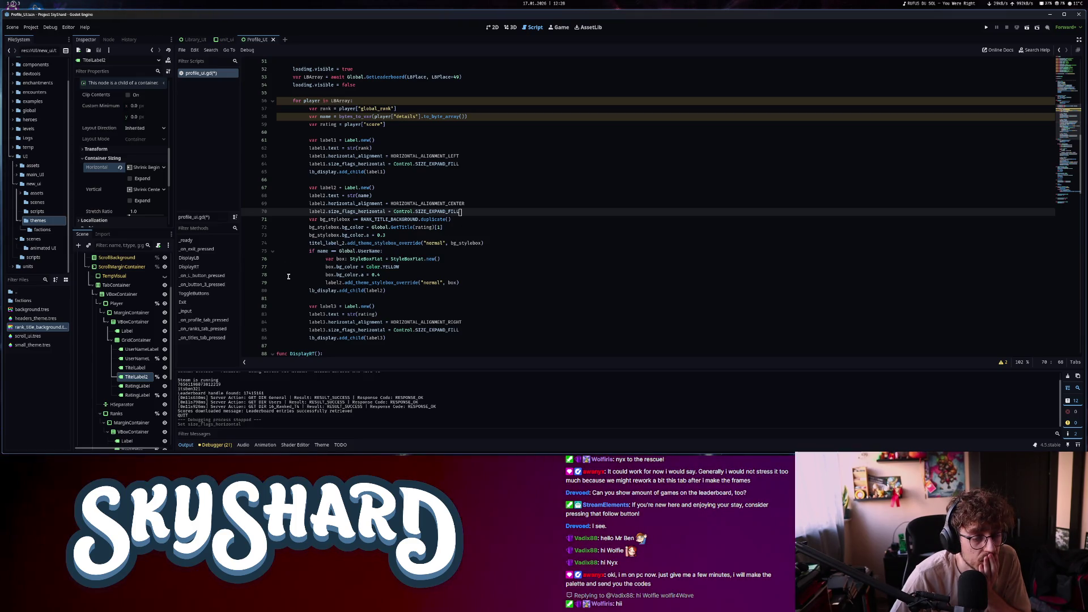
Move the yellow highlight if-block above the override line and change its alpha to 0.5
double_click(311, 244)
mouse_move(310, 251)
left_mouse_down()
mouse_move(408, 260)
mouse_move(466, 284)
left_mouse_up()
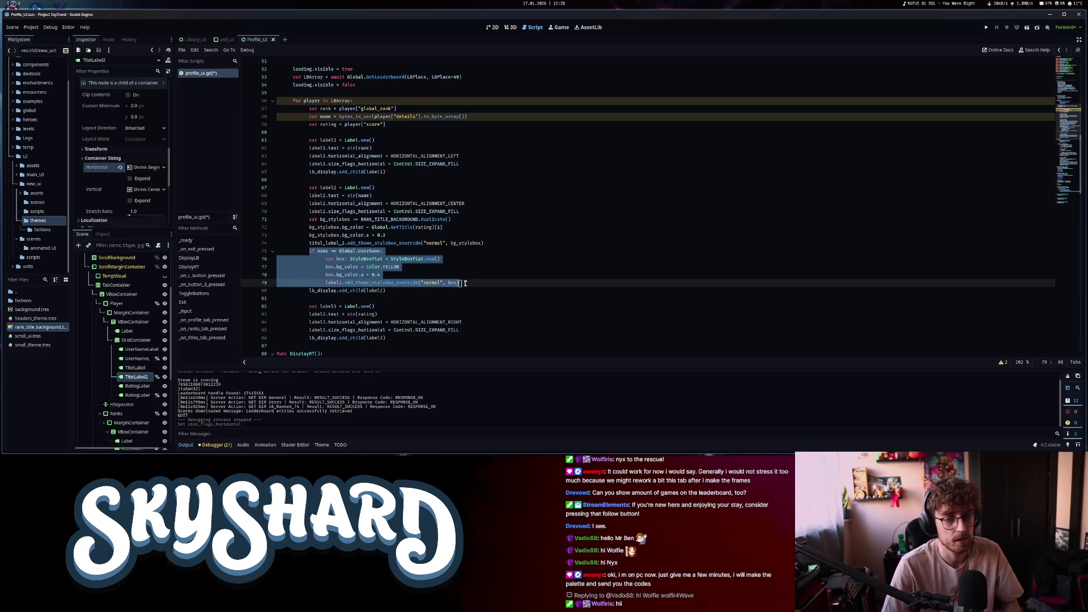
key("alt+Up")
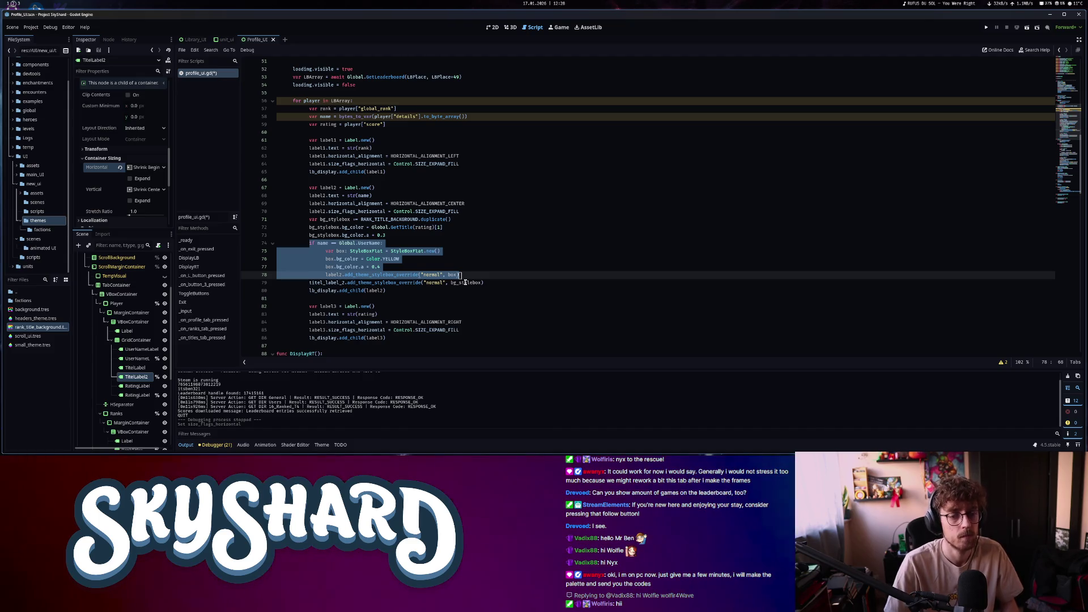
left_click(422, 267)
key("BackSpace")
type("5")
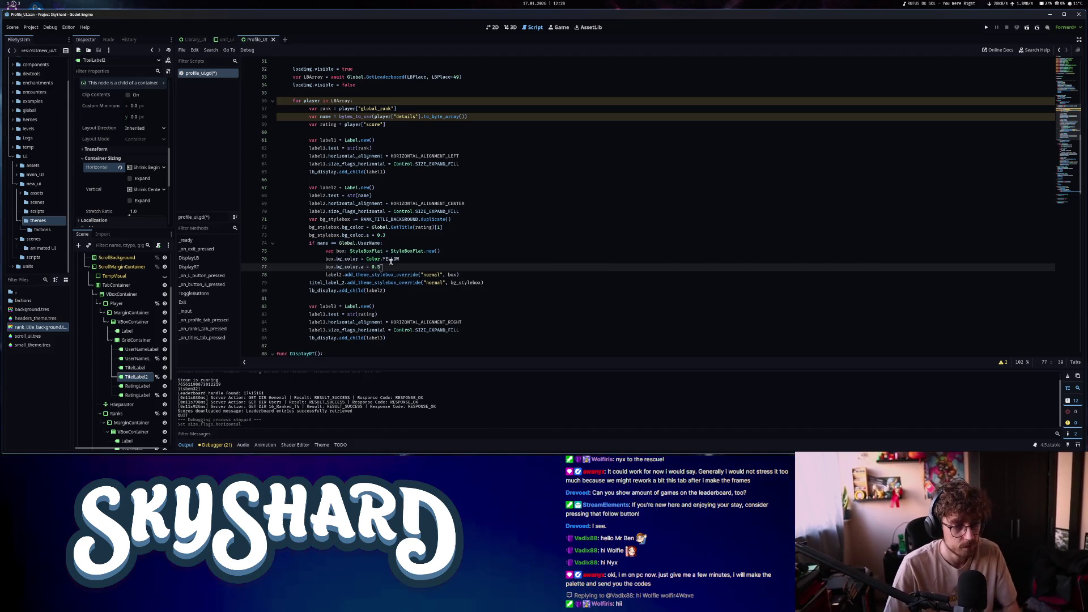
left_click(361, 243)
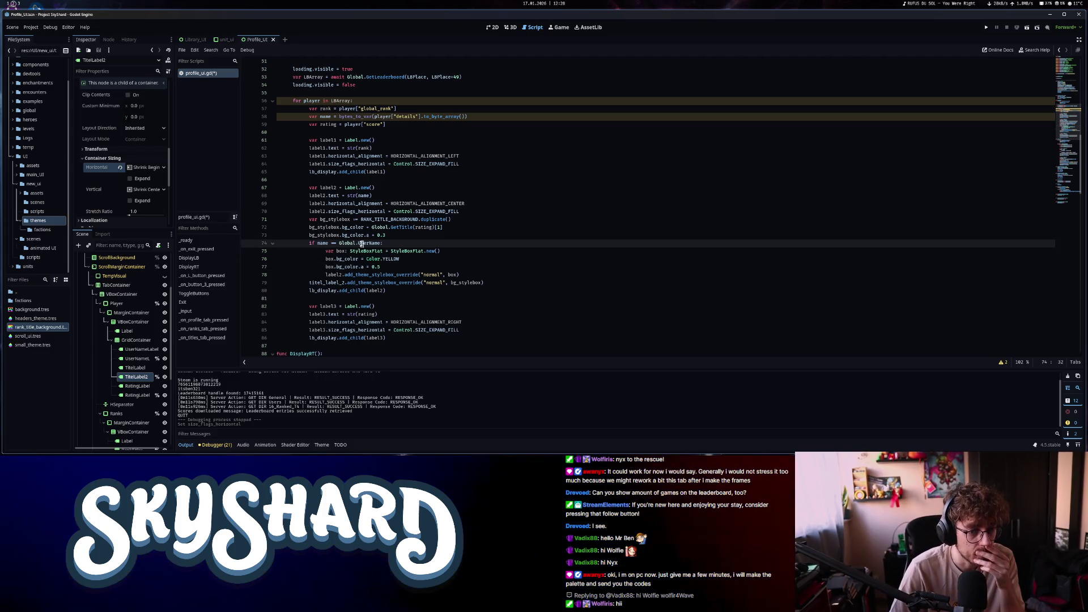
Delete the StyleBoxFlat.new() line, rename box to bg_stylebox, and remove the redundant override line
left_click_drag(441, 251, 330, 253)
key("BackSpace")
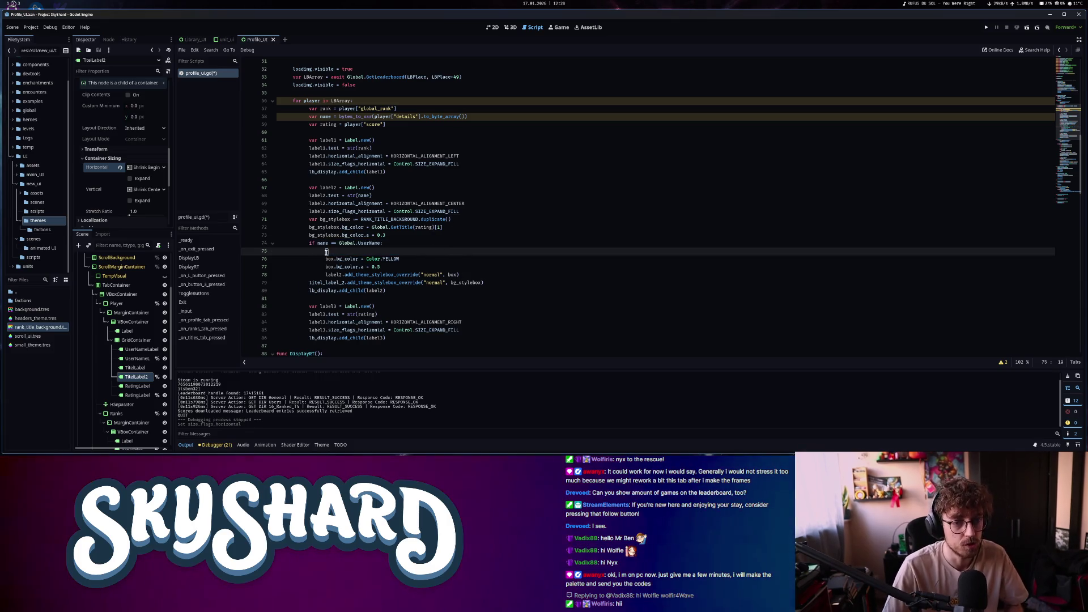
double_click(324, 227)
key("ctrl+c")
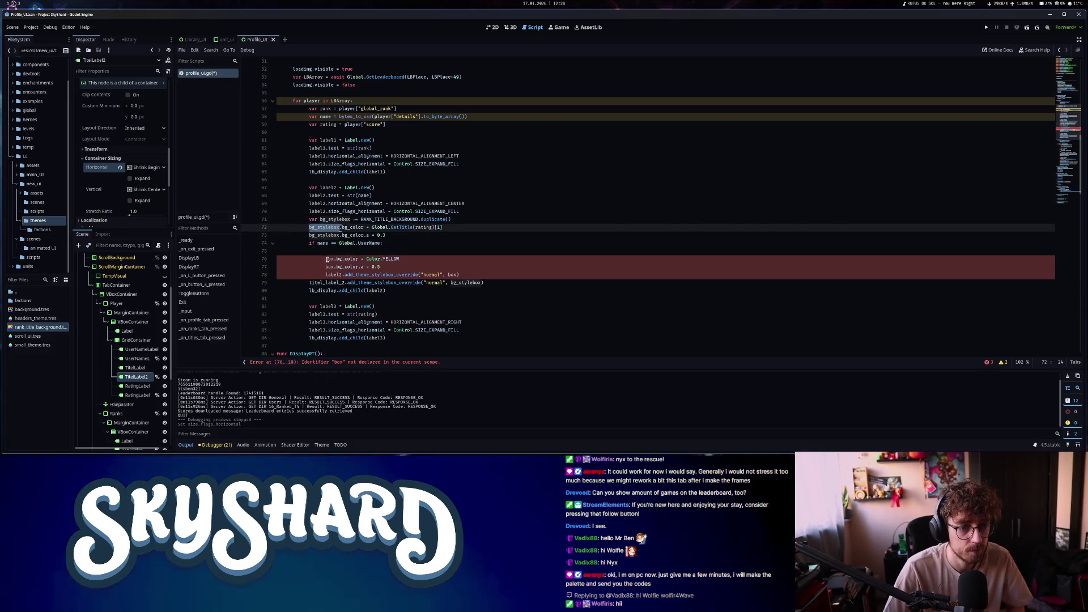
left_click(346, 259)
double_click(331, 259)
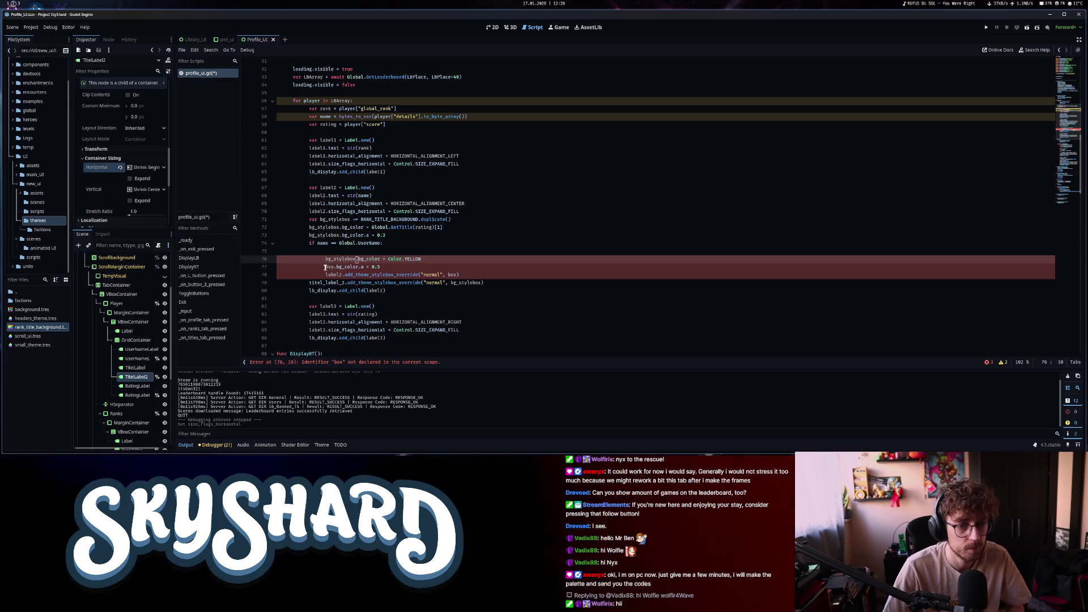
double_click(333, 267)
key("ctrl+v")
left_click(328, 252)
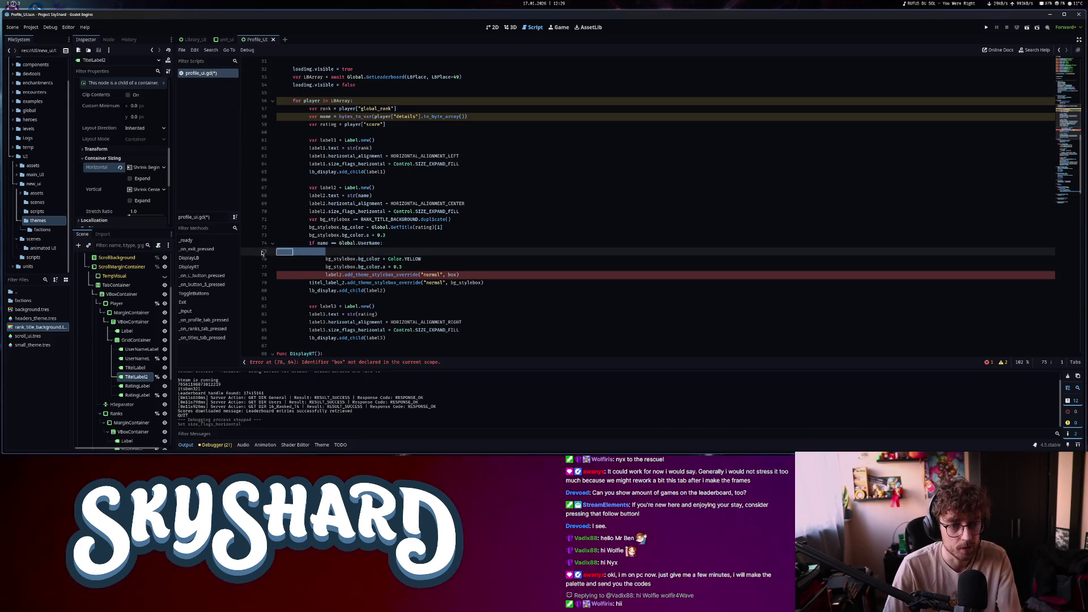
key("BackSpace")
key("BackSpace")
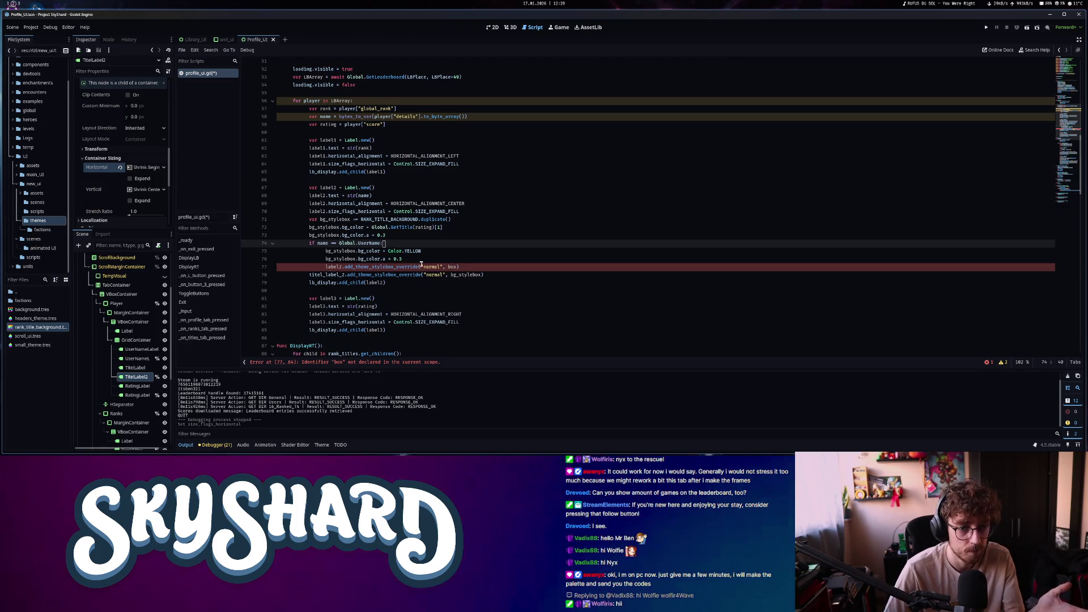
left_click_drag(460, 267, 278, 267)
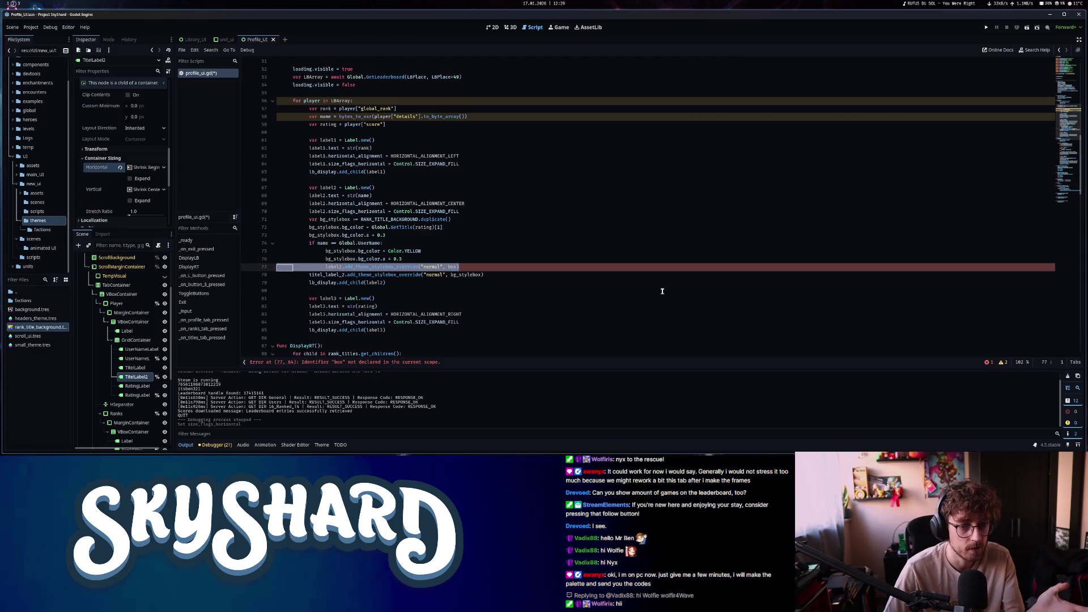
key("BackSpace")
key("BackSpace")
Change the name label's horizontal flag to SIZE_SHRINK_CENTER and select LBDisplay in the Profile scene
left_click(437, 212)
mouse_move(438, 212)
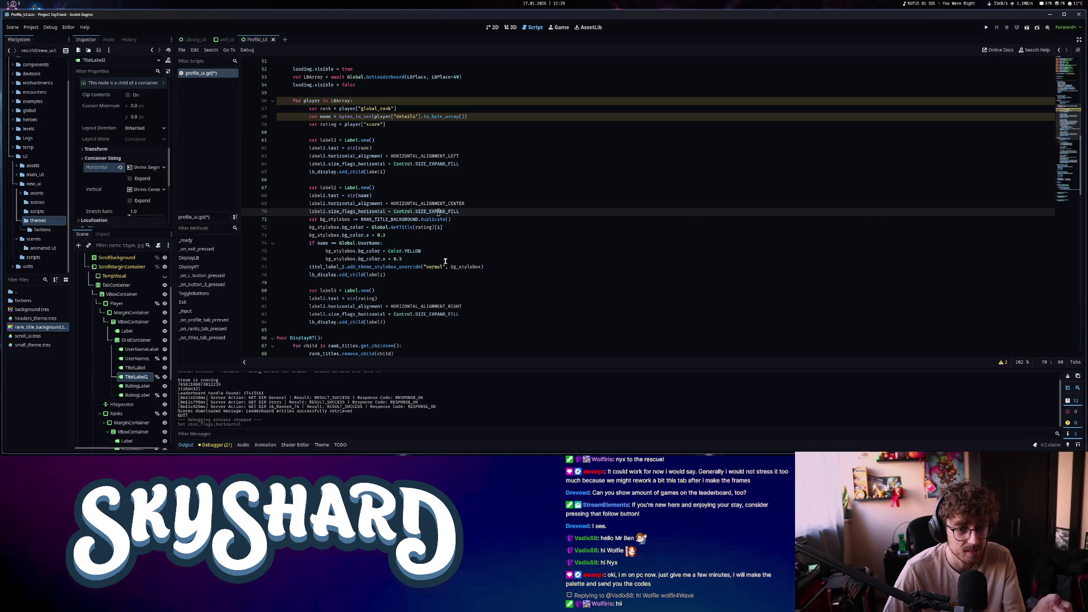
left_click(460, 211)
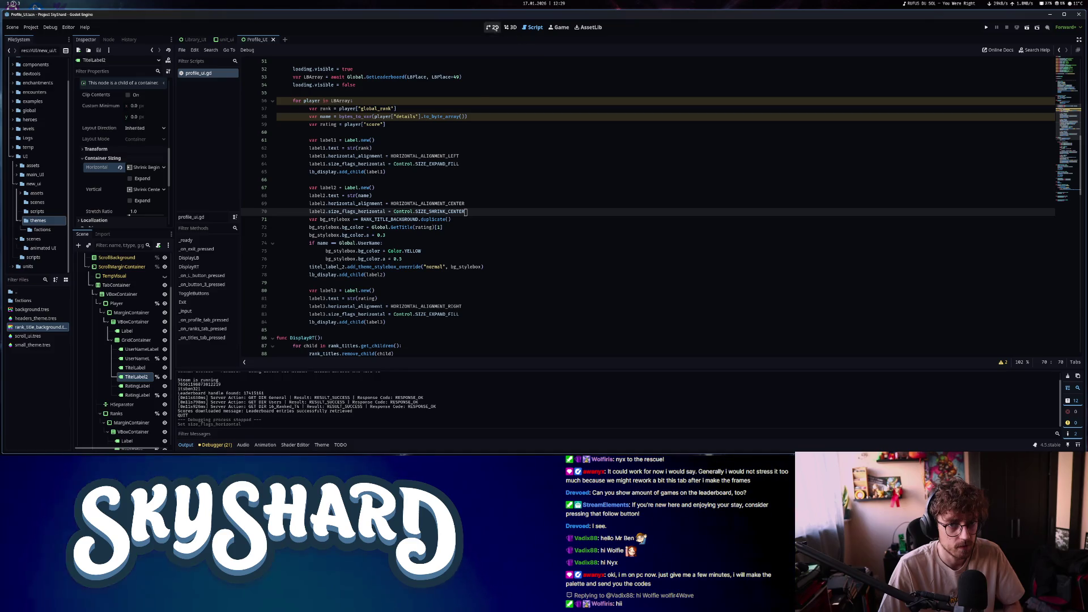
key("ctrl+F1")
left_click(549, 171)
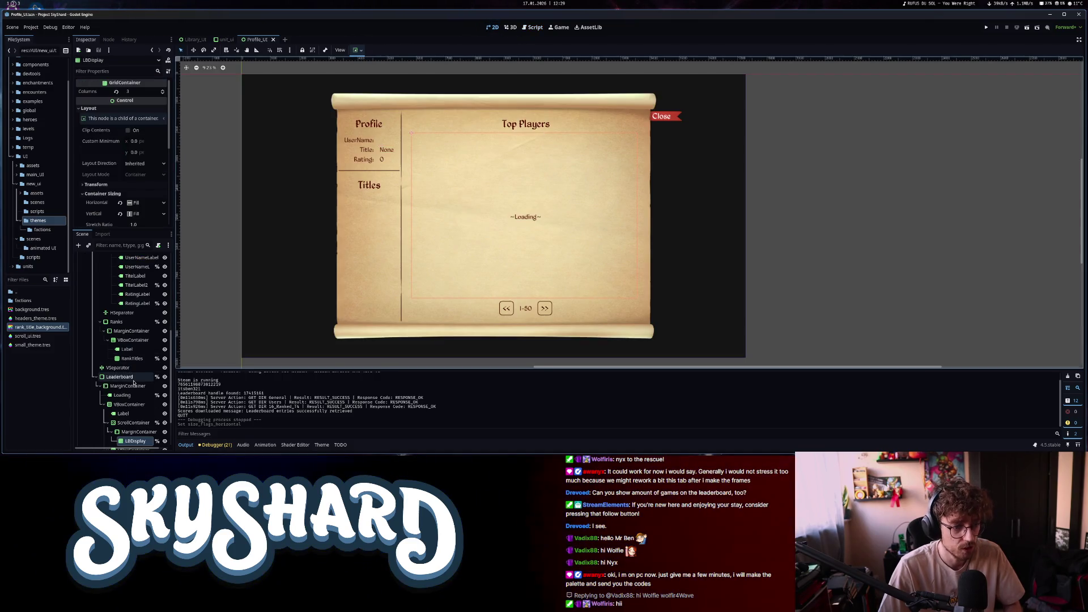
Run the game with F5, view the Top Players leaderboard on PROFILE, then close it
key("F5")
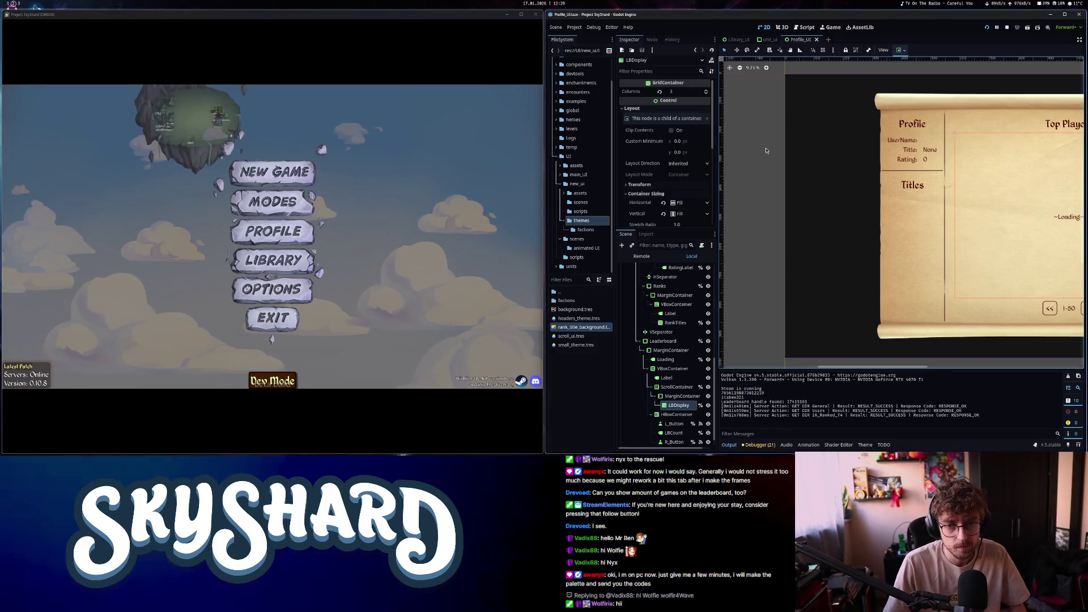
left_click(290, 239)
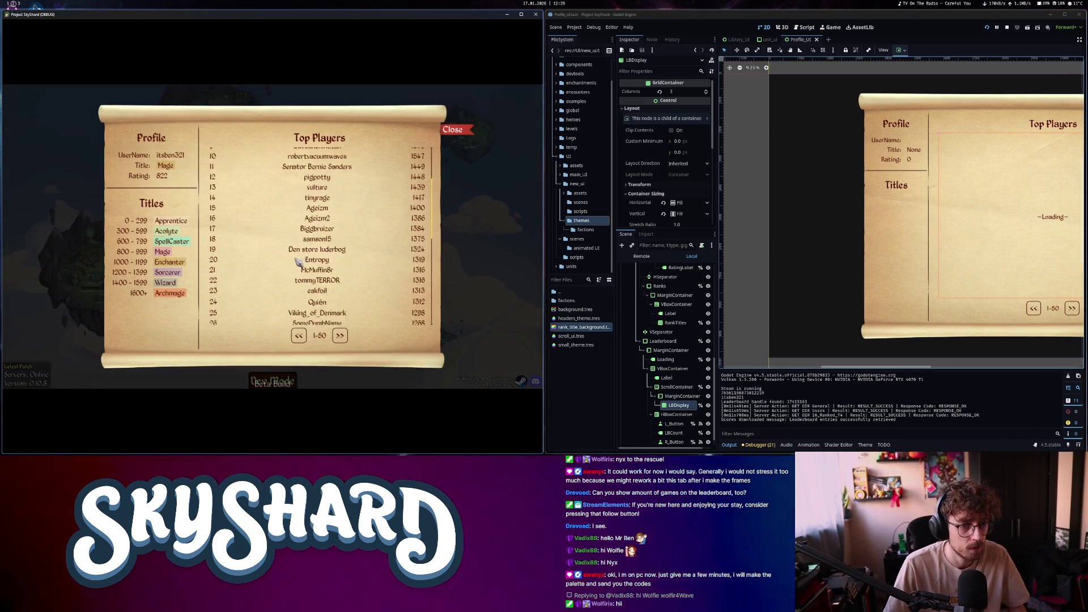
key("ctrl+F3")
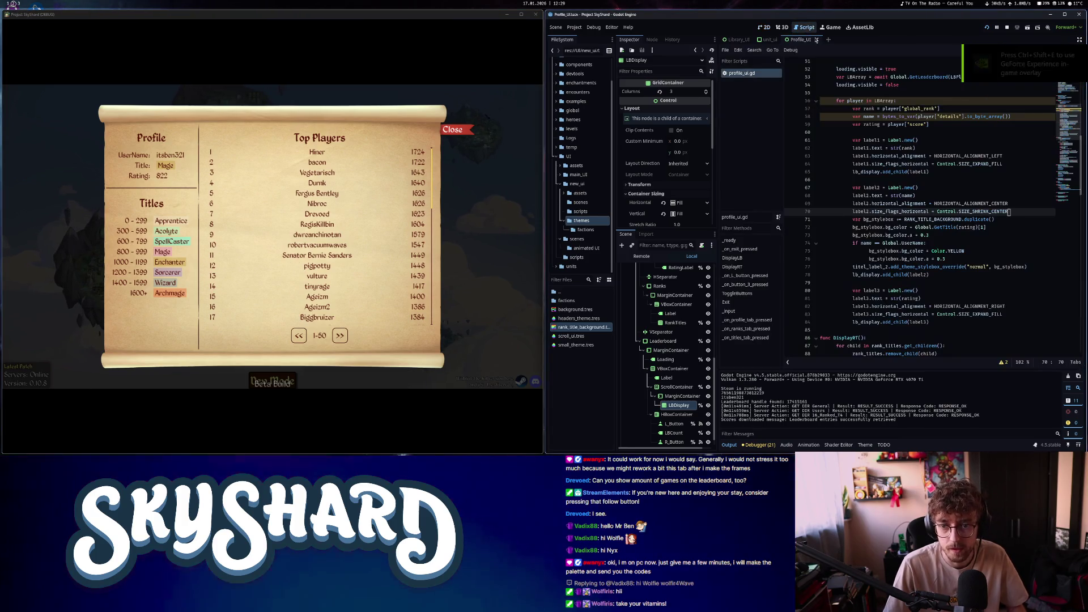
mouse_move(894, 291)
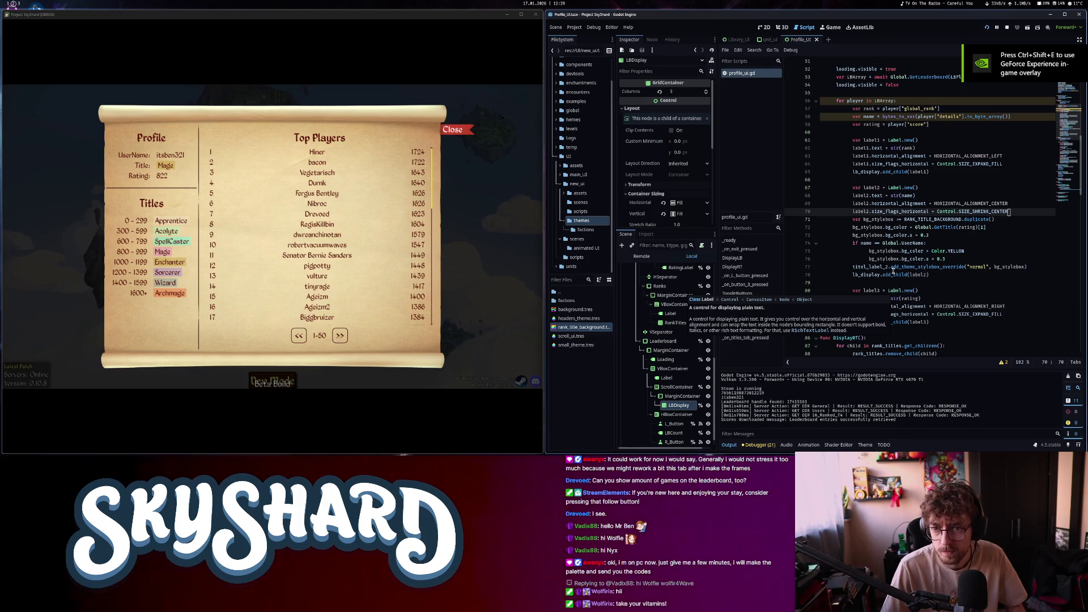
left_click_drag(853, 267, 883, 267)
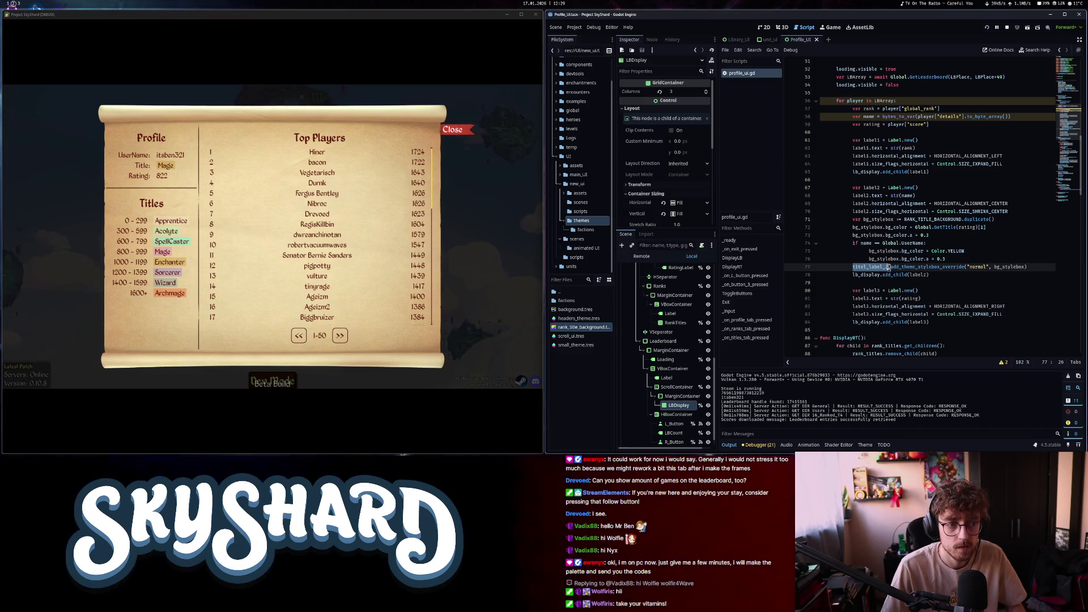
left_click(462, 130)
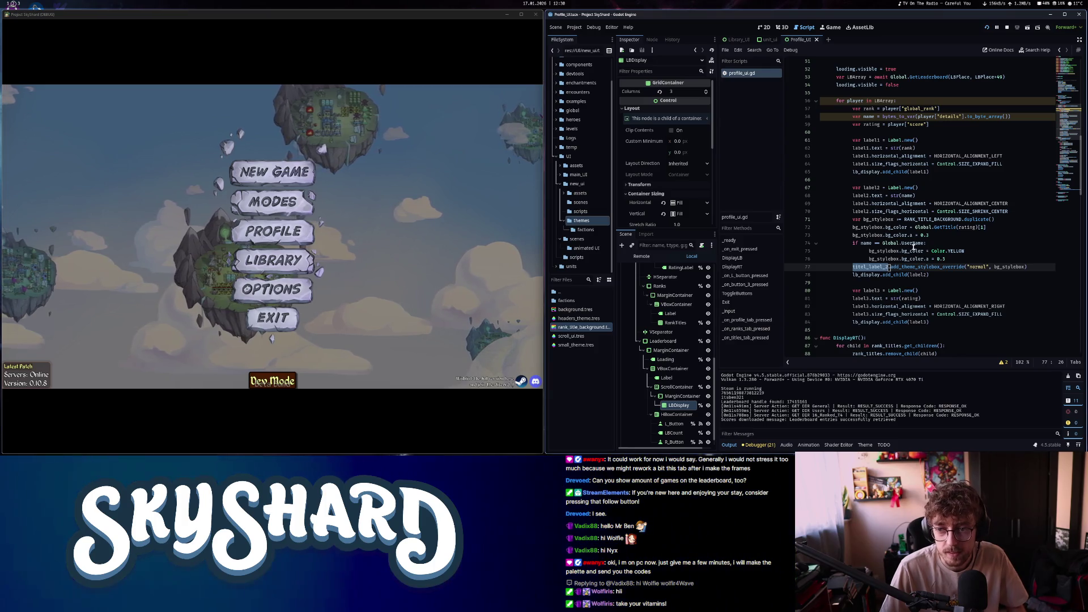
Rename titel_label_2 to label2 on line 77
left_click(884, 235)
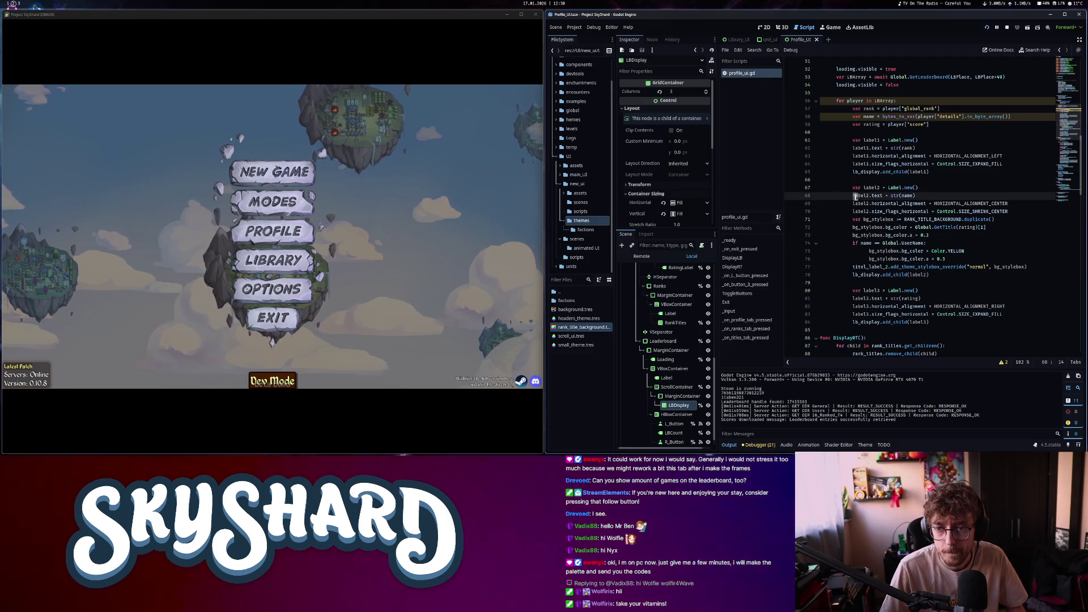
left_click_drag(853, 267, 869, 267)
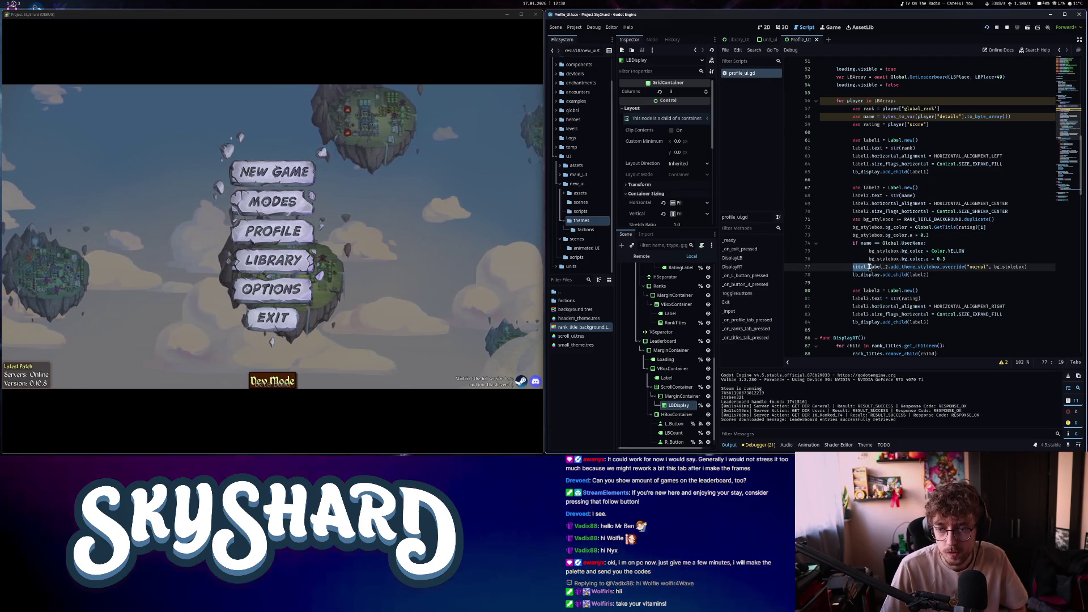
key("BackSpace")
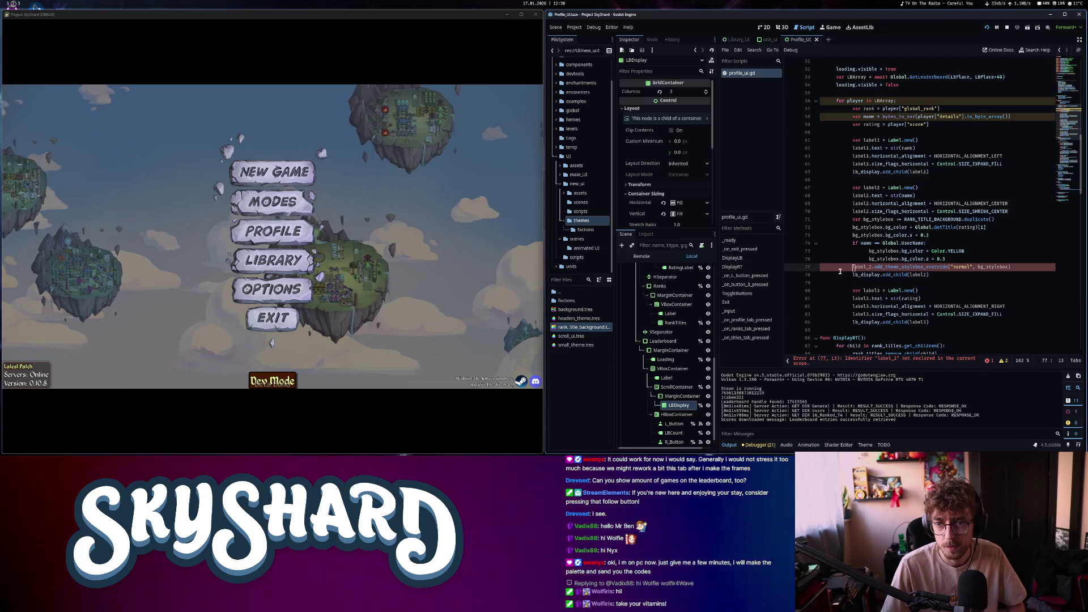
key("BackSpace")
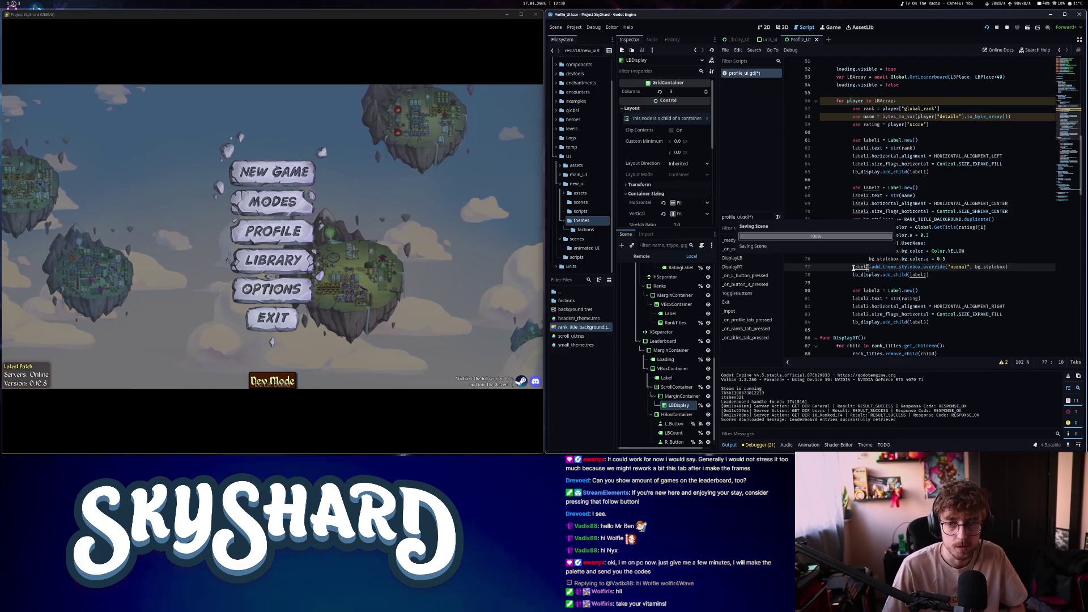
Page the in-game leaderboard forward to ranks 101–150 and back to 1–50
left_click(294, 232)
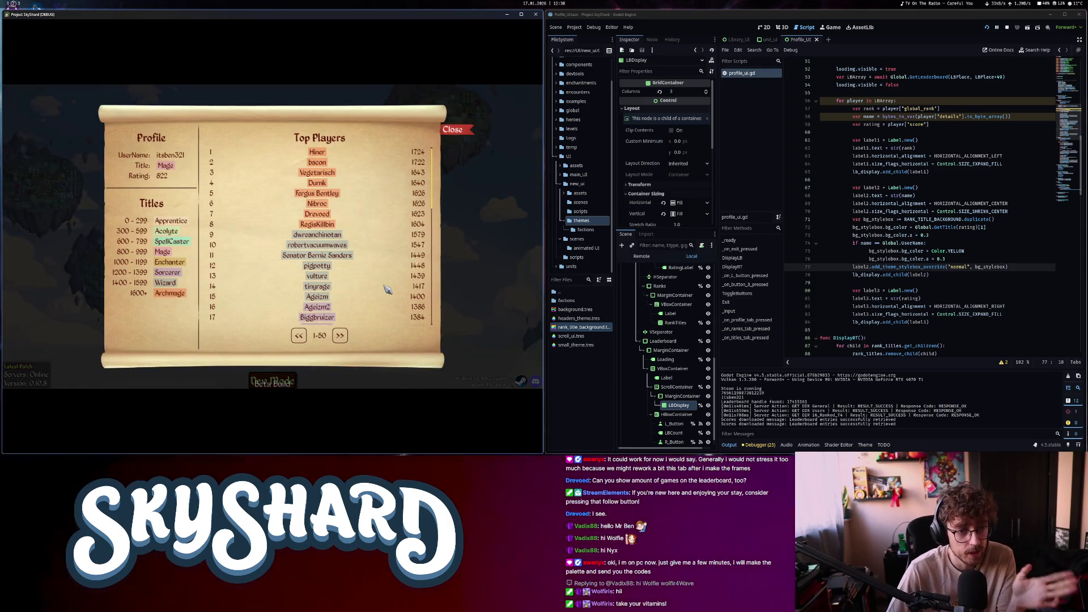
left_click(340, 336)
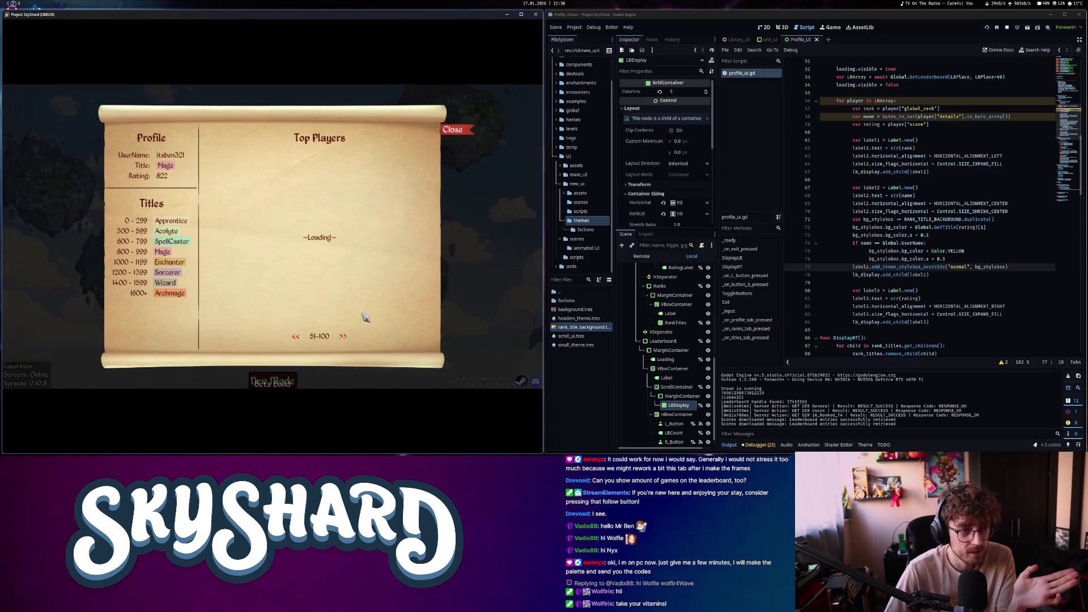
key("Return")
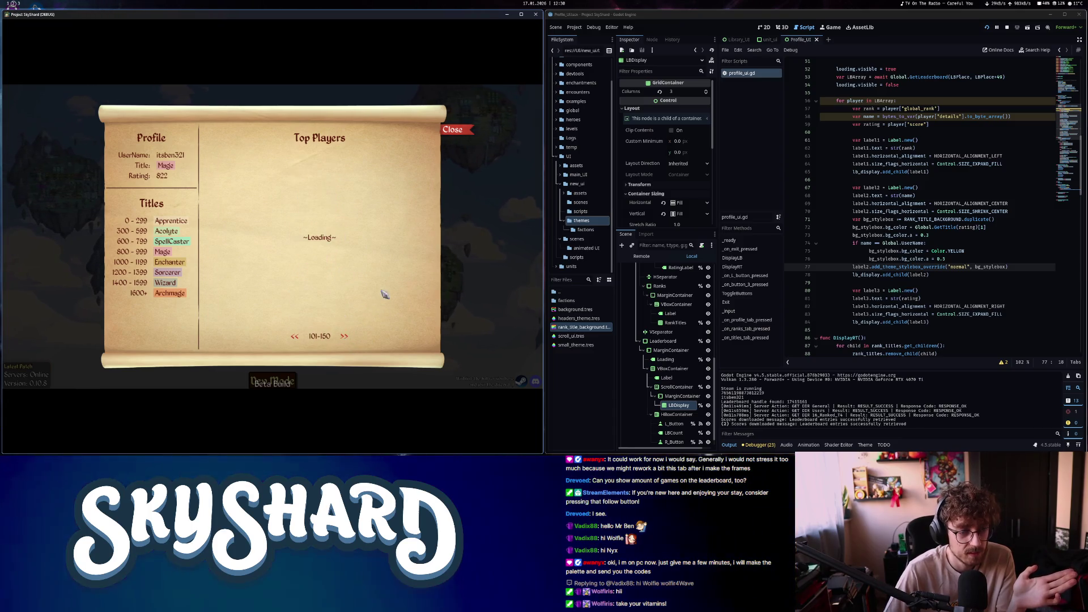
scroll(389, 274, "up", 10)
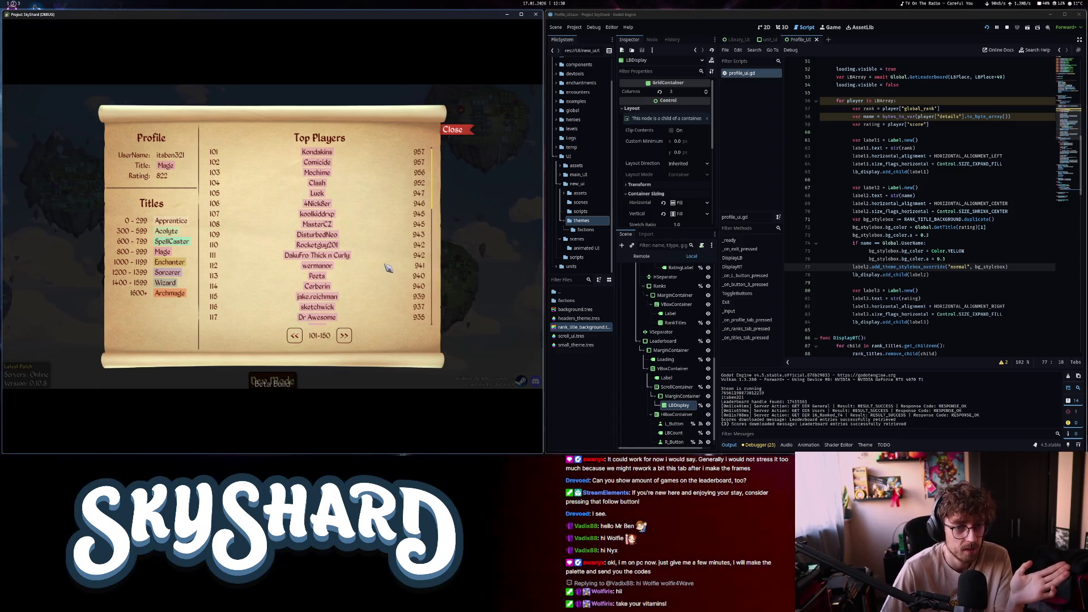
scroll(406, 265, "down", 10)
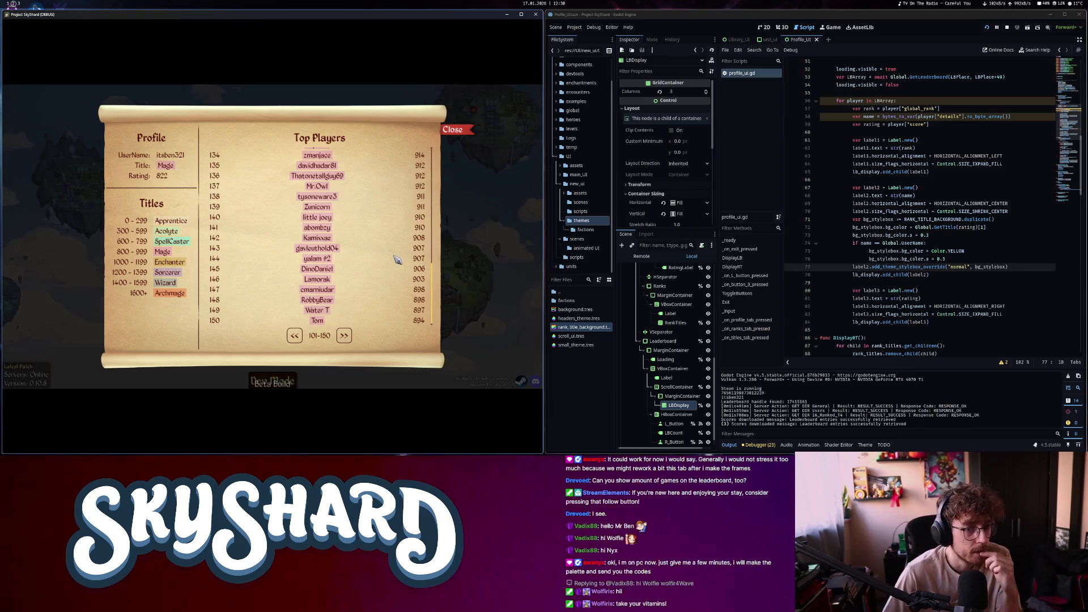
left_click(295, 335)
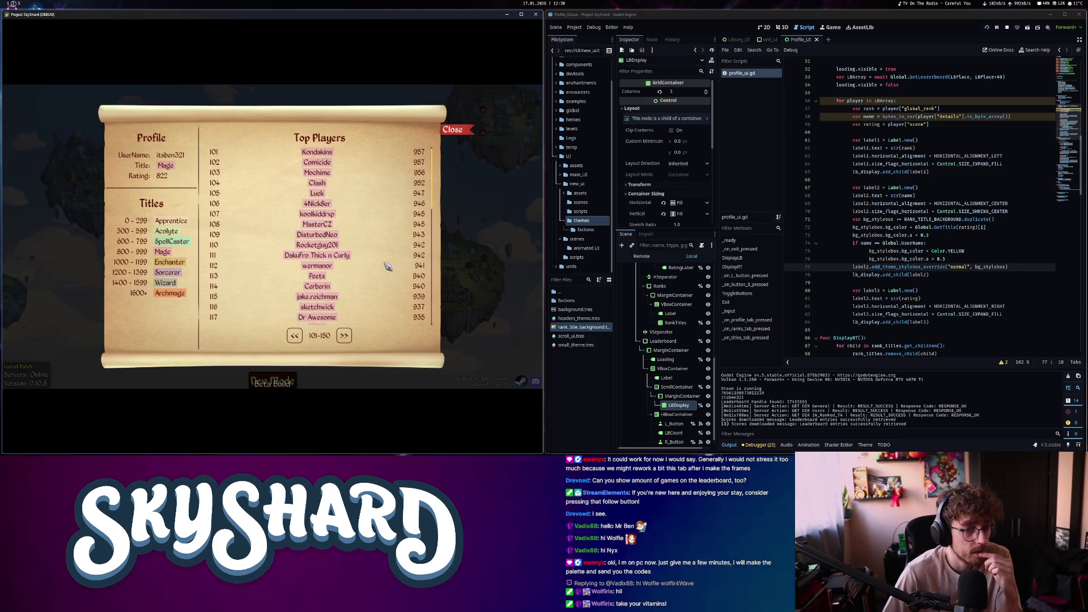
left_click(296, 336)
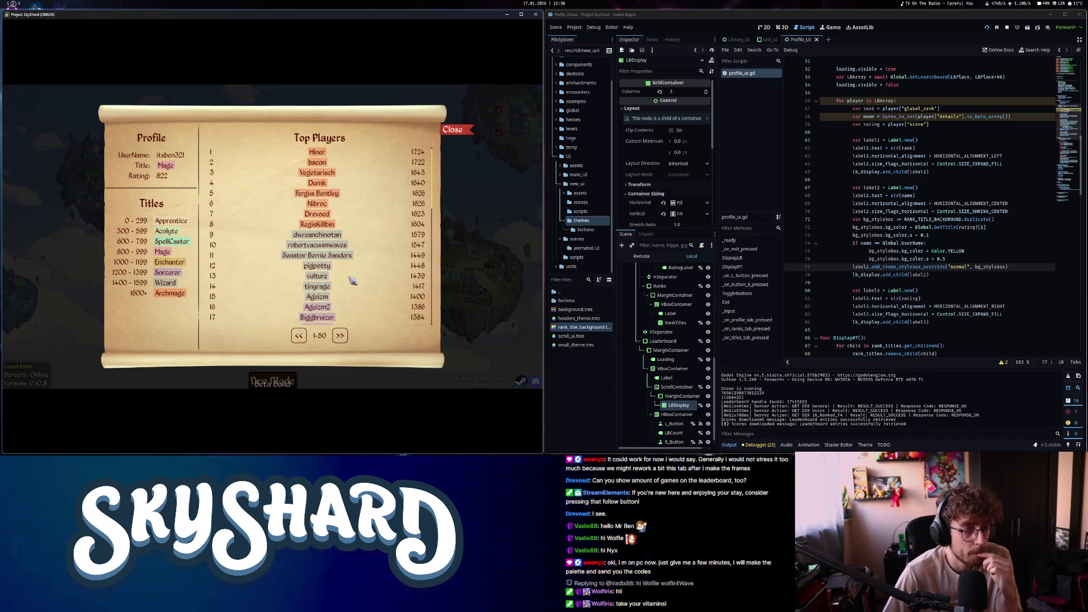
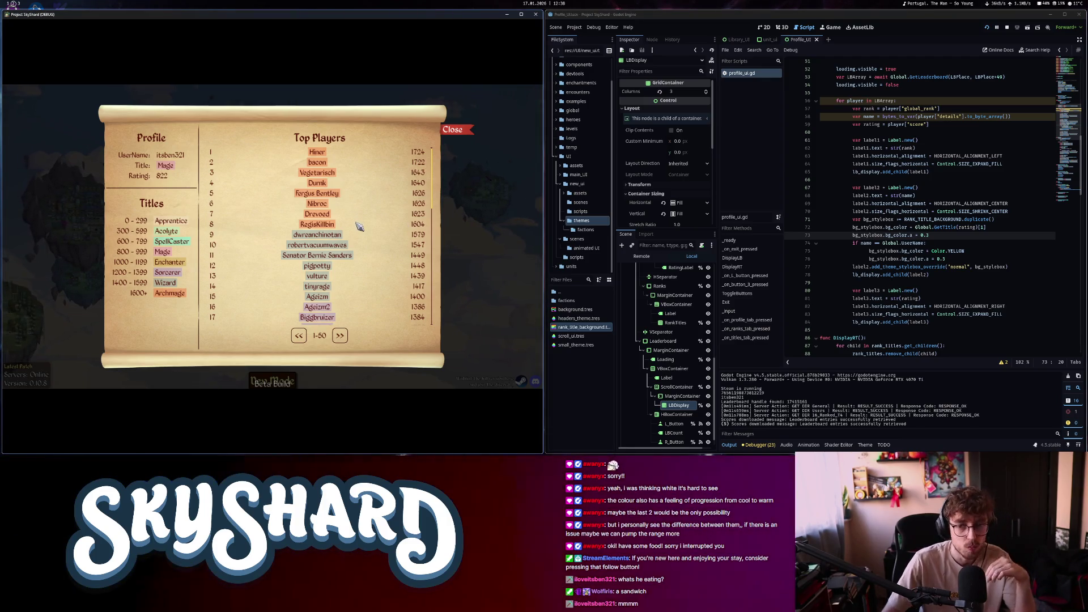
Open the Global.gd script through the quick script search
left_click(907, 93)
key("ctrl+alt+o")
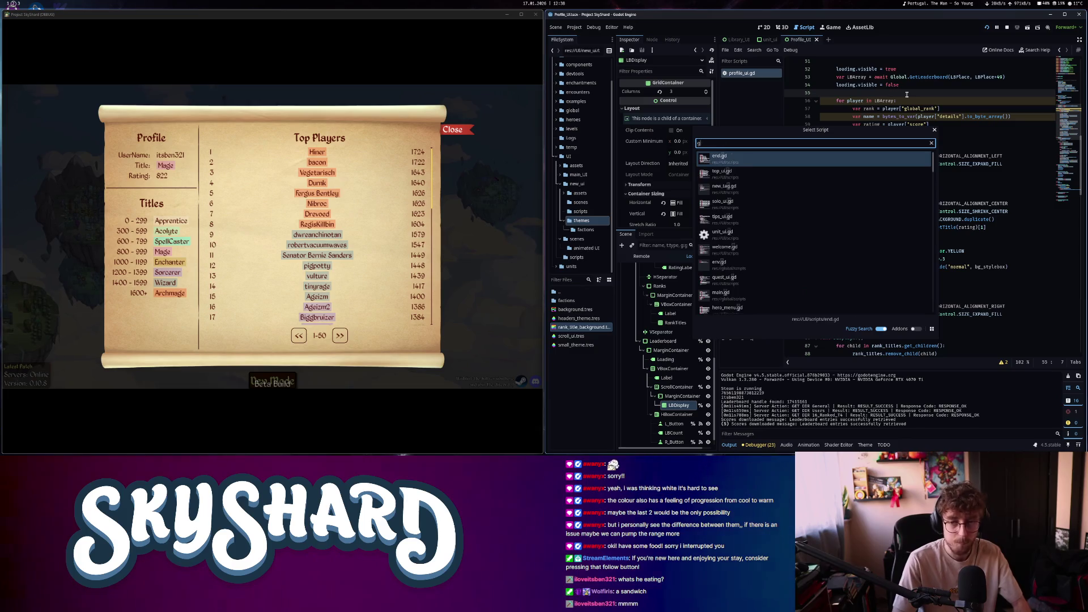
type("global")
key("Return")
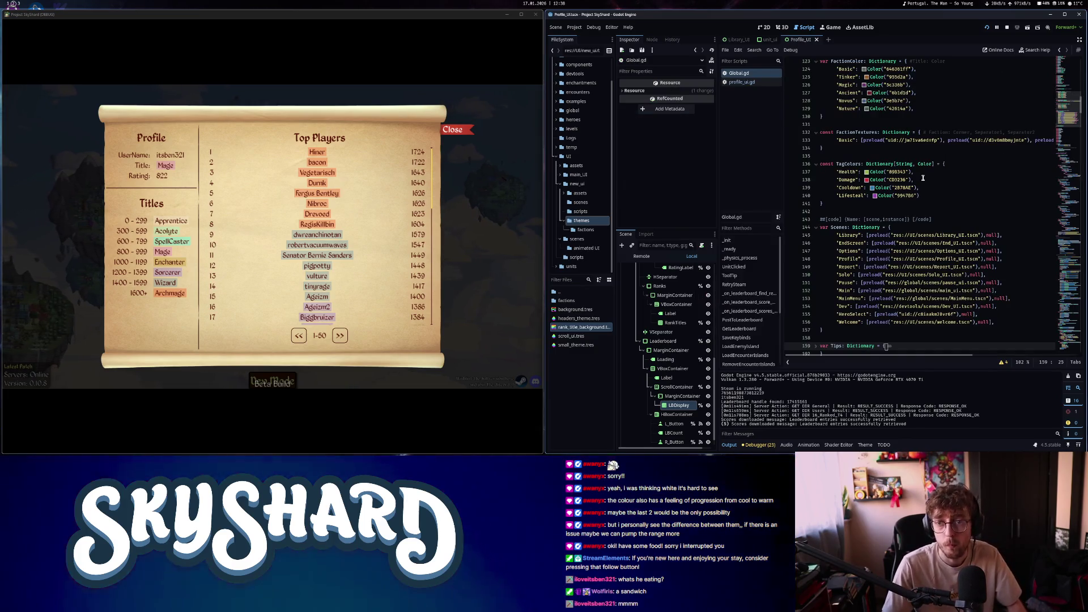
Unfold the RatingTitle dictionary, briefly checking the RatingTier dictionary too
scroll(956, 272, "up", 8)
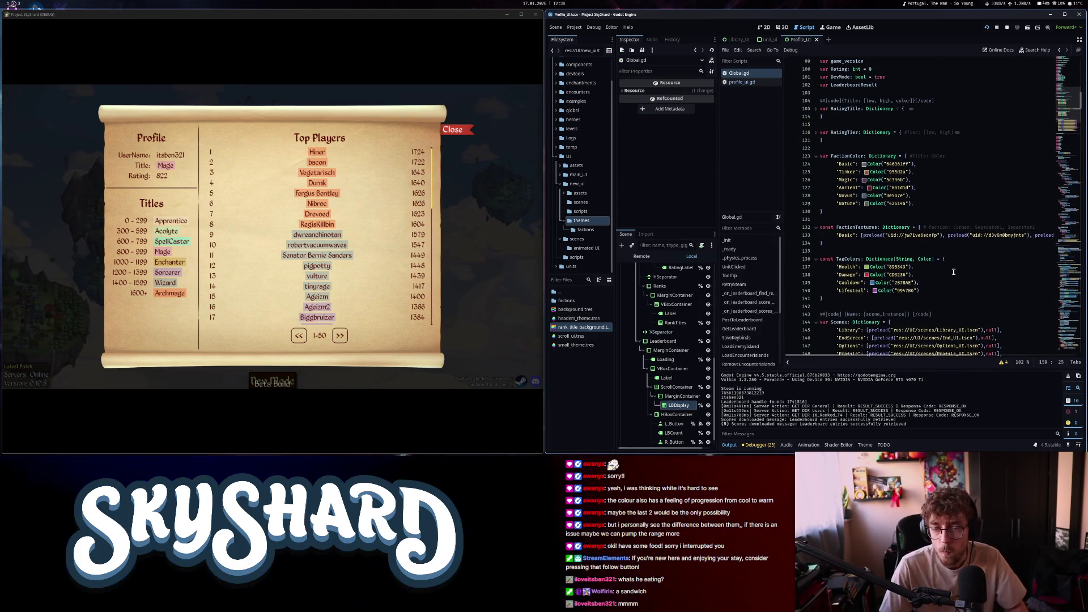
scroll(954, 272, "up", 5)
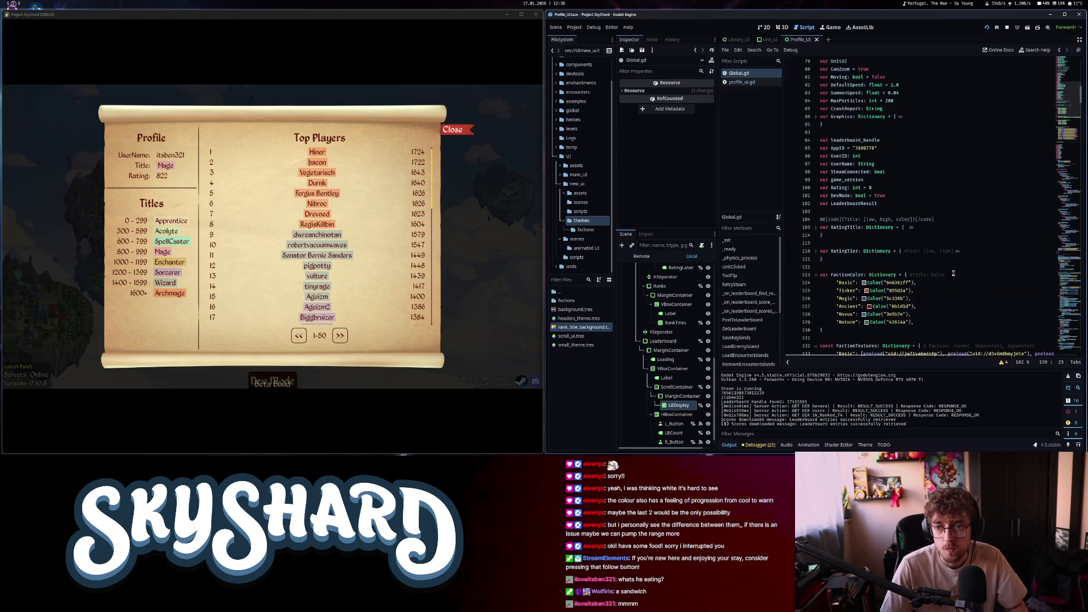
left_click(816, 227)
left_click(817, 228)
left_click(816, 251)
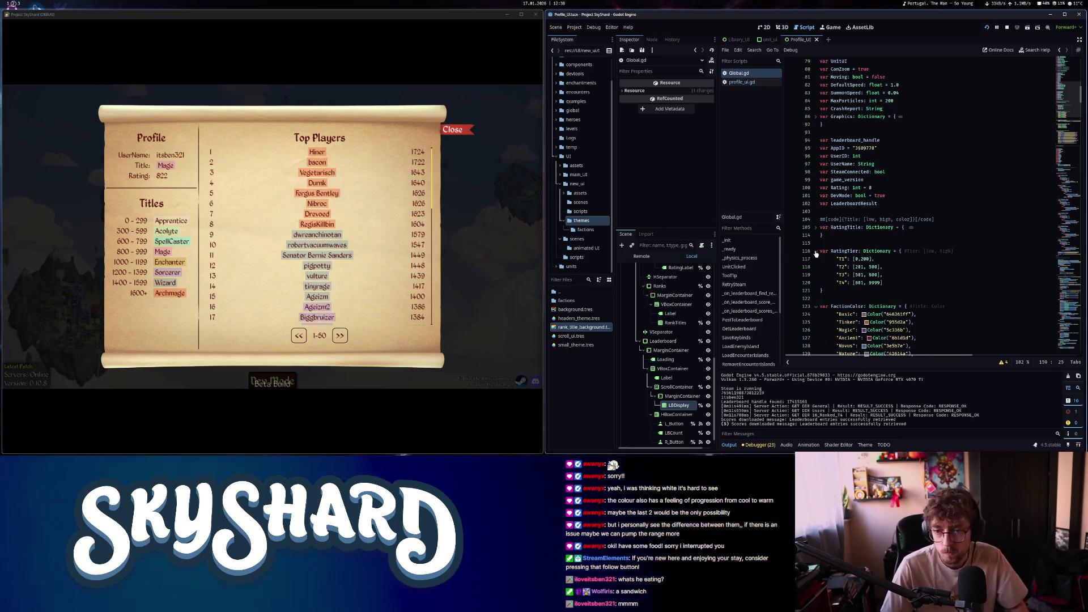
left_click(816, 251)
left_click(817, 227)
scroll(906, 232, "down", 1)
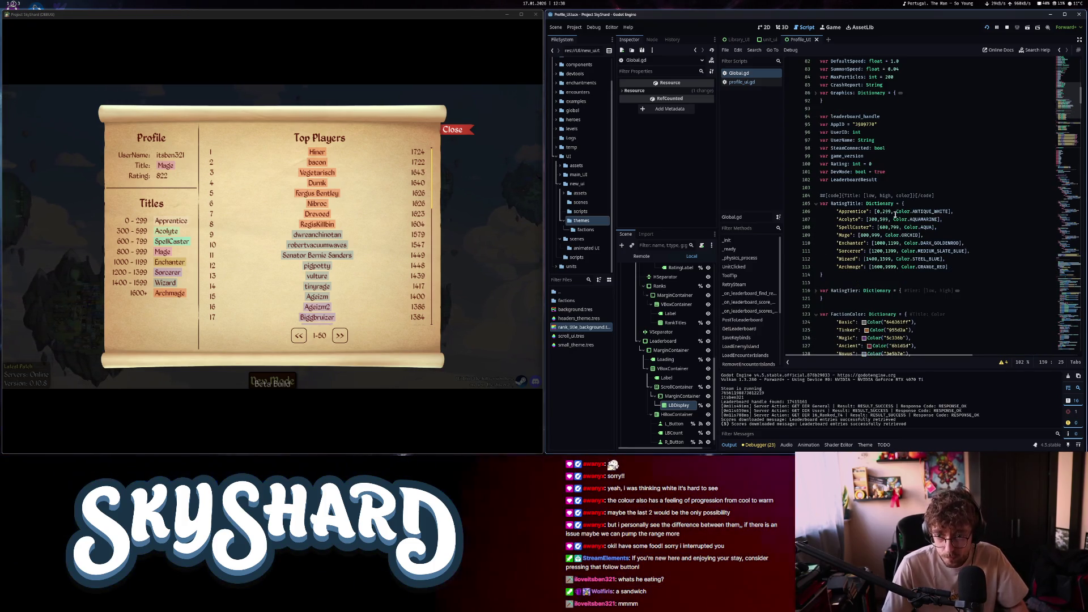
mouse_move(949, 212)
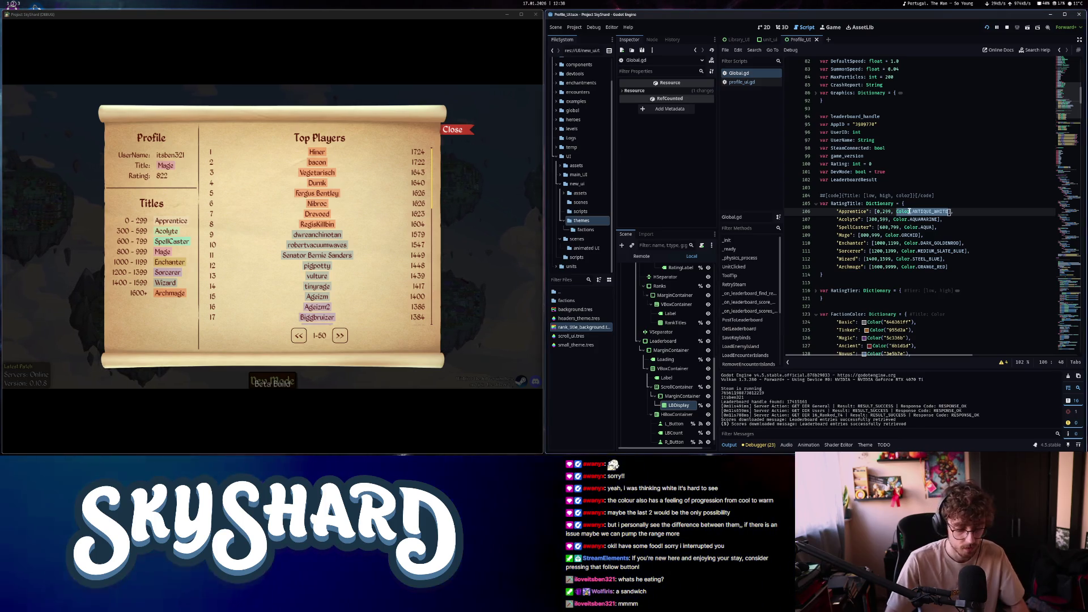
Start a Color("…") constructor for Apprentice and set the Acolyte colour to "39978E"
type("Color")
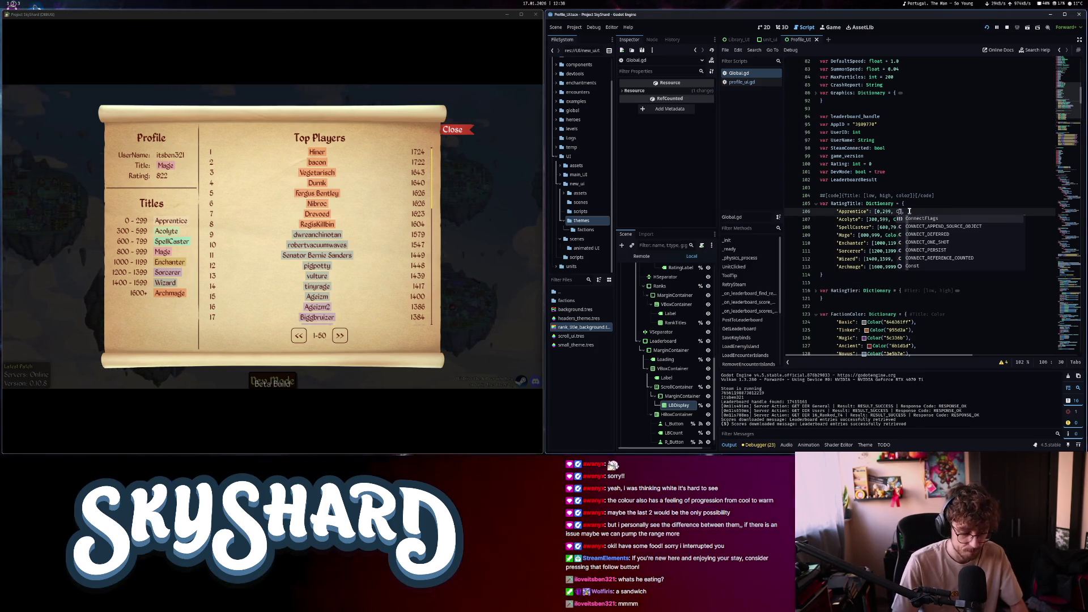
type("(\"698D58")
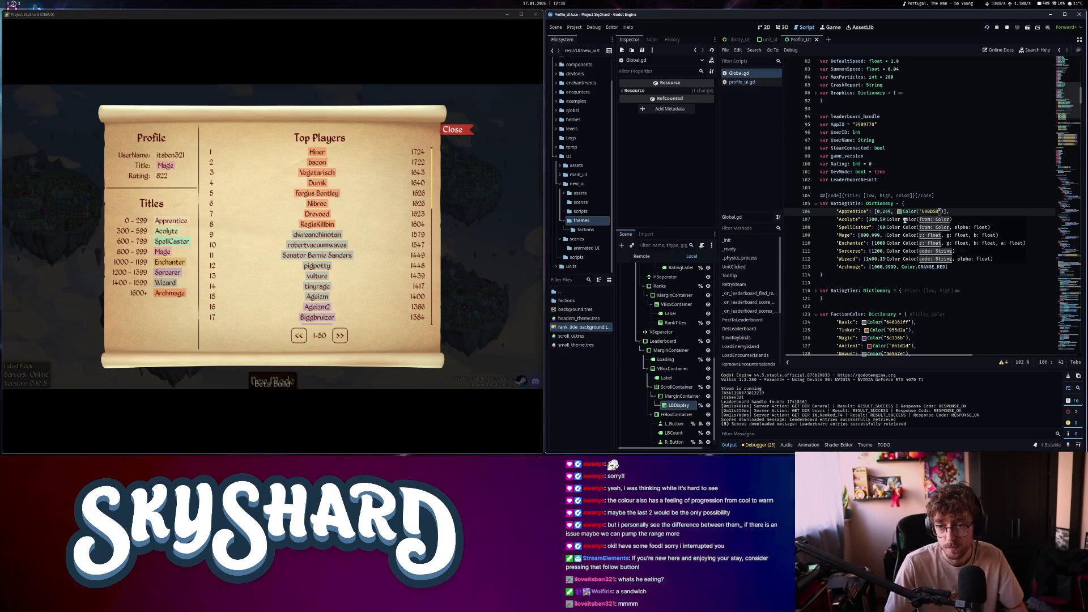
left_click(906, 220)
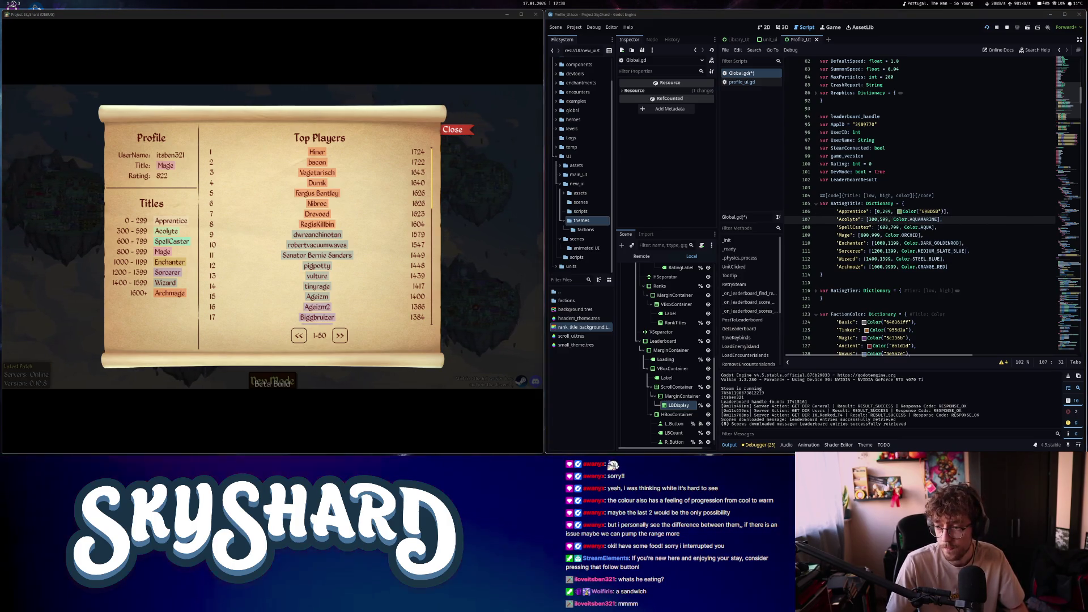
left_click(911, 220)
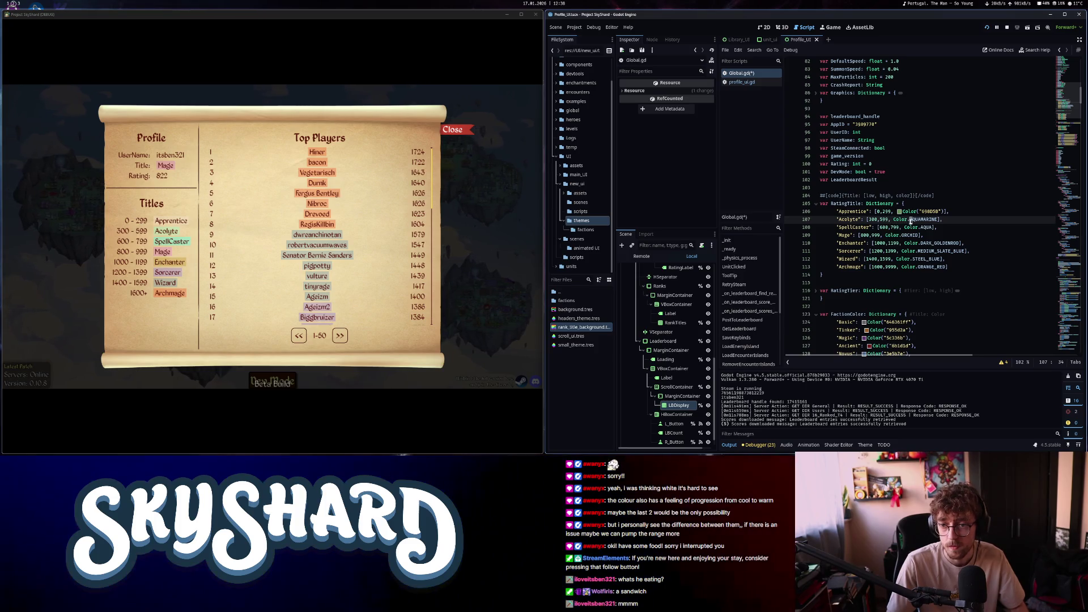
left_click_drag(939, 222, 938, 220)
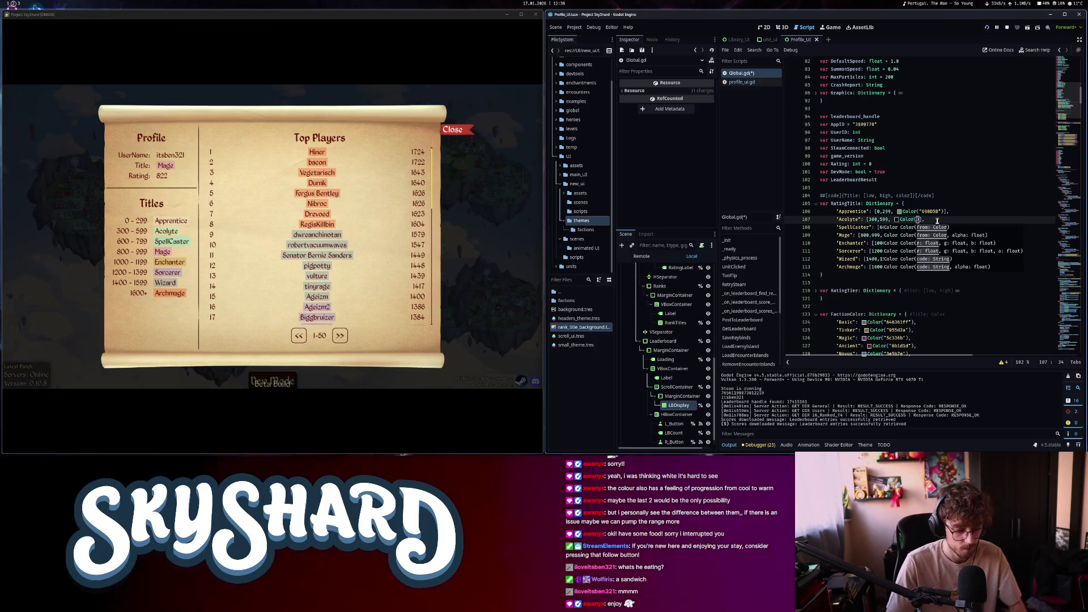
type("39978E")
scroll(936, 220, "up", 2)
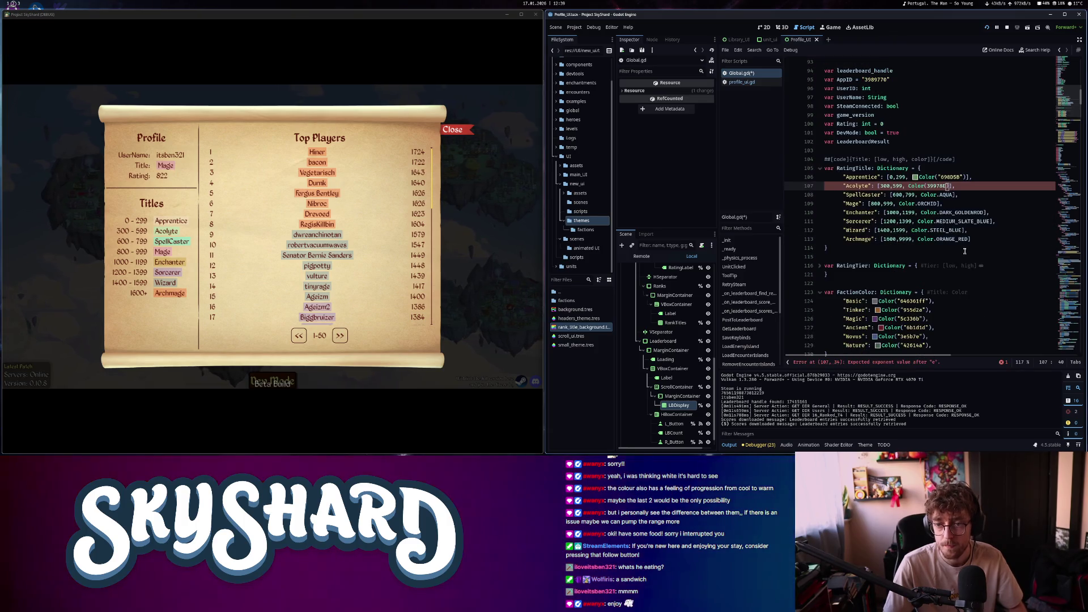
left_click_drag(946, 186, 928, 186)
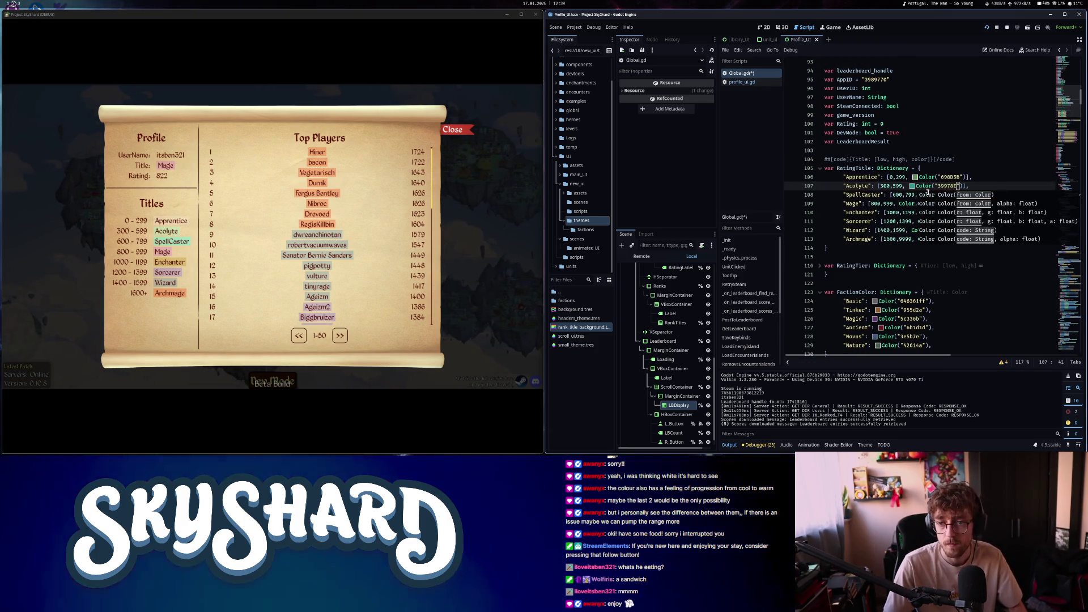
type("\"")
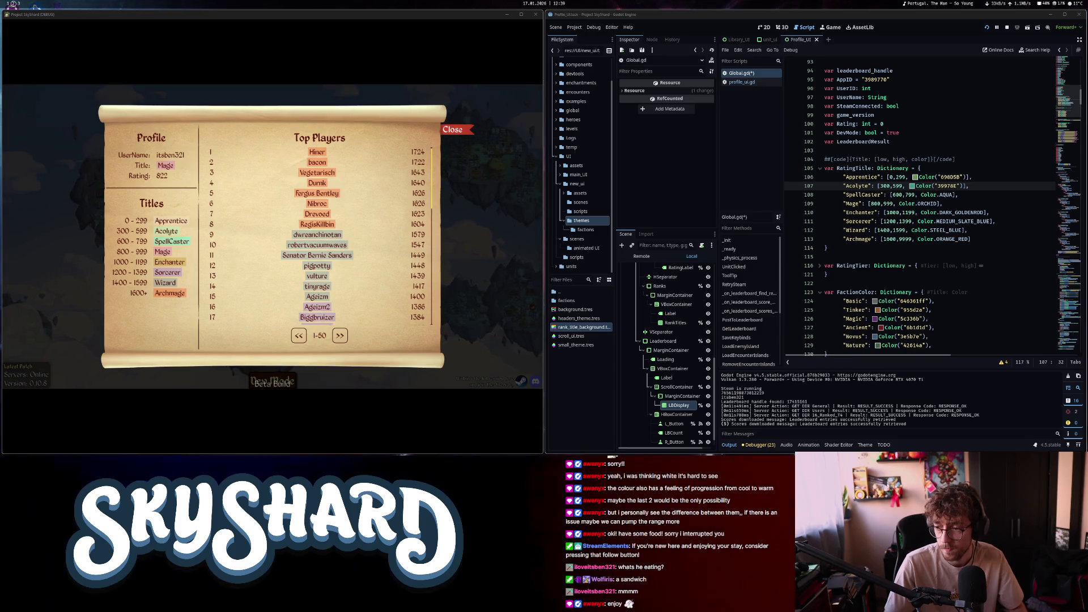
Set SpellCaster to Color("3D9ECF") and replace Mage's ORCHID and Enchanter's DARK_GOLDENROD with Color constructors
left_click_drag(922, 195, 940, 195)
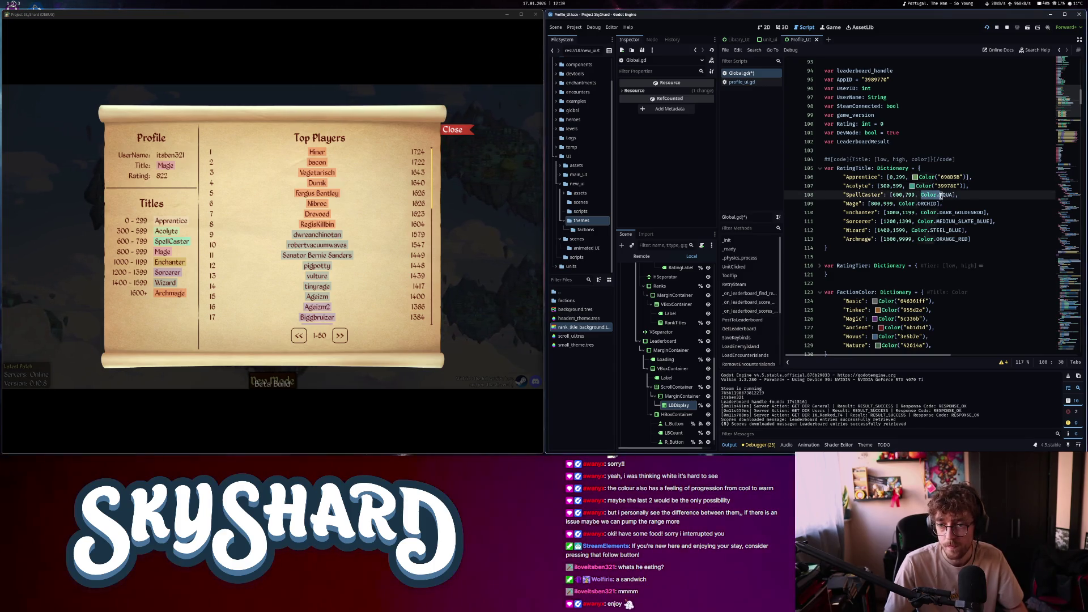
type("Color(\"3D9ECF")
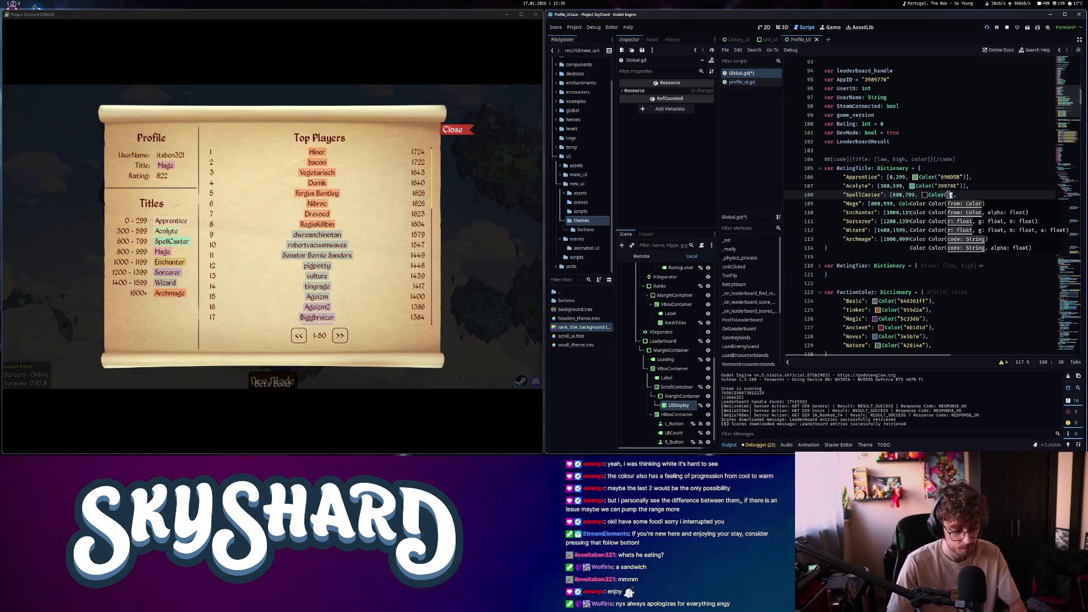
left_click(938, 186)
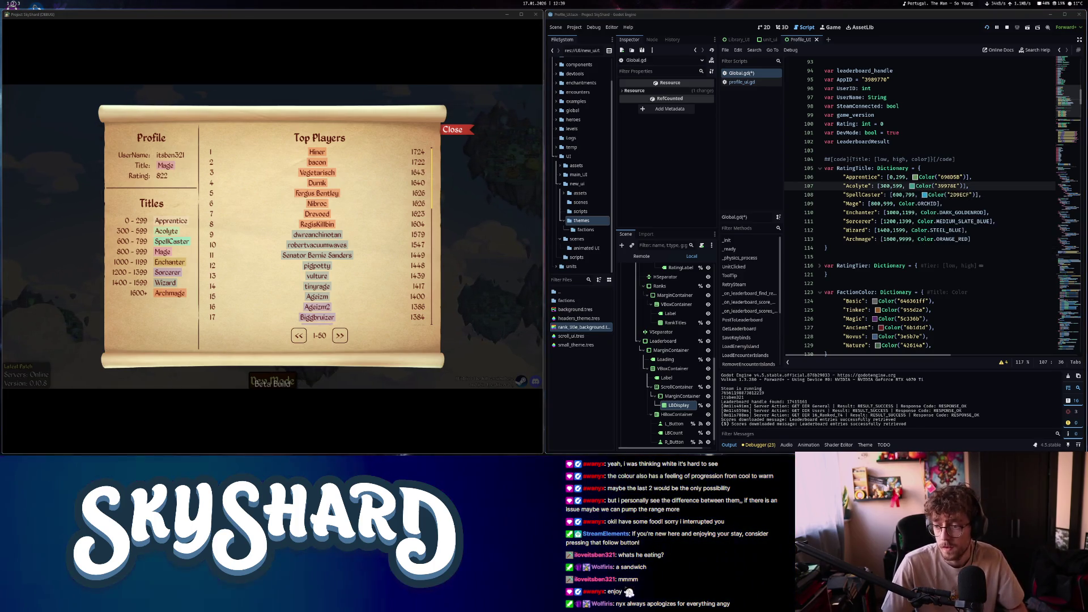
left_click_drag(939, 203, 919, 203)
type("(\"2D5ACF")
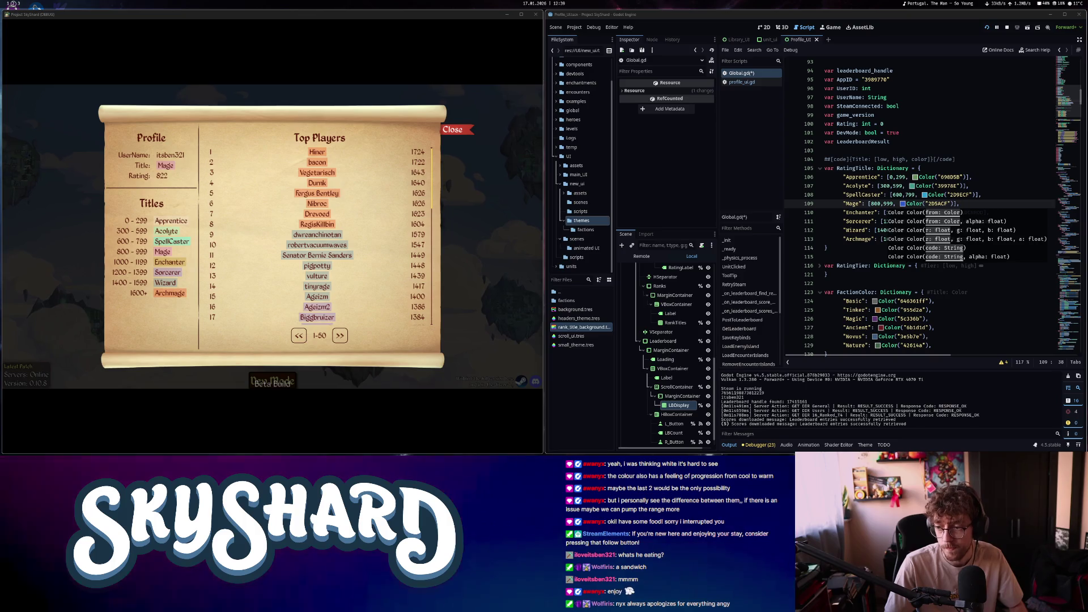
left_click(991, 205)
left_click_drag(985, 213, 945, 212)
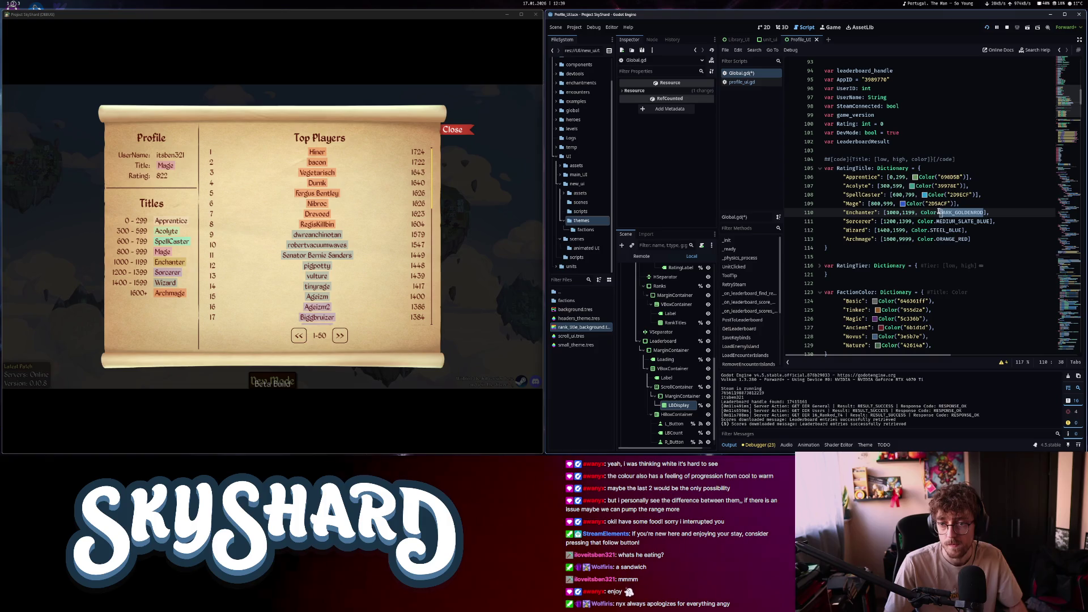
type("(\"2D5ACF")
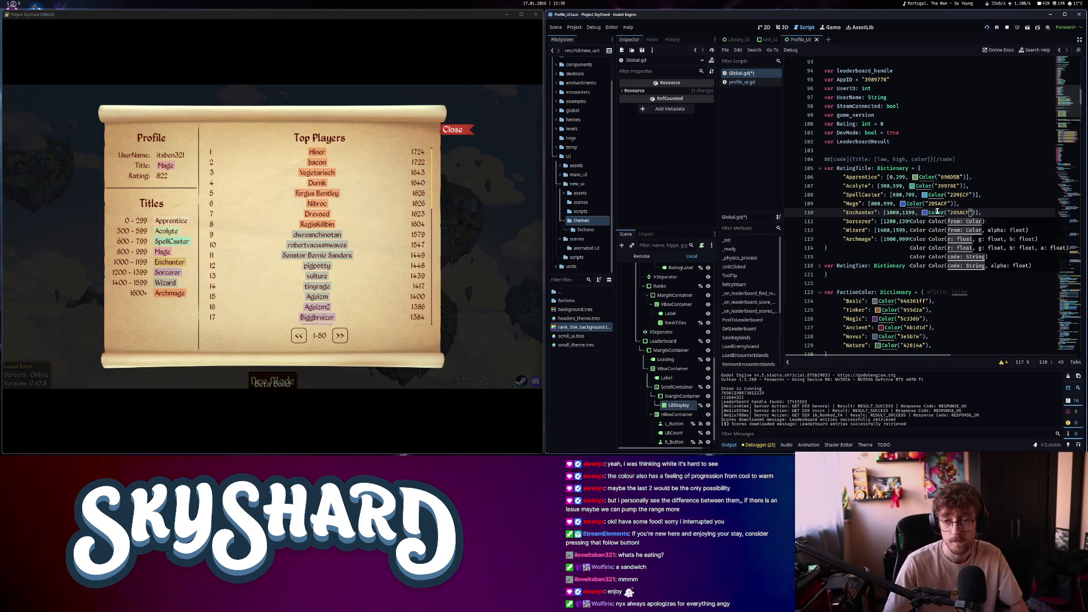
left_click(938, 212)
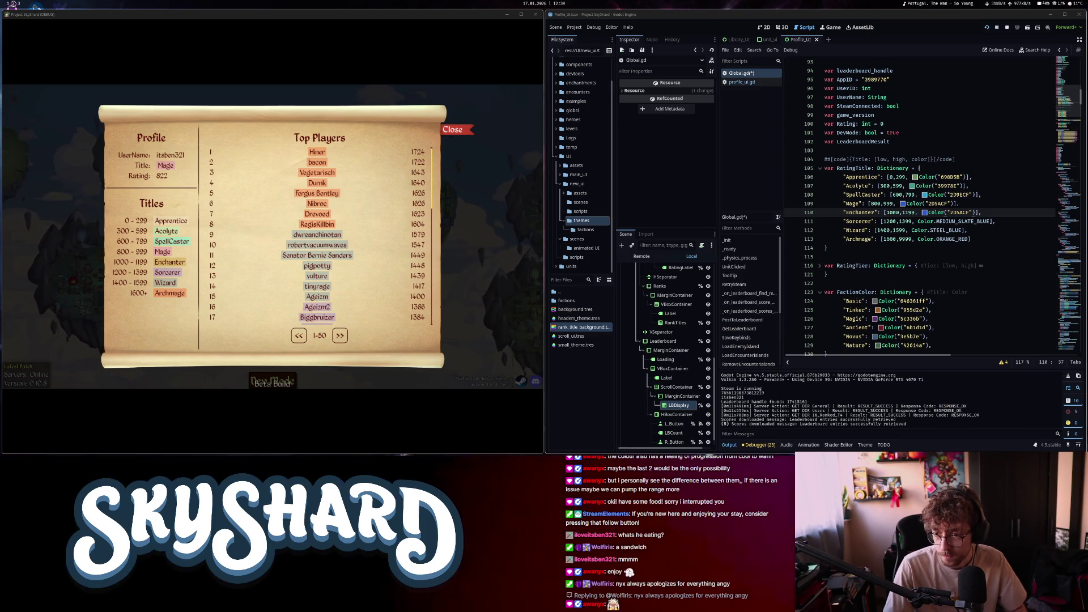
Replace MEDIUM_SLATE_BLUE, STEEL_BLUE, ORANGE_RED with Color("EEA323"), Color("EB641A"), Color("D50500") and save
left_click(992, 222)
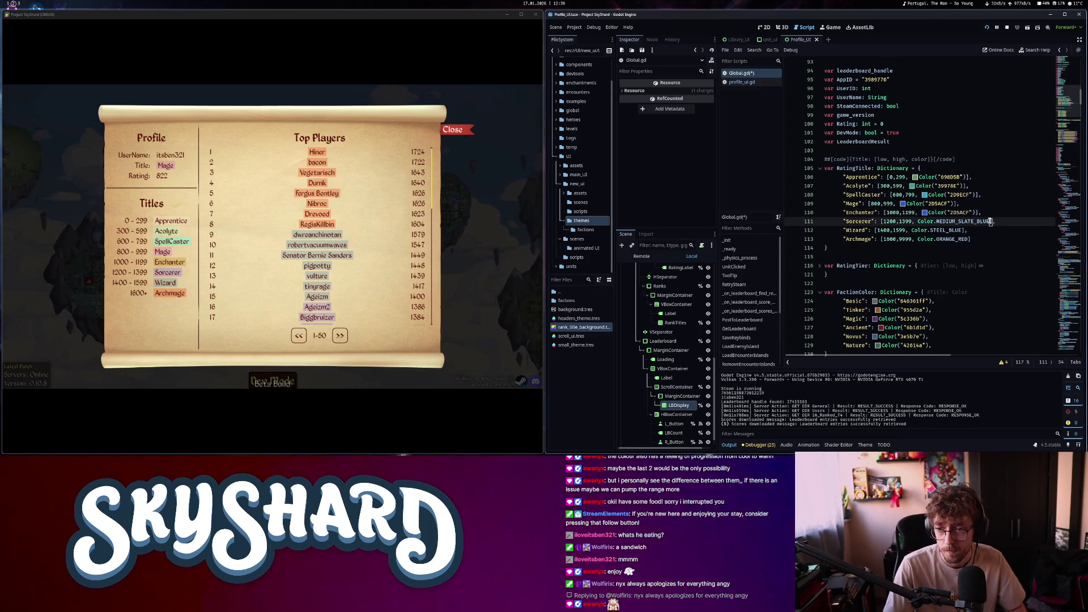
key("ctrl+BackSpace")
key("ctrl+BackSpace")
type("Color(")
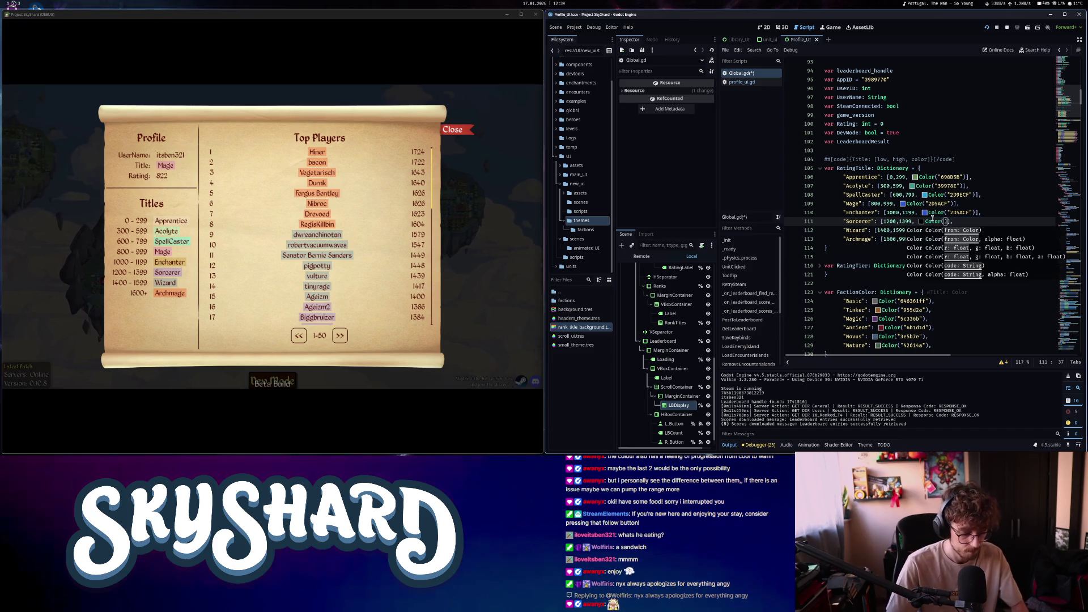
type("\"EEA323\"")
left_click(939, 221)
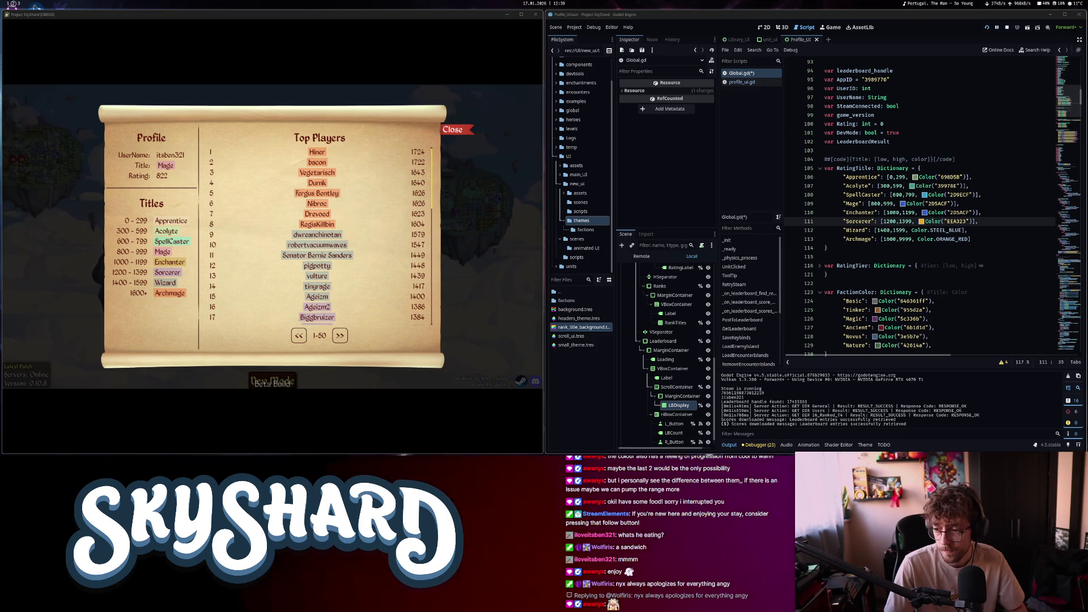
left_click(963, 230)
key("ctrl+BackSpace")
key("ctrl+BackSpace")
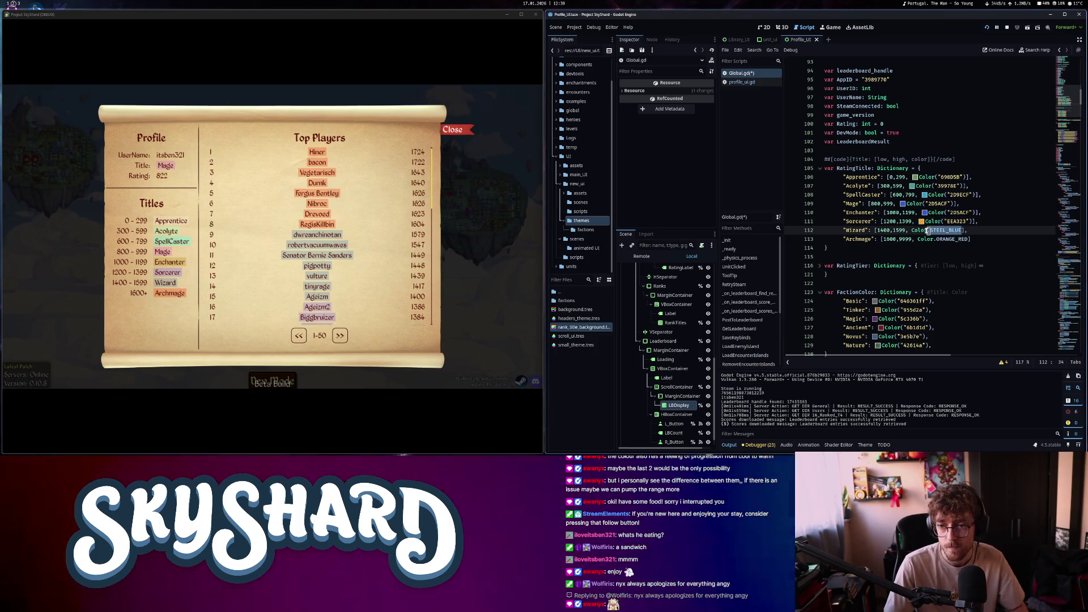
type("Color(\"EB641A")
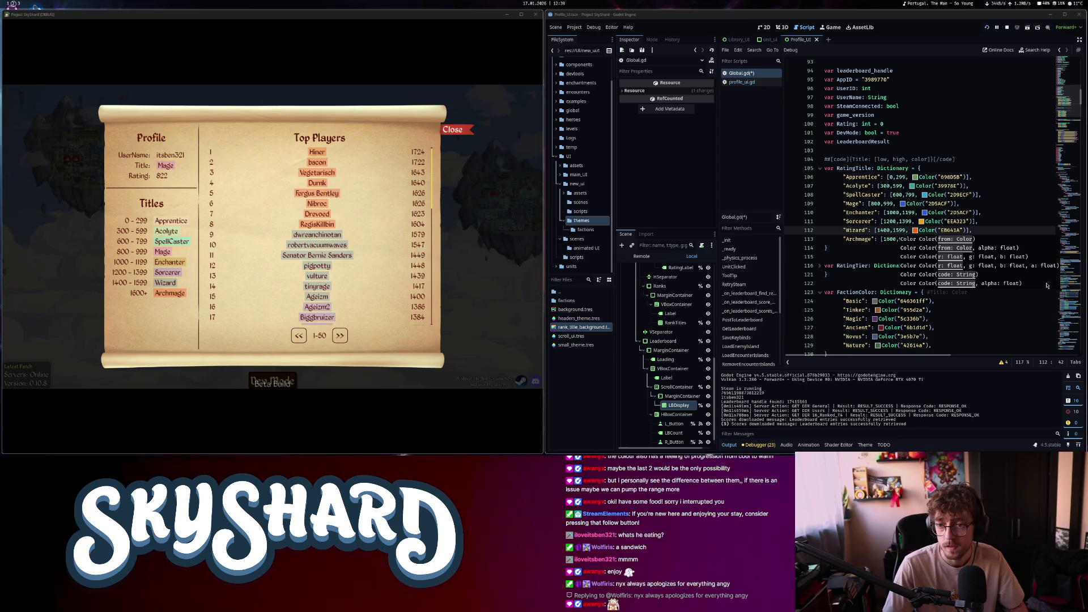
left_click(948, 221)
left_click_drag(968, 239, 935, 240)
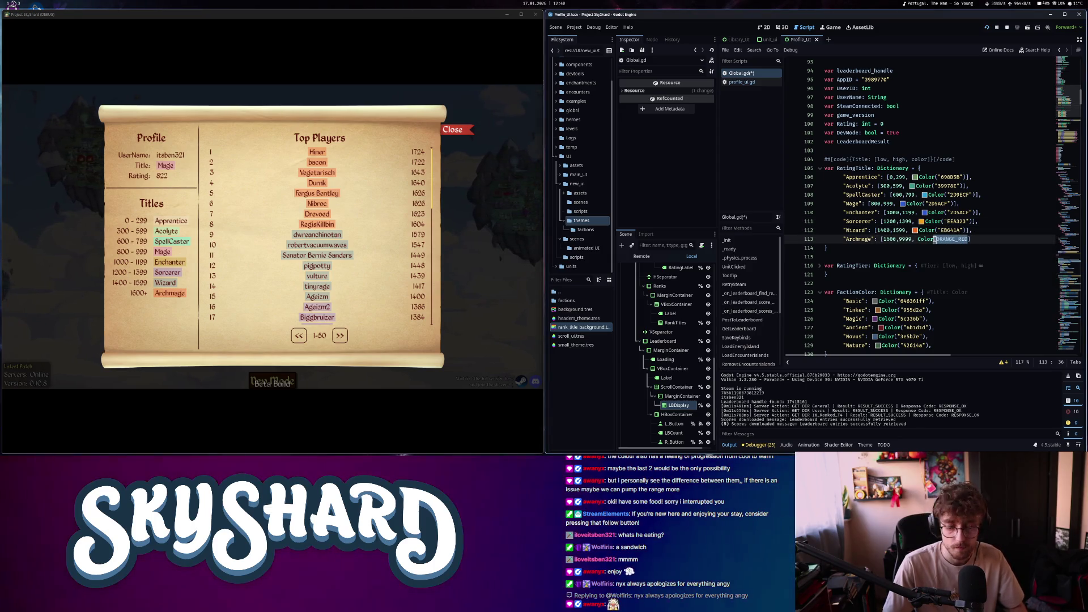
type("\"D50500\"")
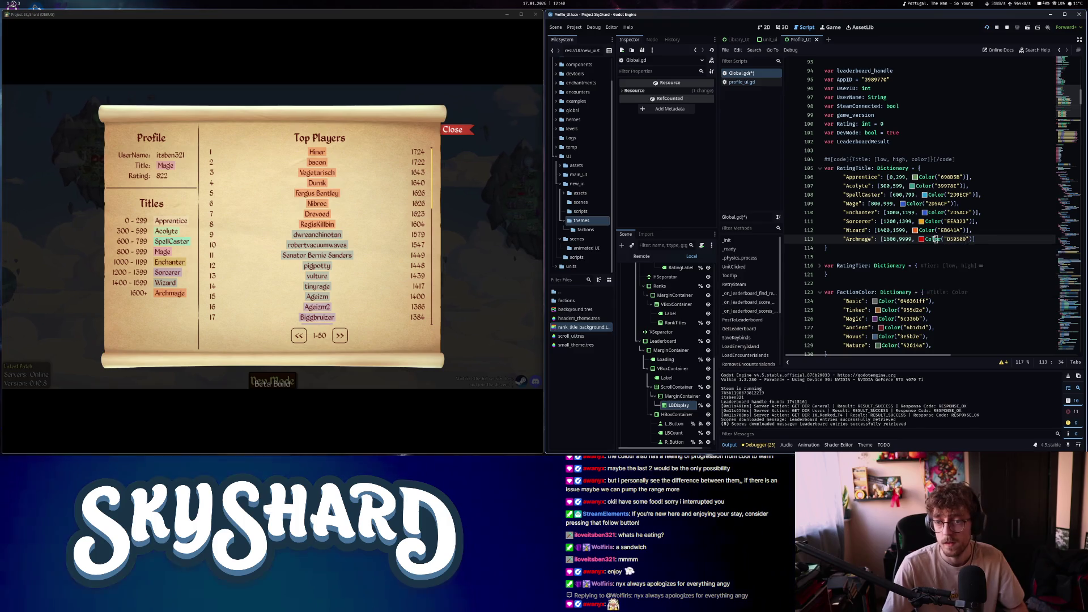
key("ctrl+s")
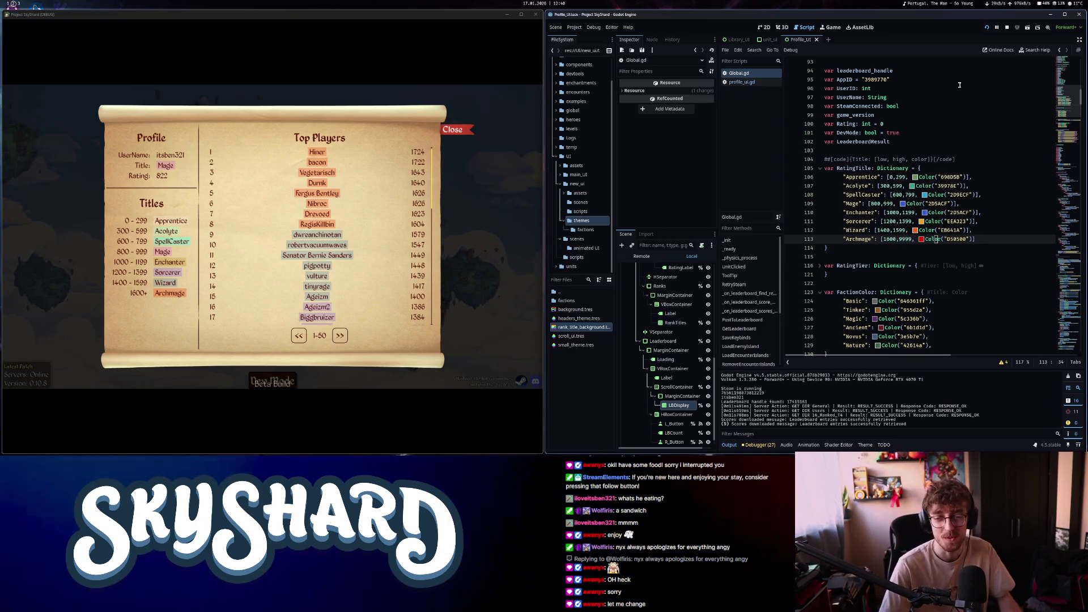
Save the script and stop the running game
left_click(954, 212)
key("ctrl+s")
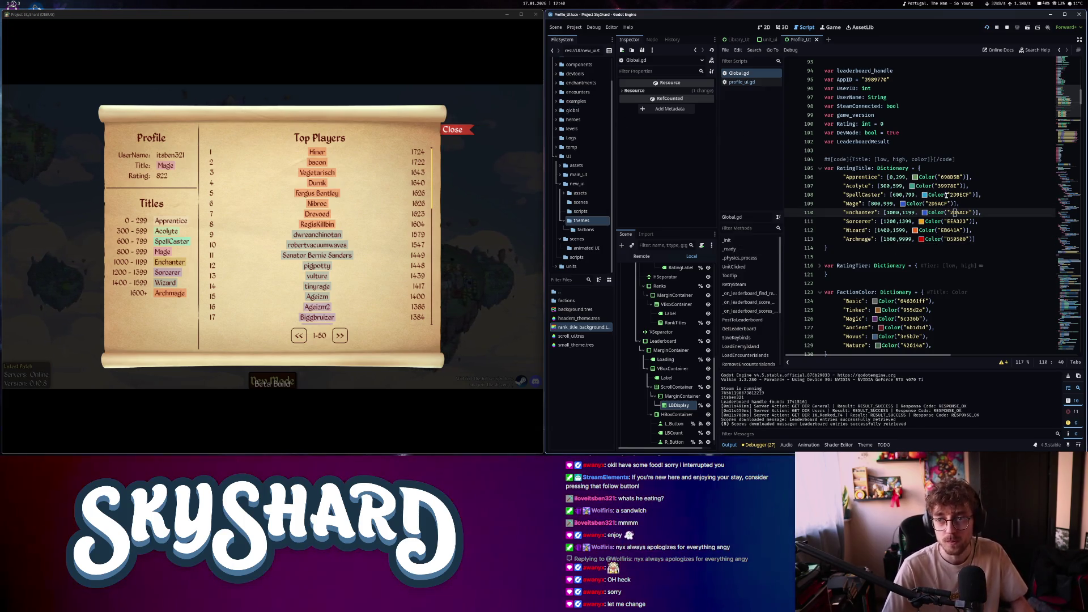
left_click(1008, 27)
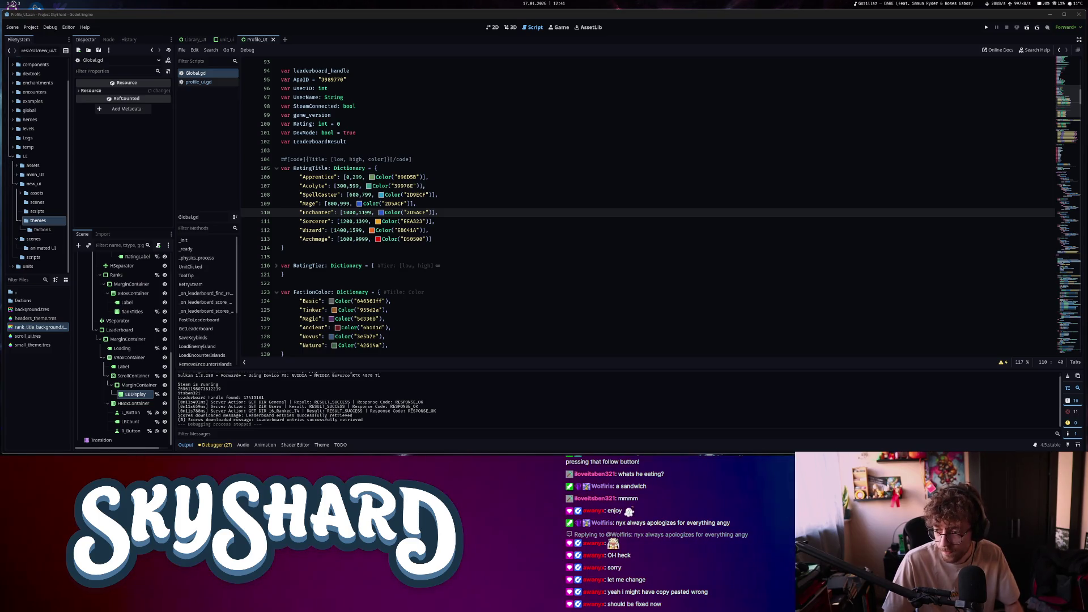
Paste 9A4BDB as the Enchanter colour on line 110, save, and run the game
double_click(427, 211)
type("9A4BDB")
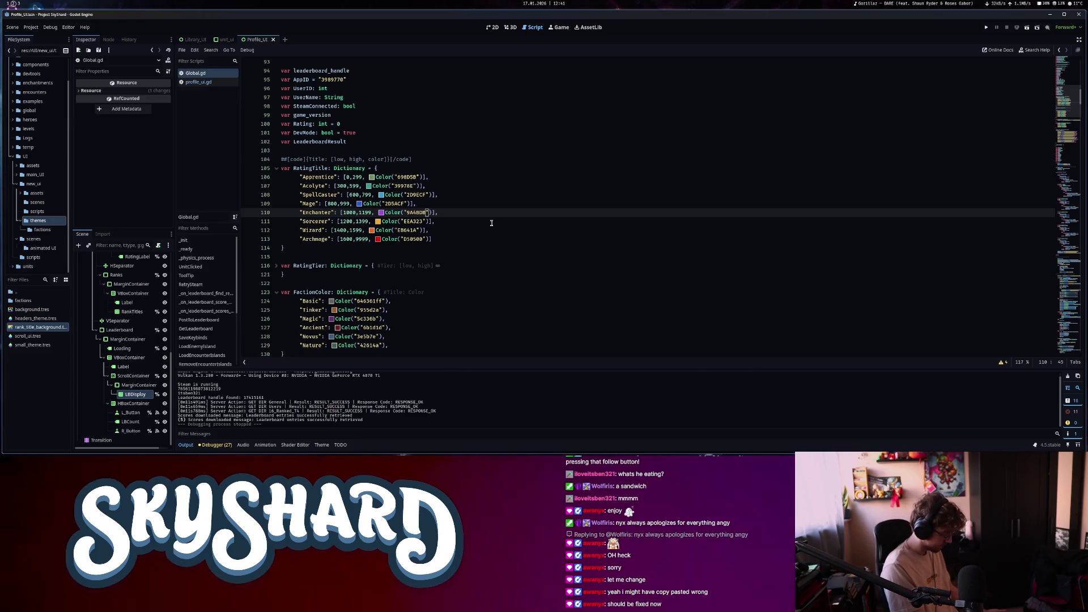
left_click(479, 206)
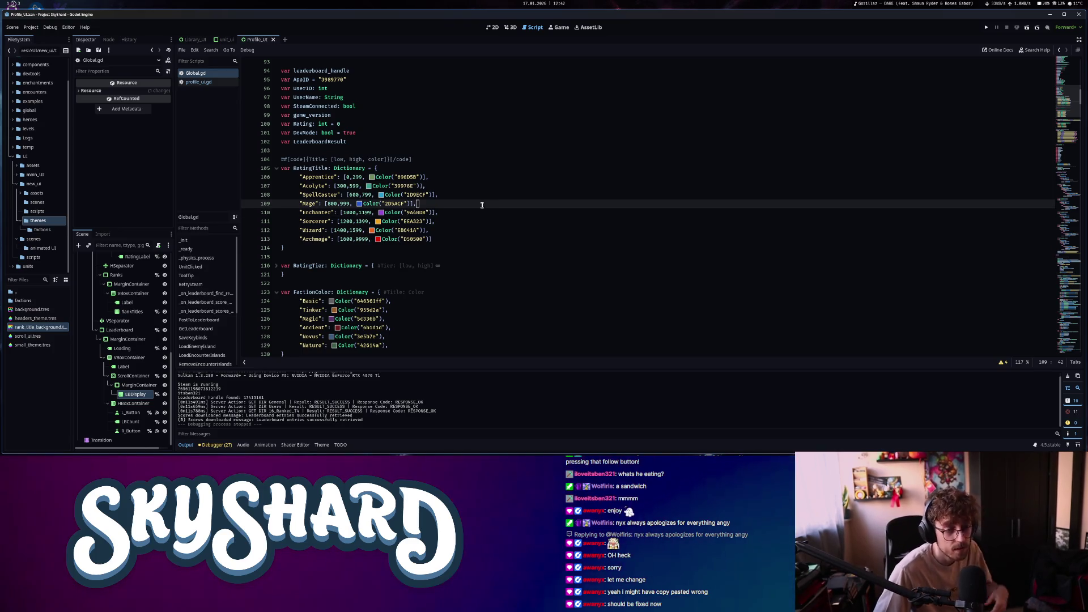
key("ctrl+s")
key("F5")
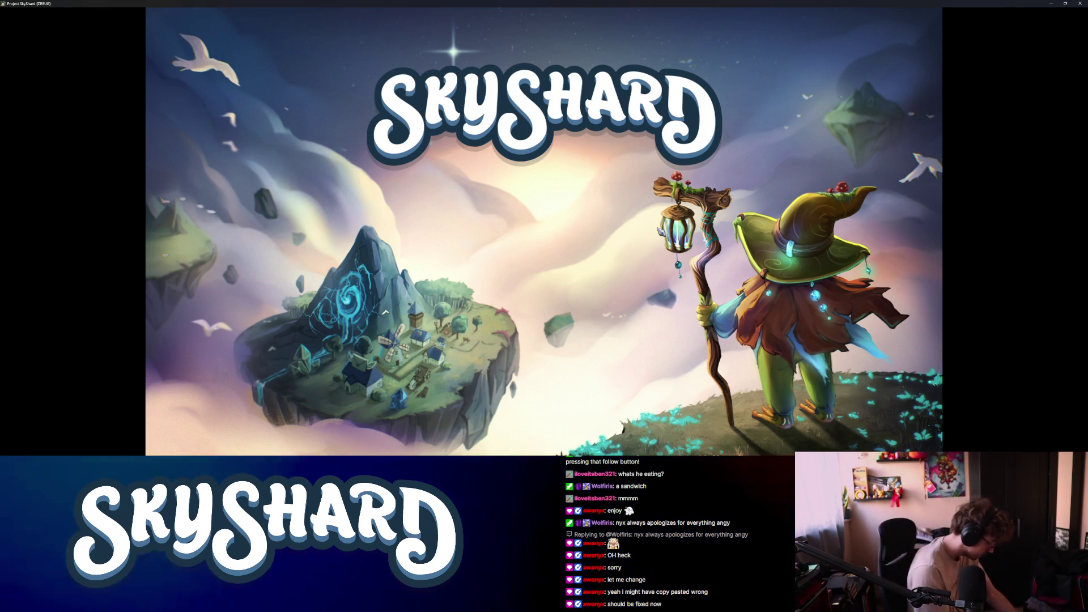
Tile the game window right, restore it to floating, and open PROFILE from the main menu
key("super+Right")
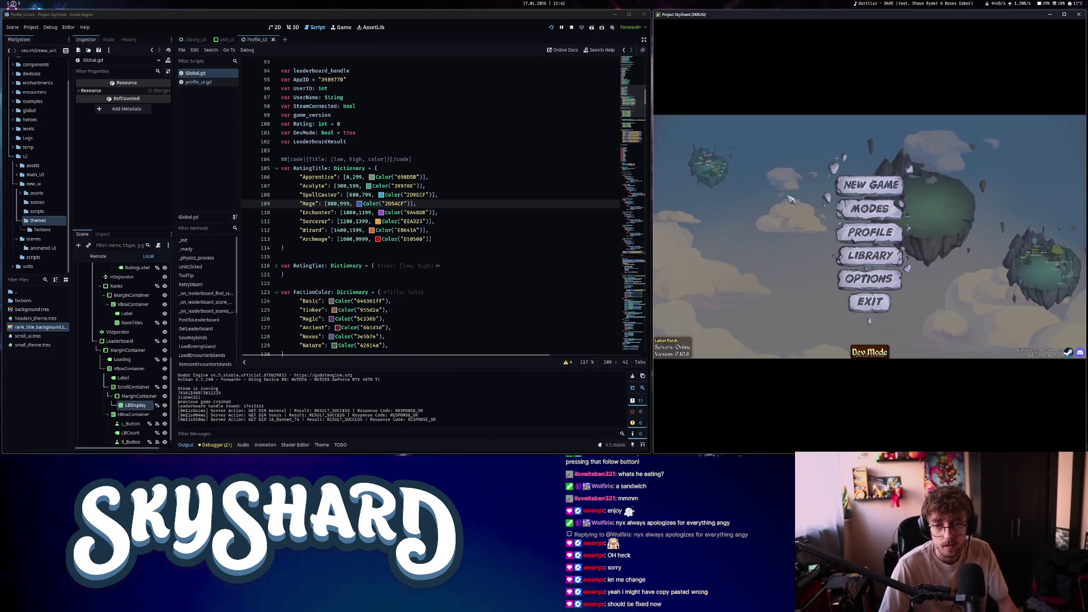
key("alt+shift+space")
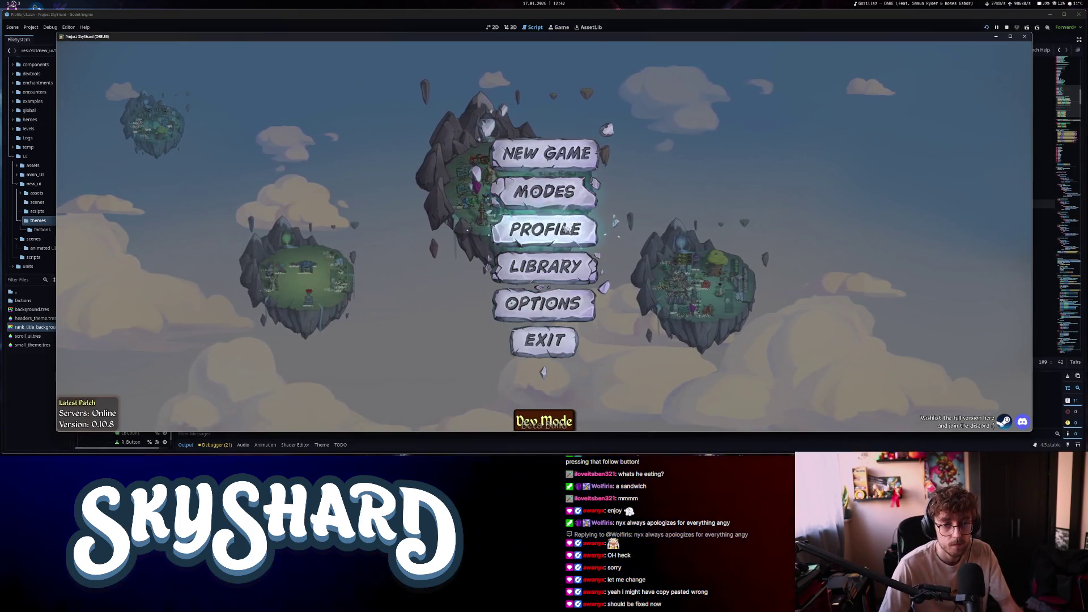
left_click(565, 229)
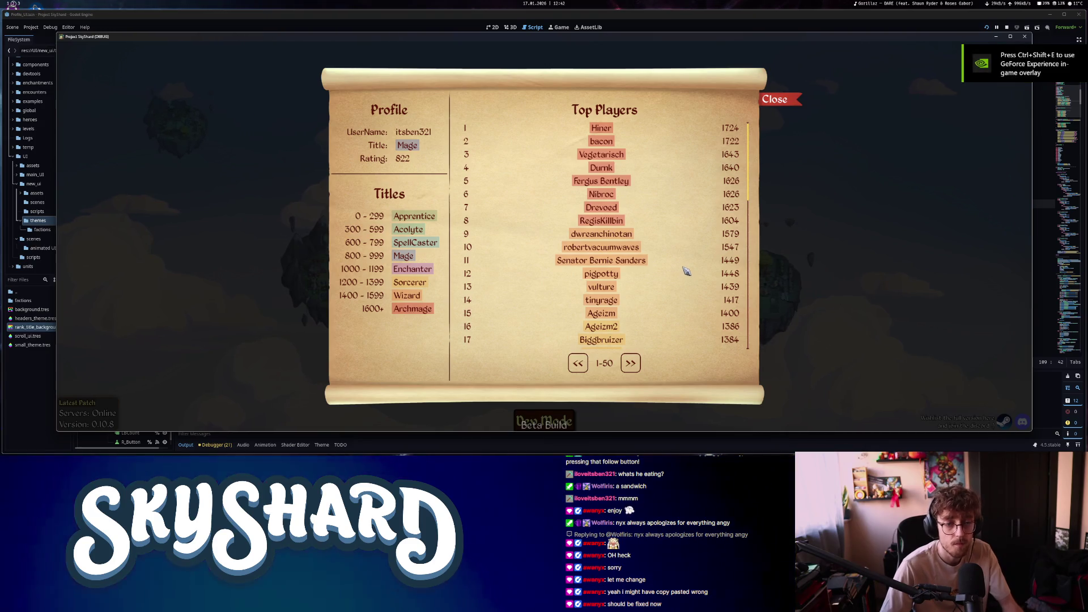
Scroll the Top Players list and browse leaderboard pages 51-100 and 101-150
scroll(683, 273, "down", 5)
scroll(676, 276, "up", 3)
scroll(676, 276, "up", 5)
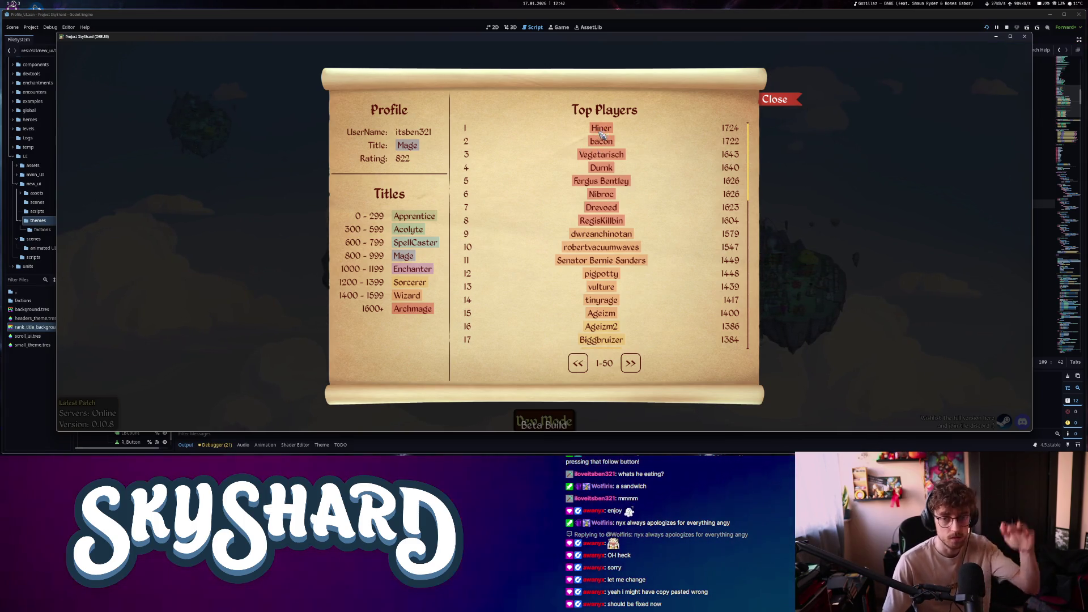
scroll(609, 258, "down", 5)
scroll(609, 258, "down", 6)
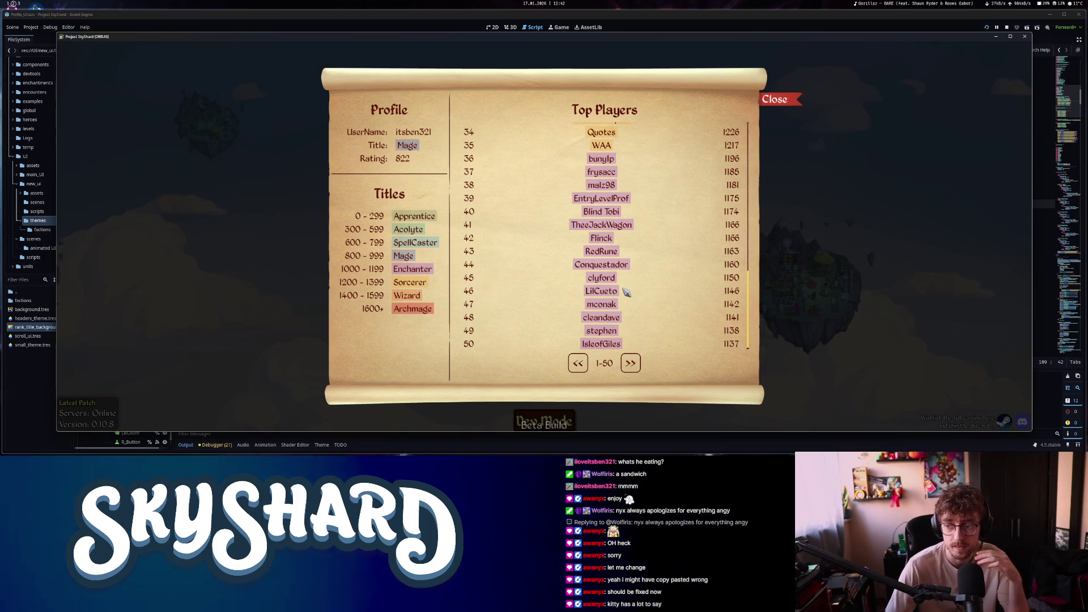
scroll(648, 280, "up", 10)
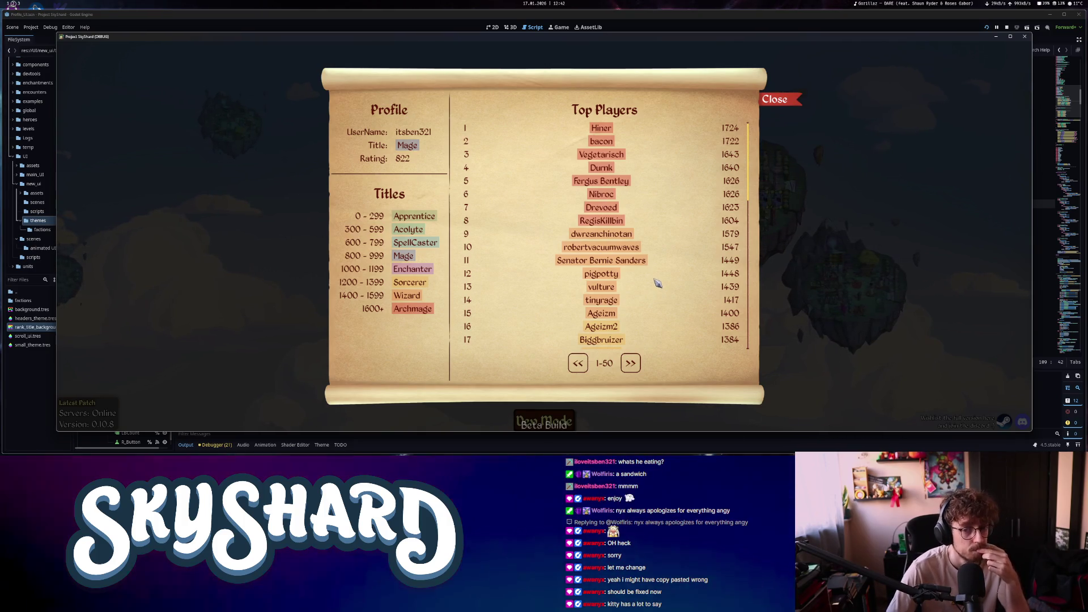
scroll(655, 311, "down", 2)
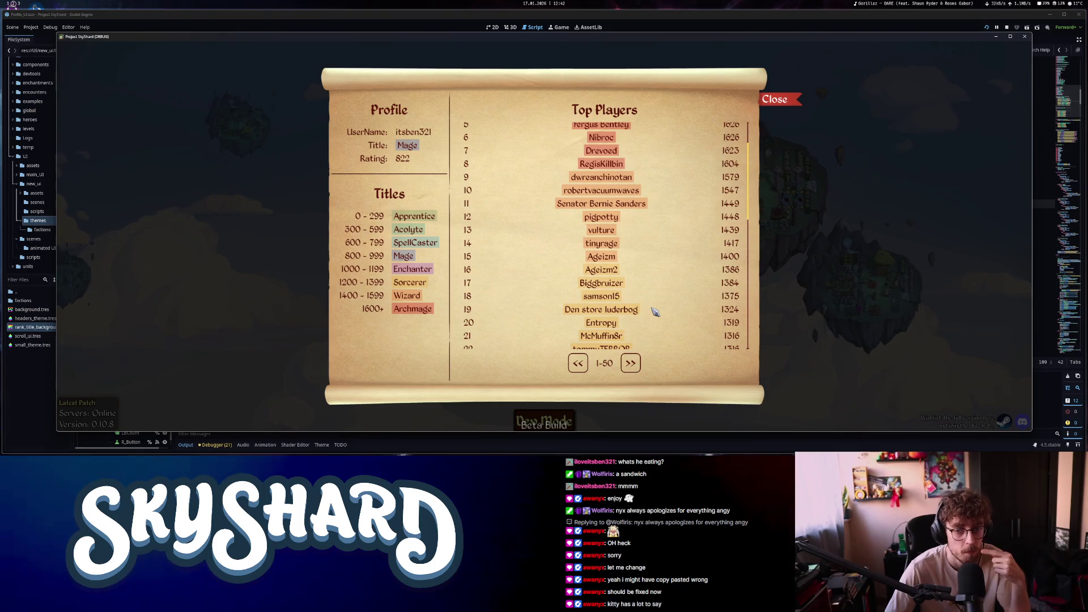
scroll(656, 315, "down", 5)
scroll(652, 318, "up", 8)
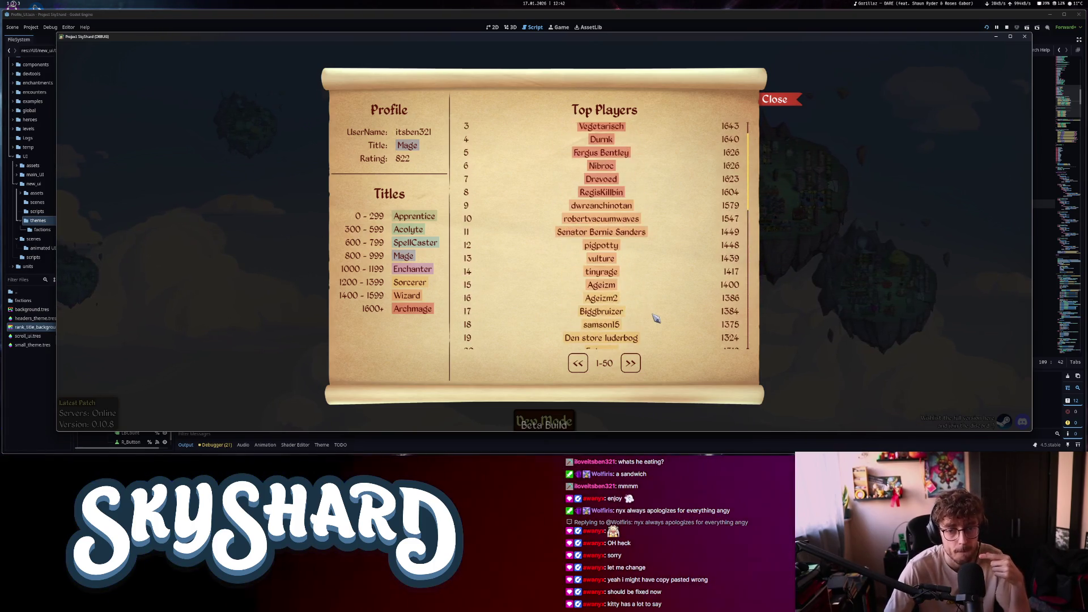
left_click(633, 364)
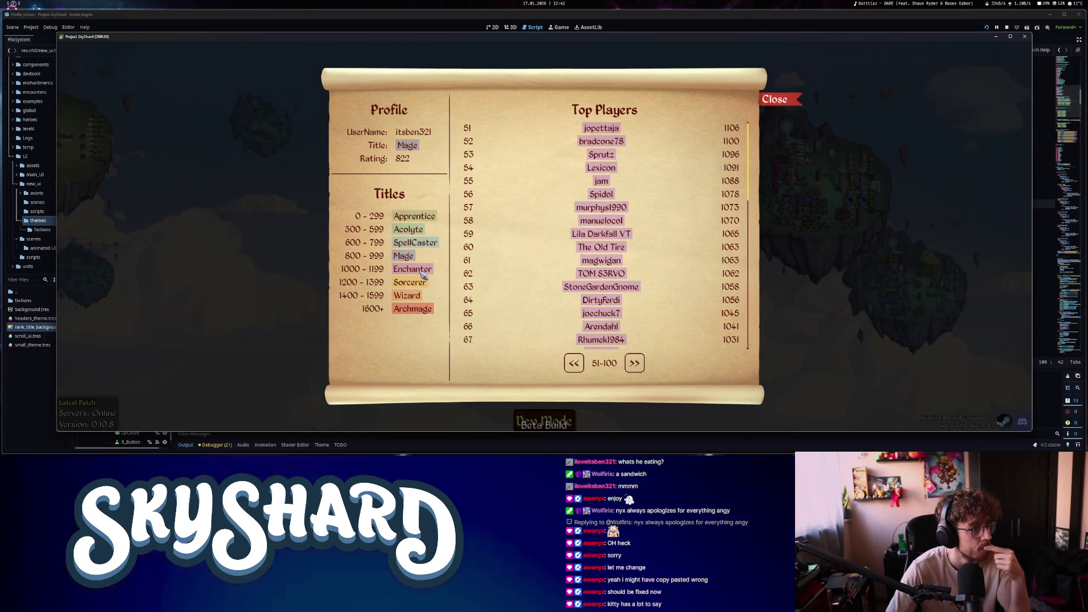
left_click(634, 364)
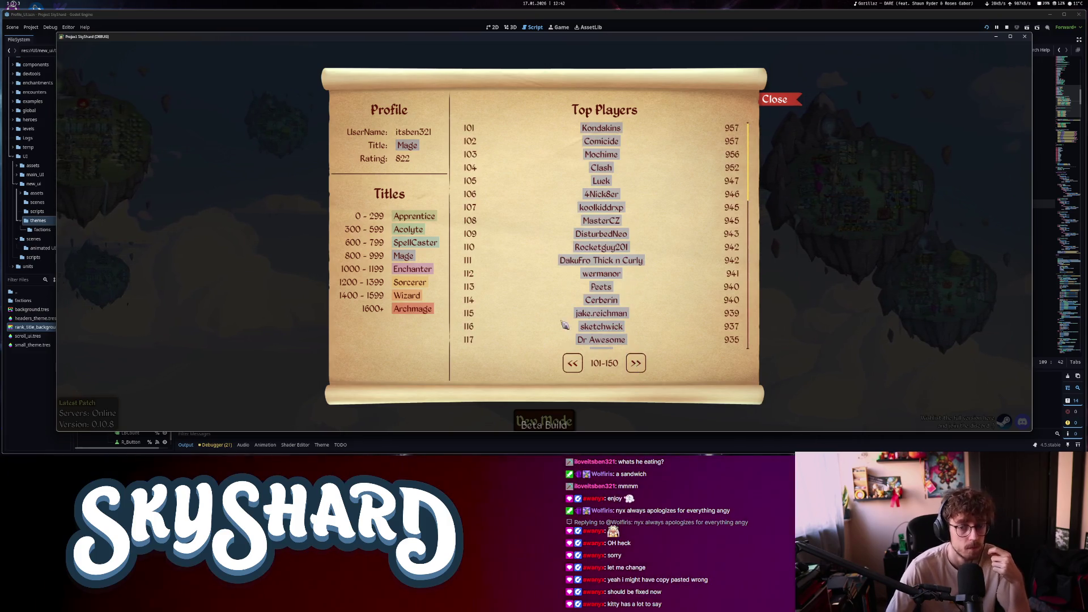
left_click(573, 363)
Advance the leaderboard page by page up to ranks 301-350
scroll(679, 327, "down", 10)
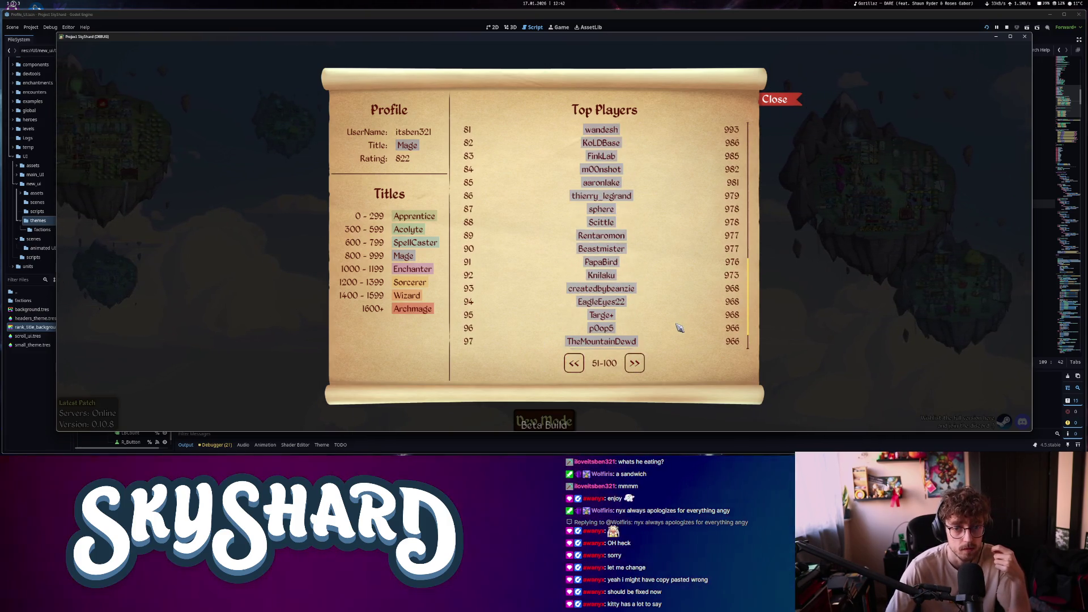
scroll(679, 328, "up", 10)
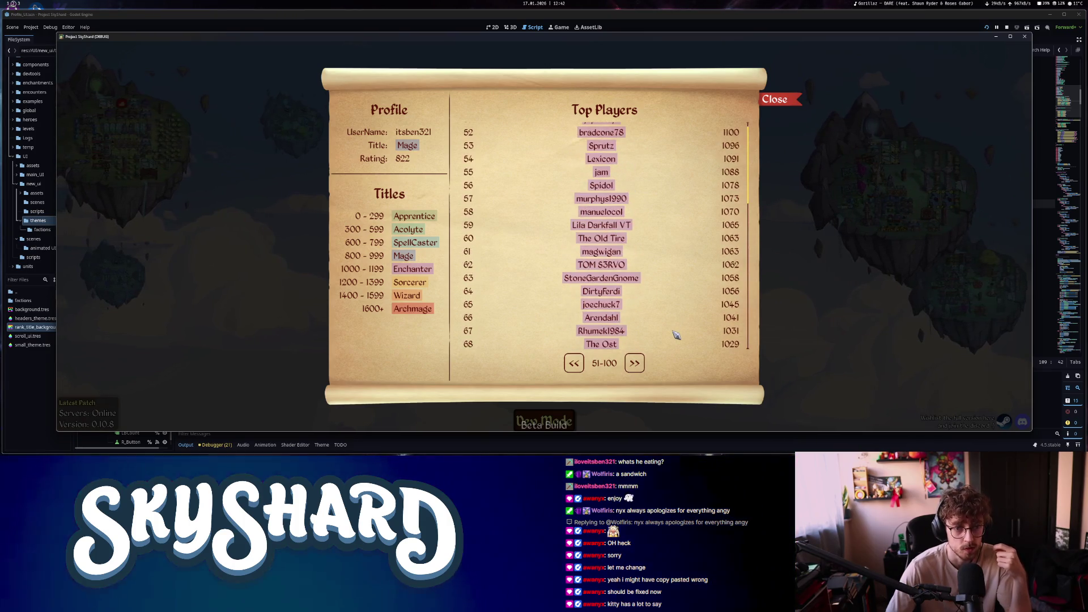
scroll(678, 335, "down", 5)
left_click(635, 363)
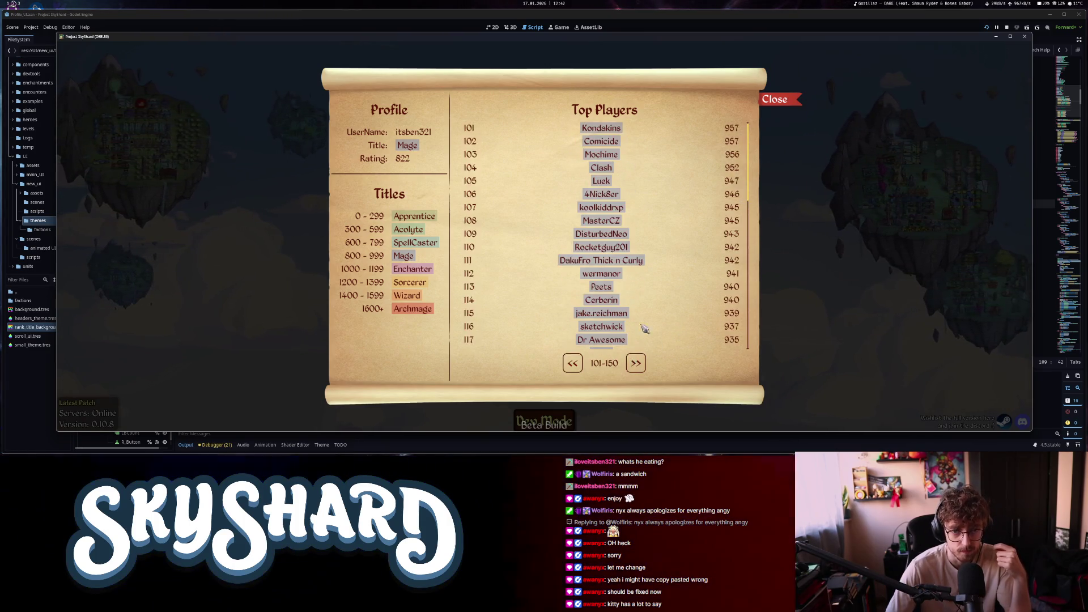
left_click(636, 364)
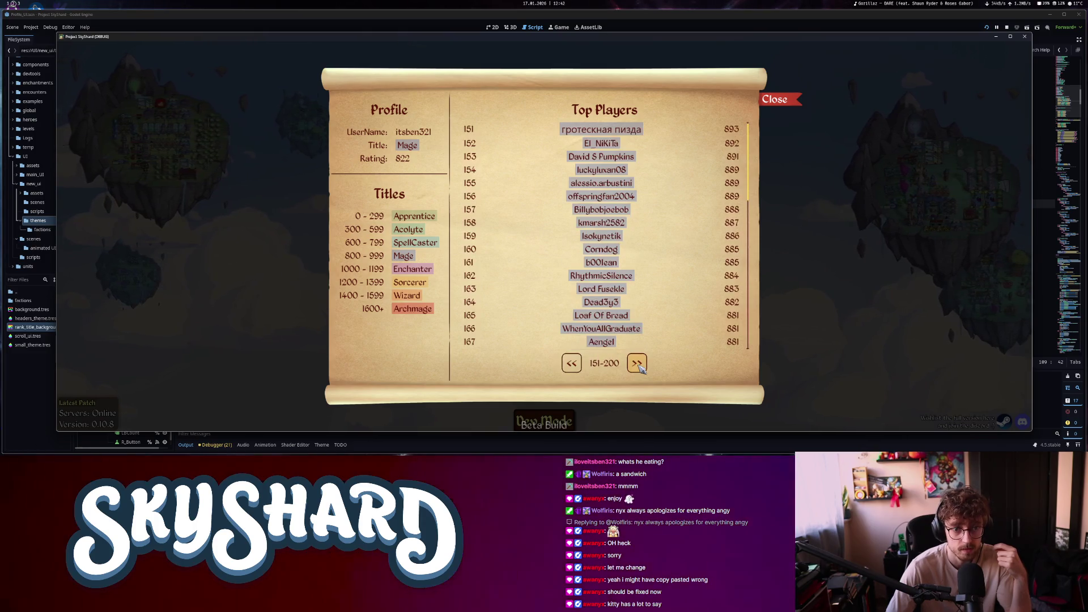
left_click(640, 365)
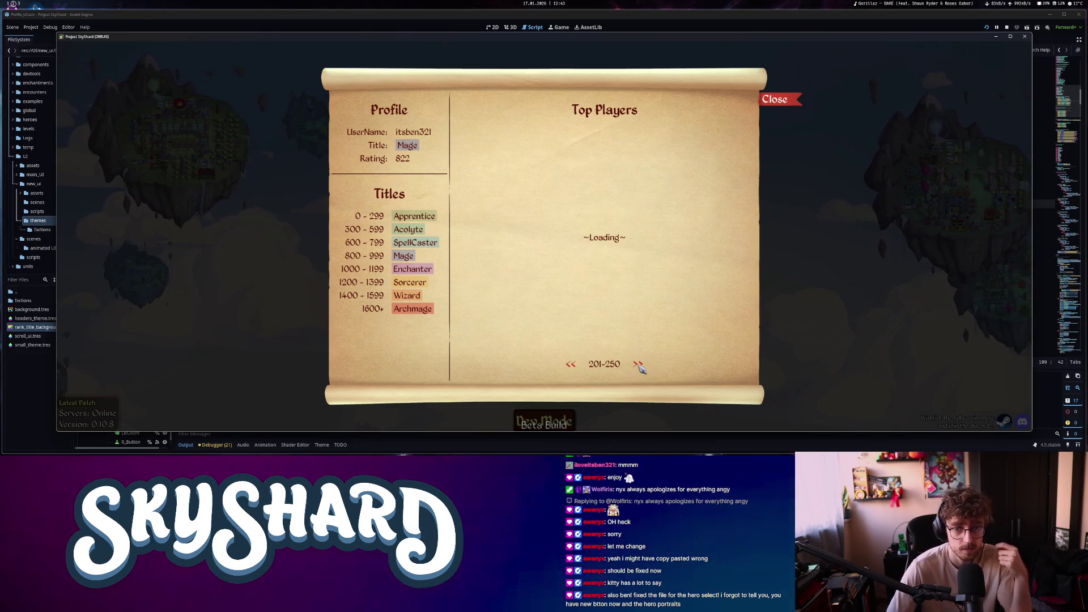
scroll(681, 324, "down", 10)
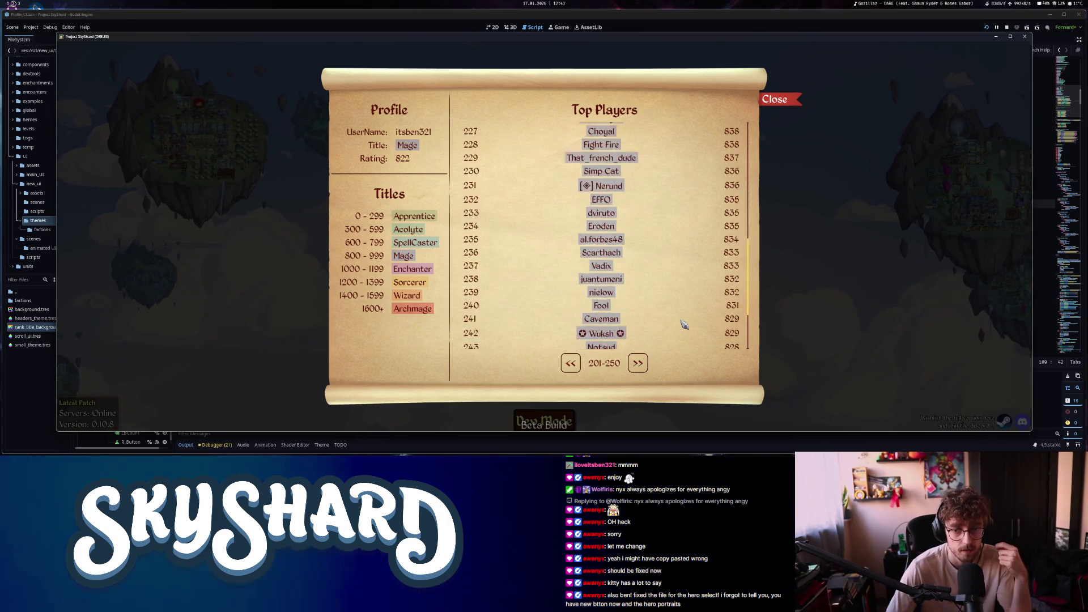
left_click(639, 364)
scroll(678, 319, "down", 10)
left_click(639, 364)
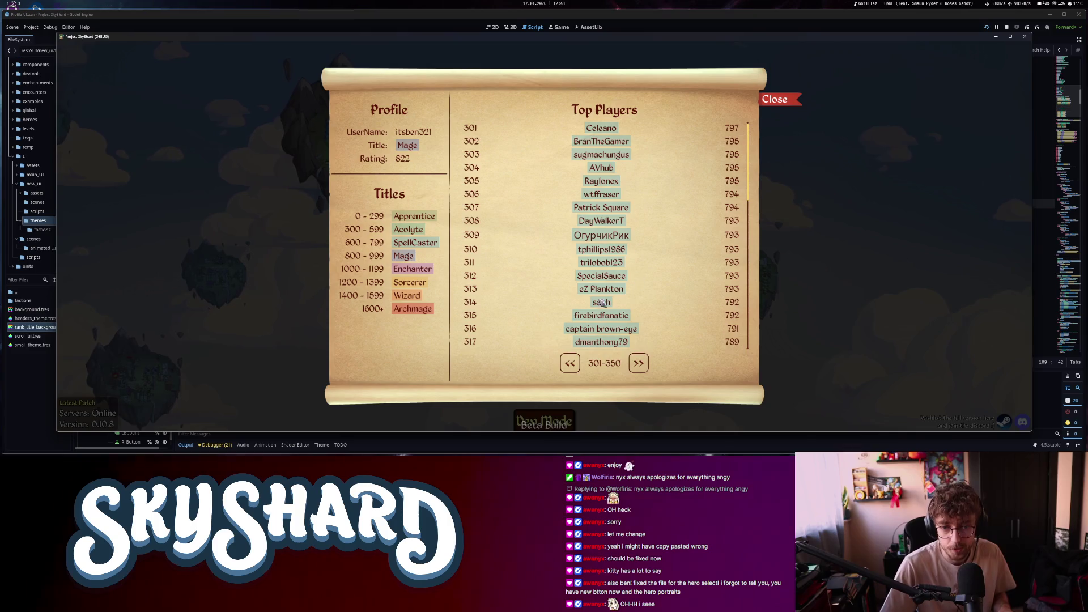
Page back down through the leaderboard and close the profile to the main menu
left_click(572, 367)
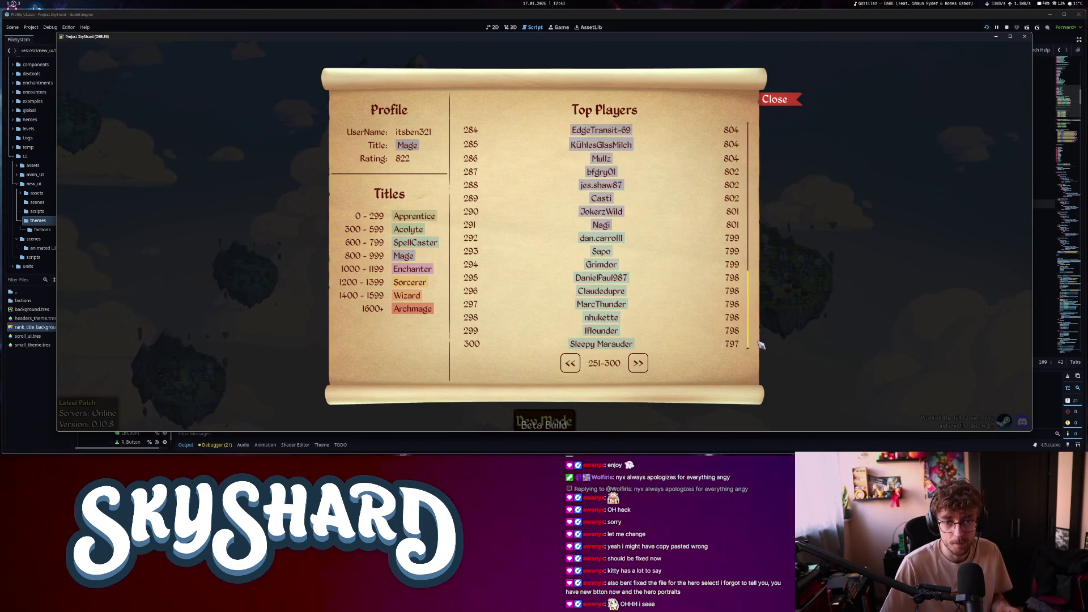
left_click(572, 363)
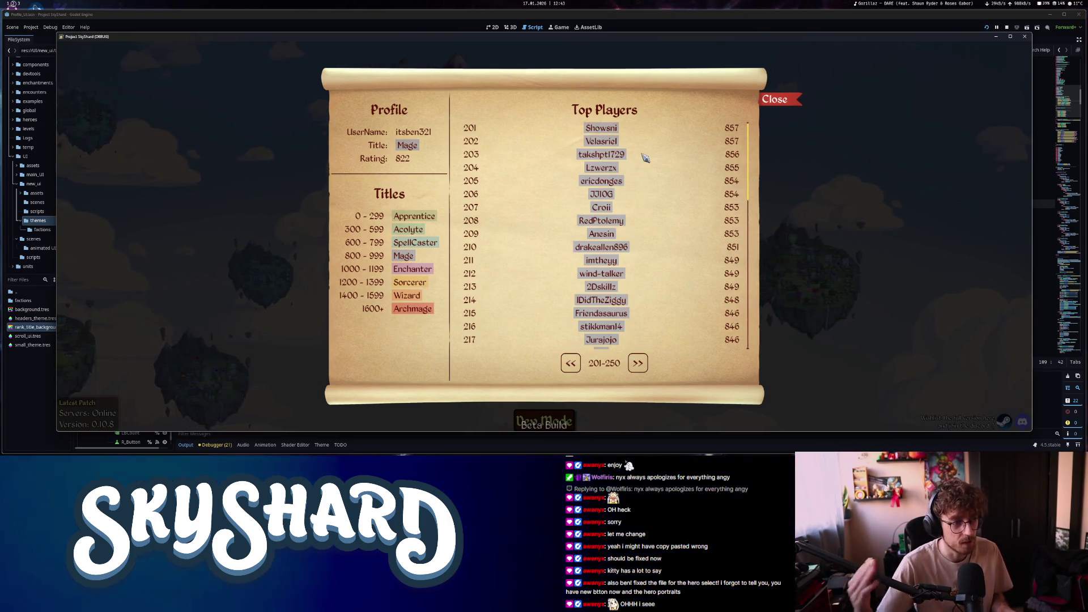
scroll(647, 236, "down", 3)
scroll(647, 236, "down", 5)
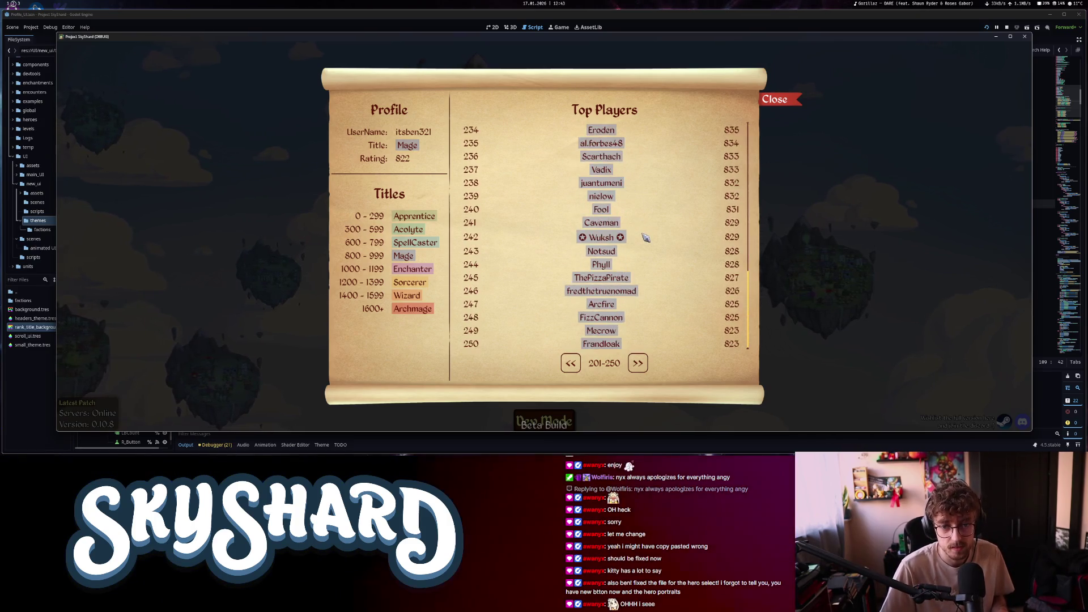
scroll(646, 238, "up", 9)
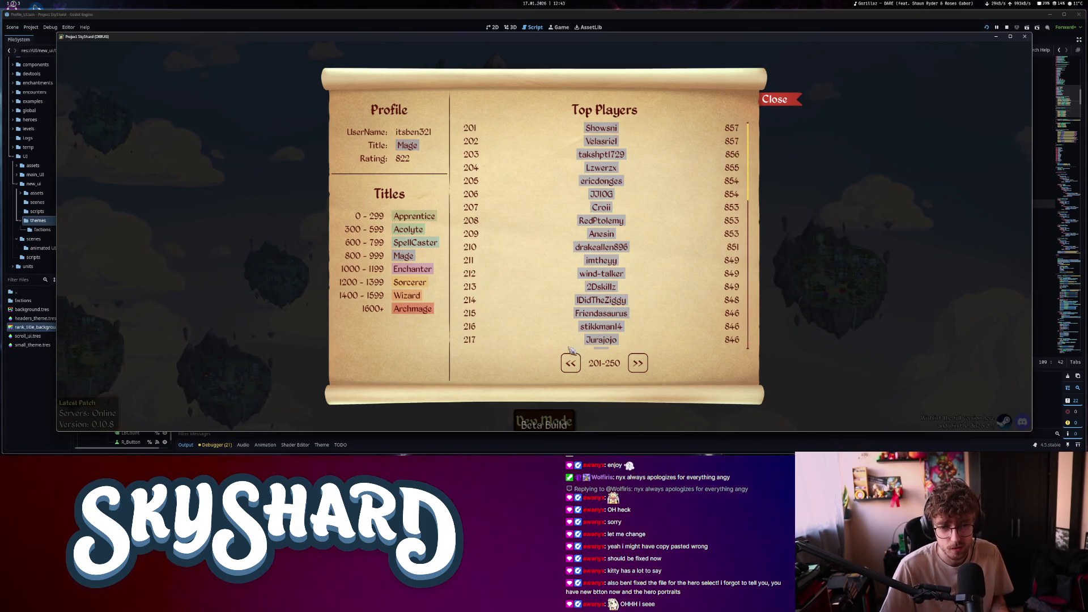
left_click(572, 364)
left_click(572, 364)
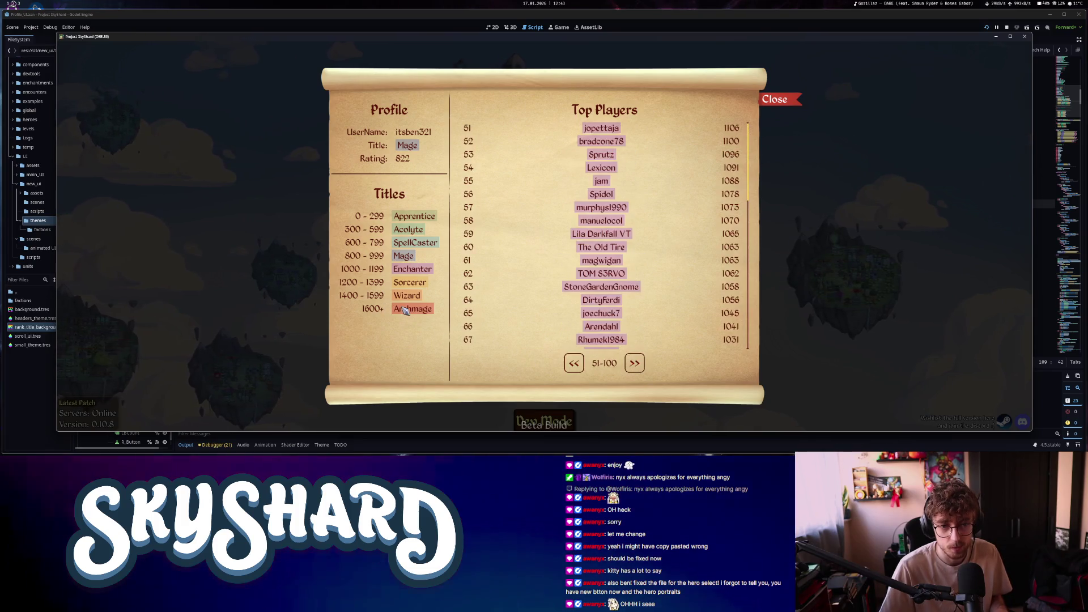
left_click(775, 100)
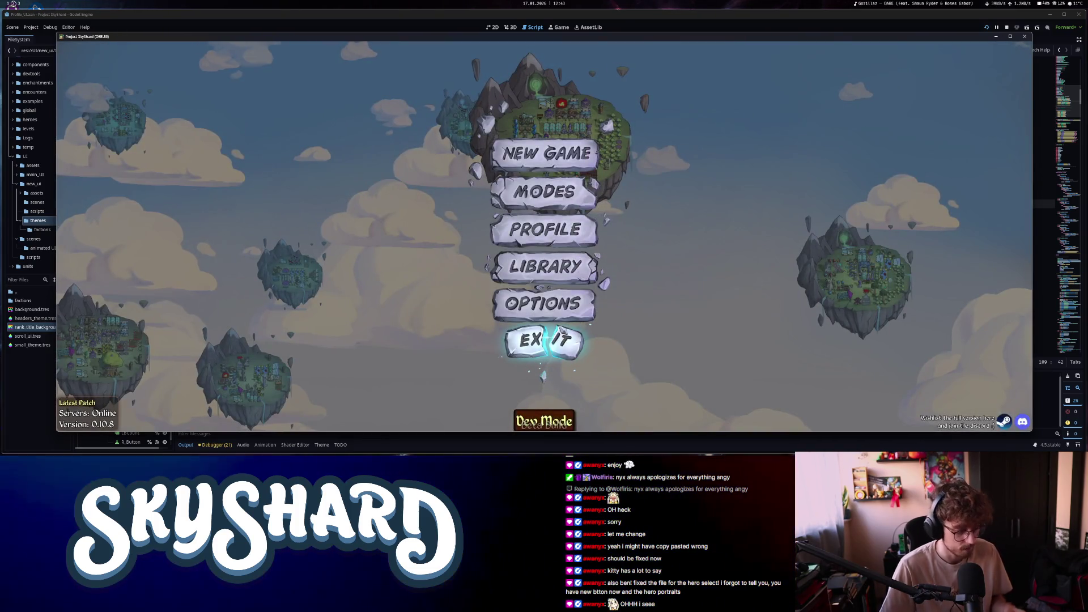
Quit the game, comment out the 0.5 alpha line 76 in profile_ui.gd, and rerun
left_click(559, 334)
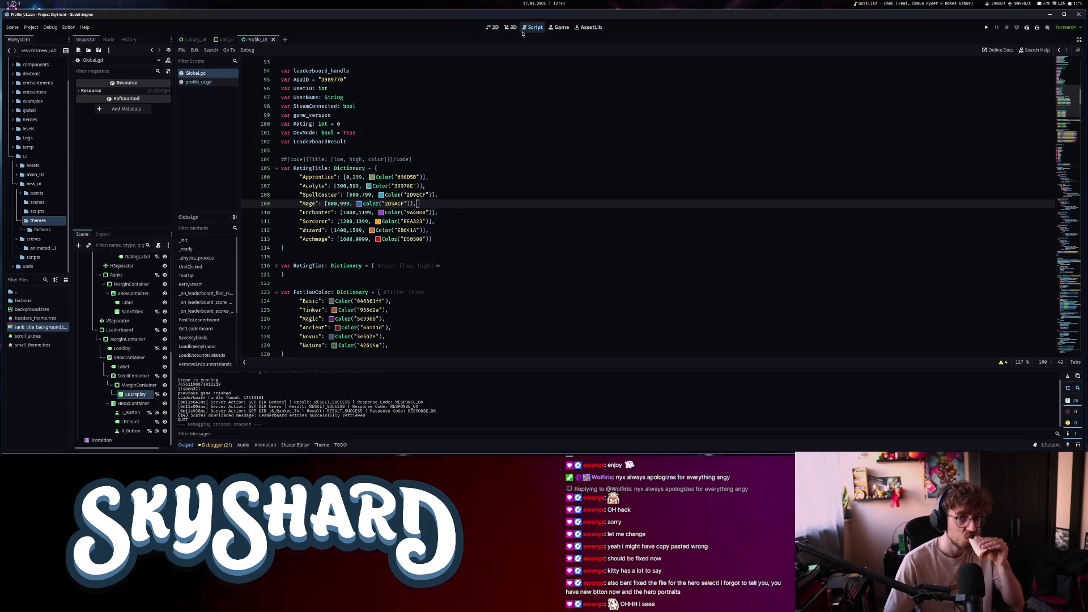
left_click(198, 82)
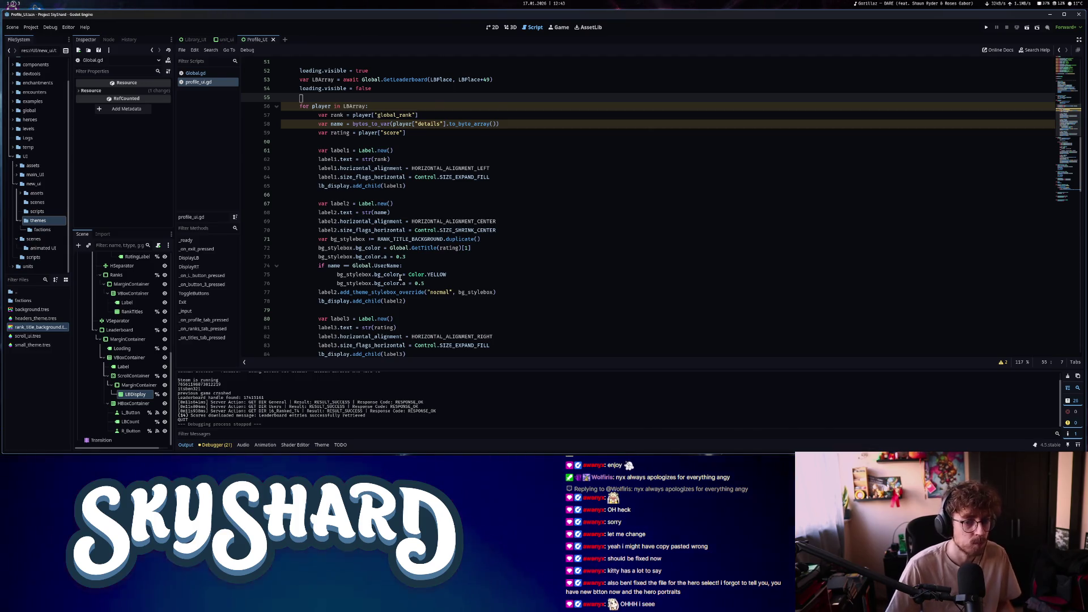
scroll(509, 262, "down", 1)
left_click(428, 257)
left_click_drag(428, 257, 417, 258)
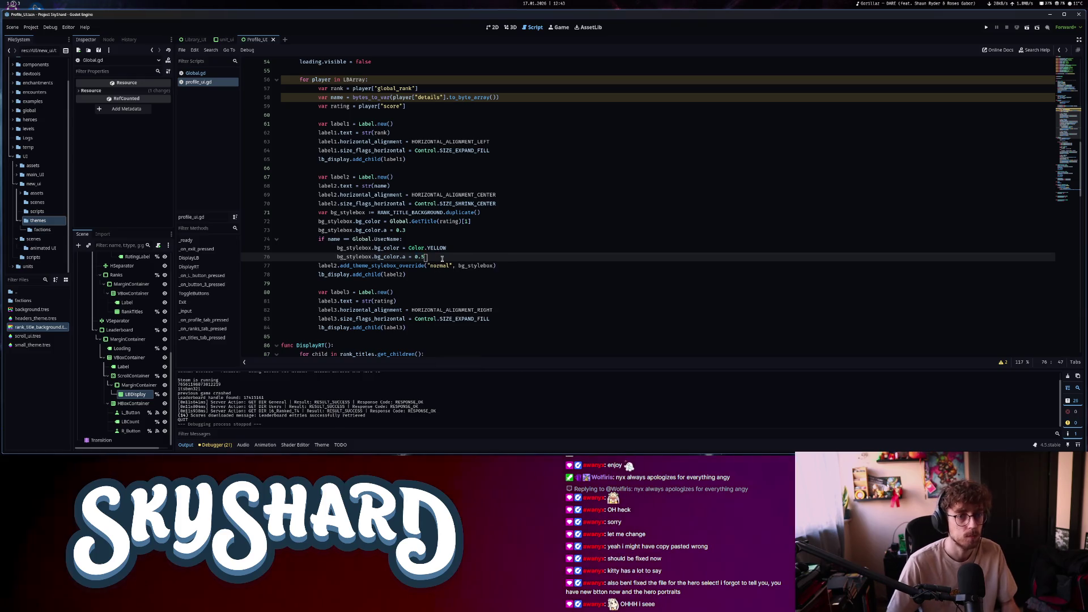
key("ctrl+k")
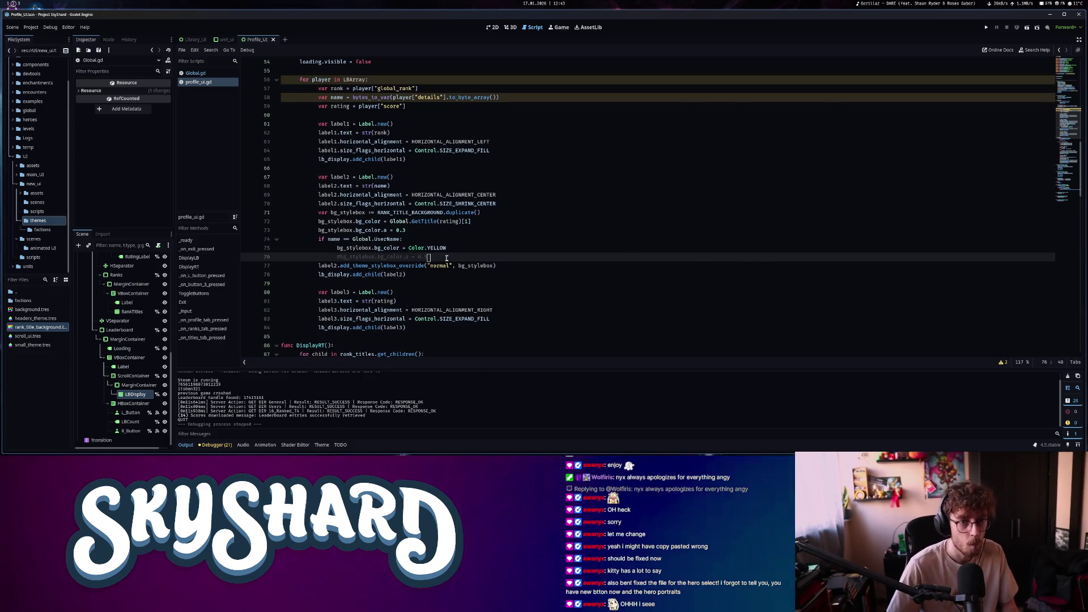
key("F5")
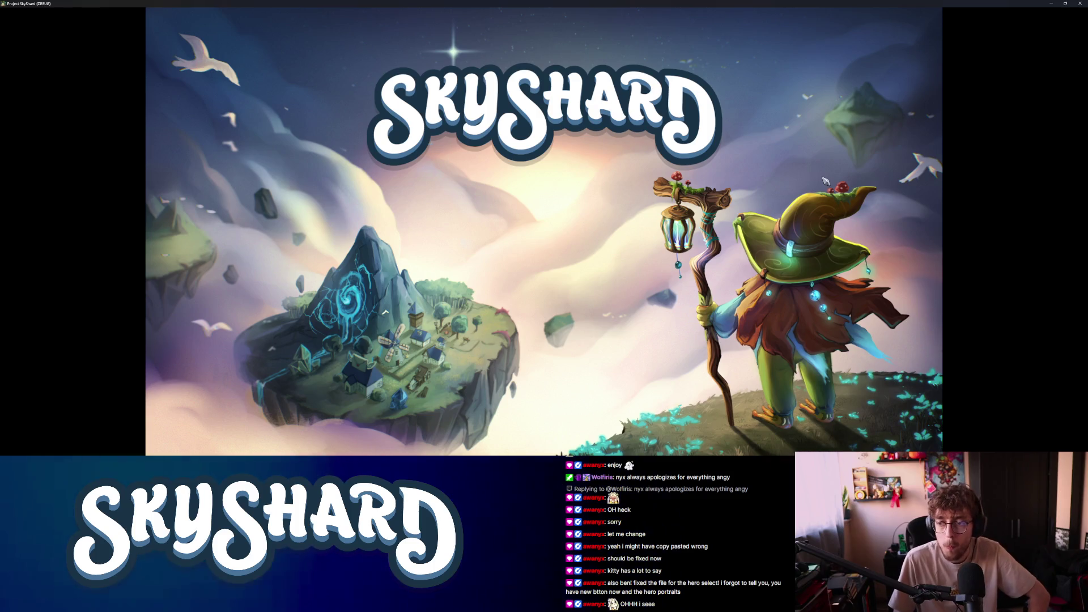
Snap the game window beside the editor and open the Profile screen
key("super+Right")
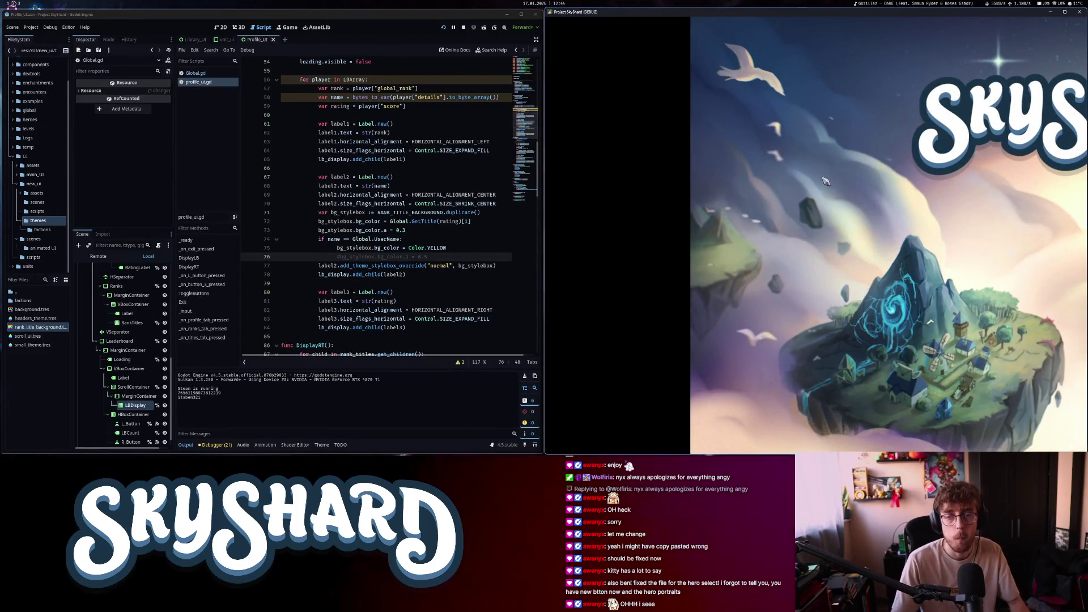
key("super+Left")
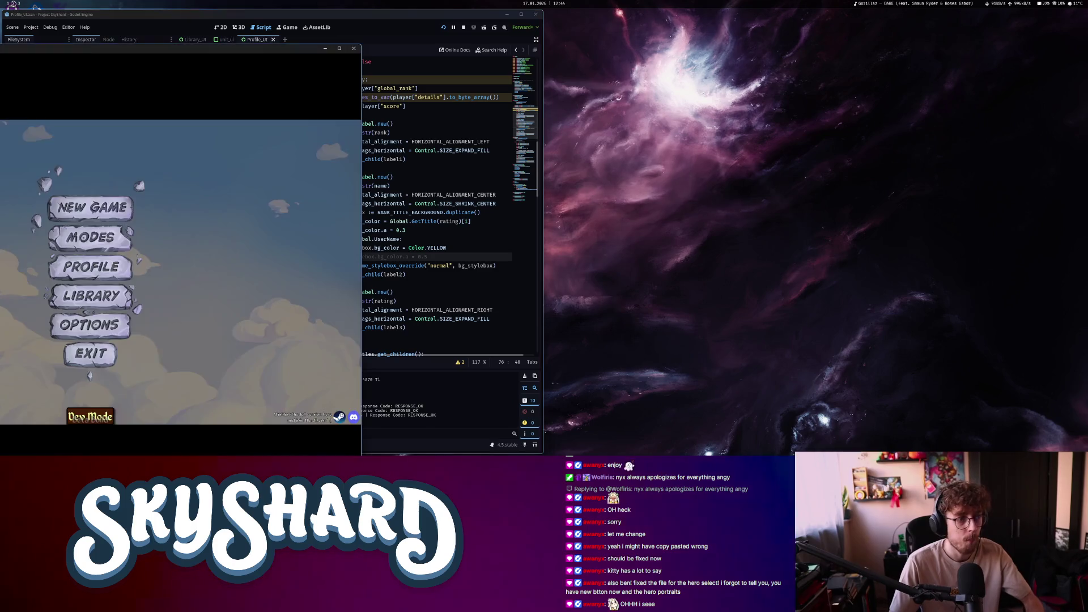
key("super+Up")
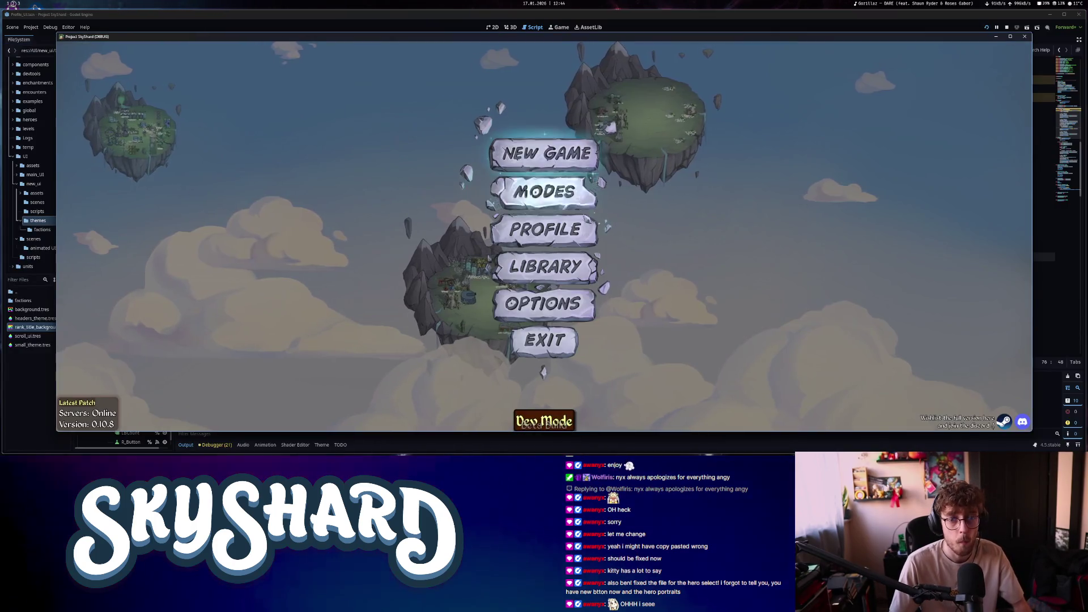
left_click(578, 229)
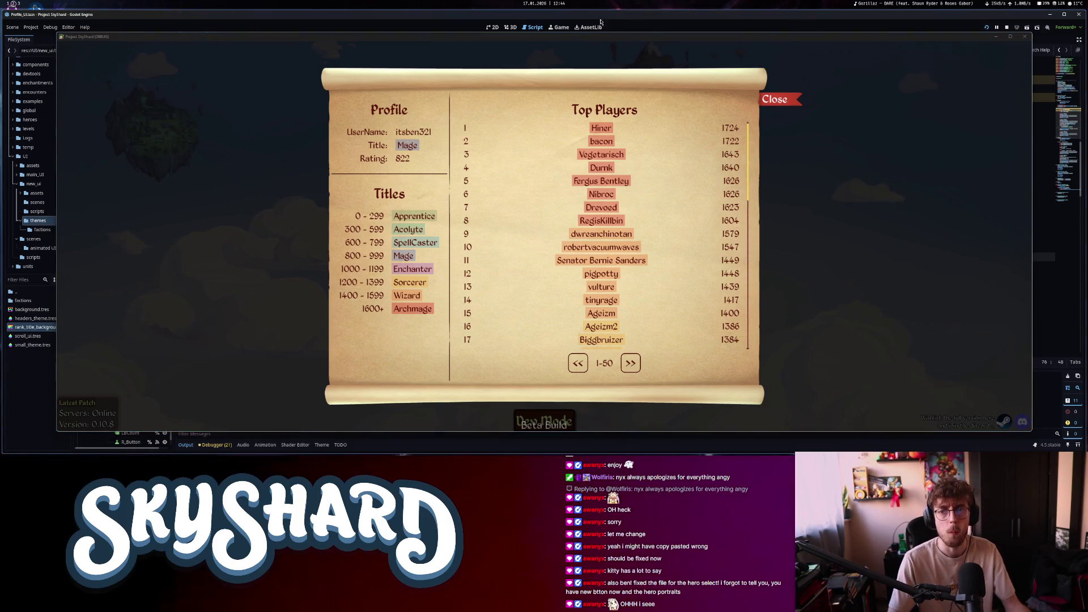
key("super+Right")
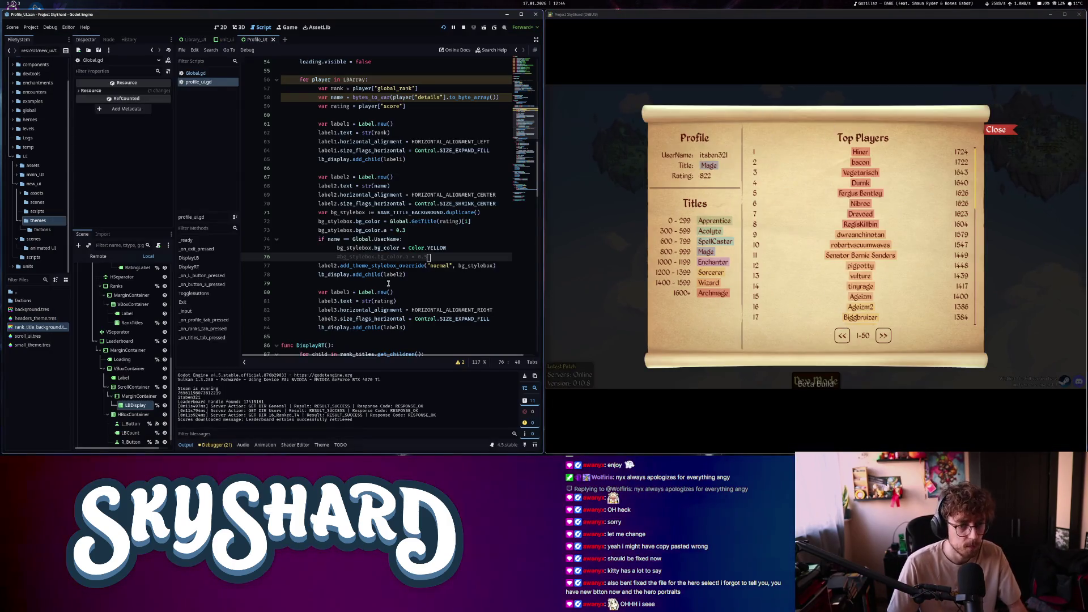
Uncomment line 76, recheck the profile rows, and clear line 73's 0.3 alpha digit
left_click(453, 259)
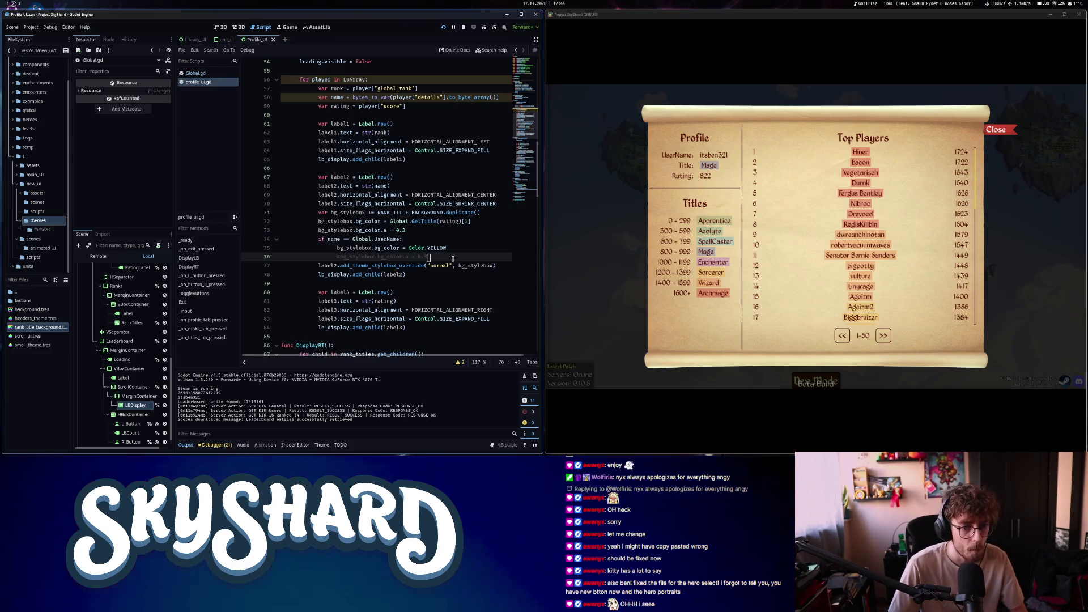
key("ctrl+k")
left_click(414, 230)
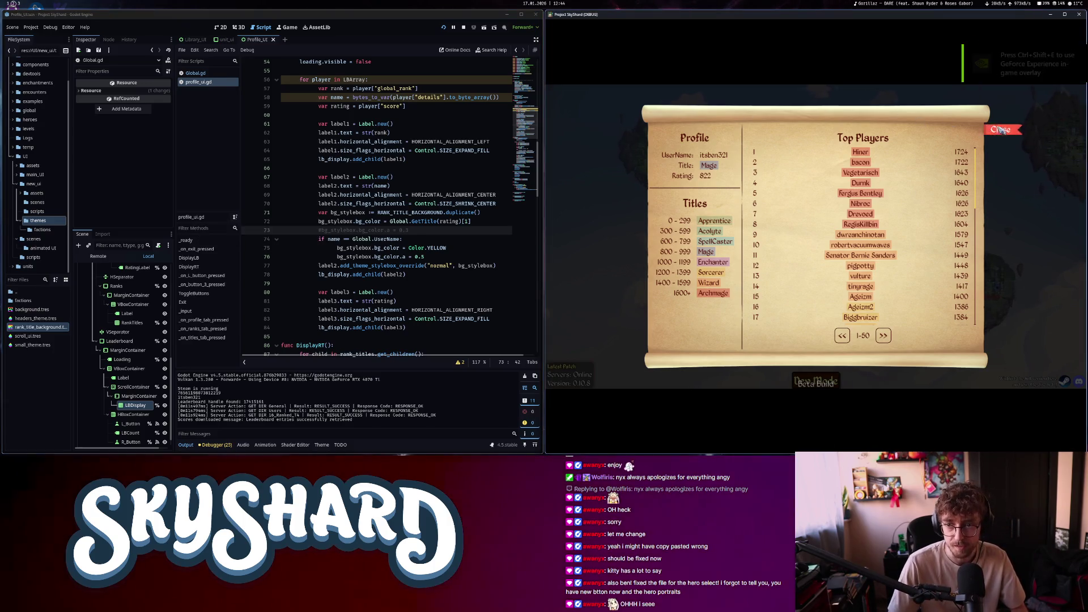
left_click(830, 232)
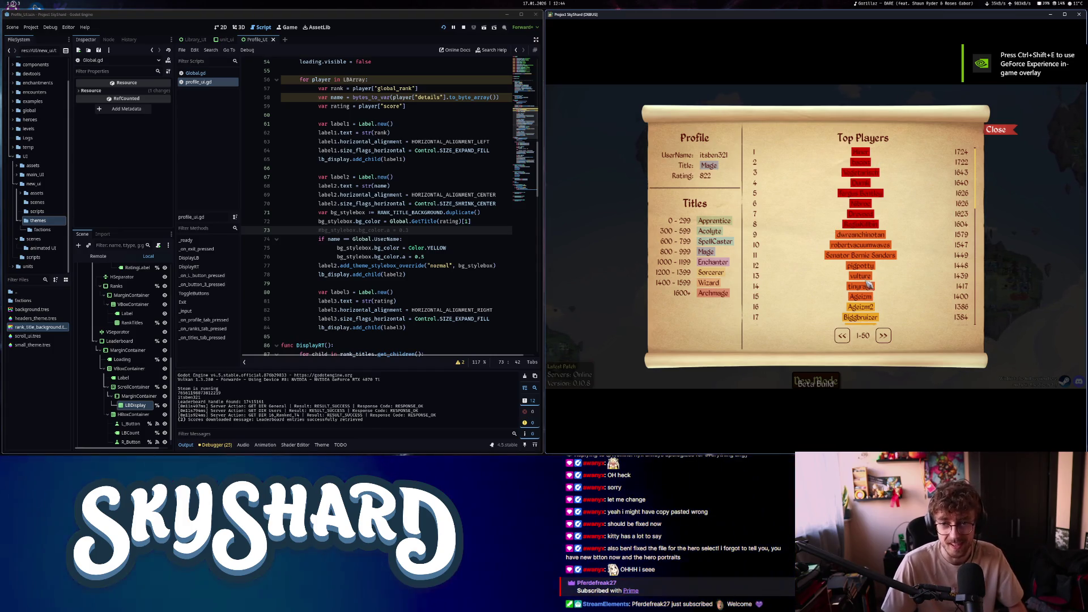
left_click(459, 234)
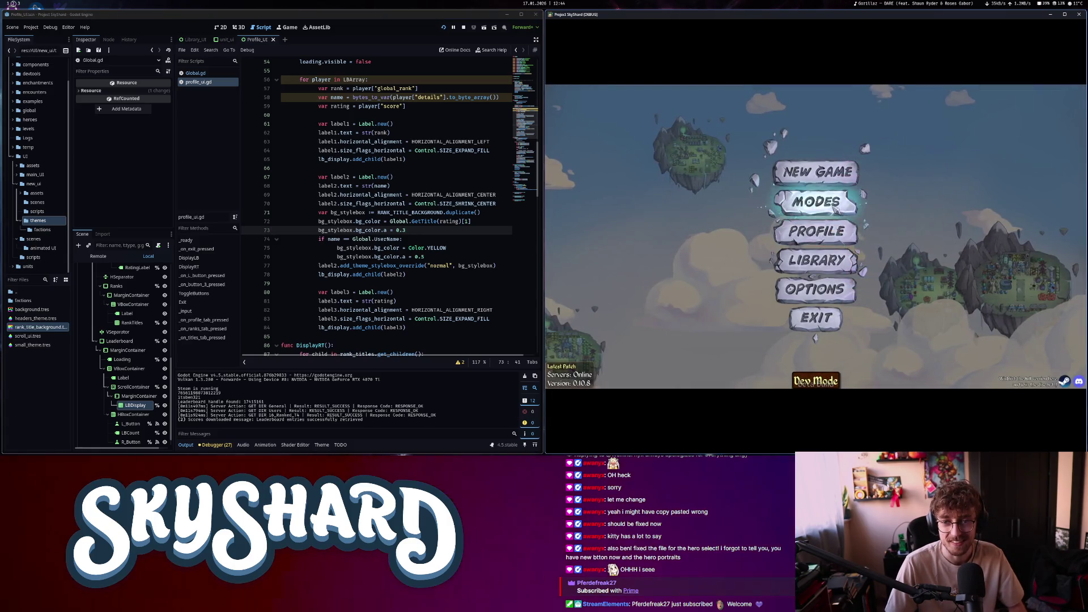
left_click(418, 230)
key("BackSpace")
Try a 0.5 row alpha on line 73, then revert it to 0.3 and recheck the profile
type("5")
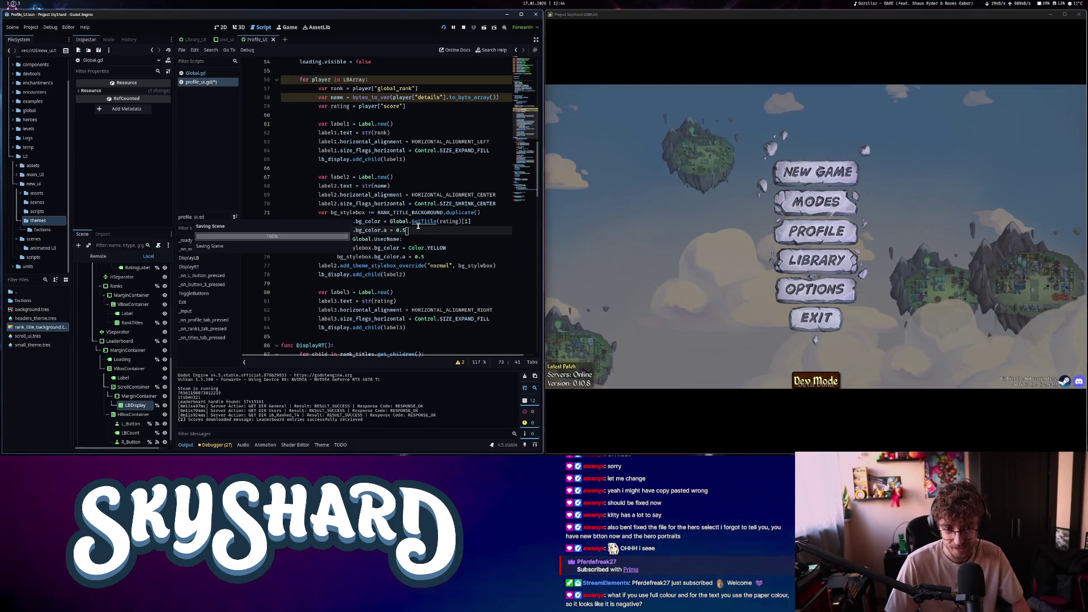
left_click(832, 231)
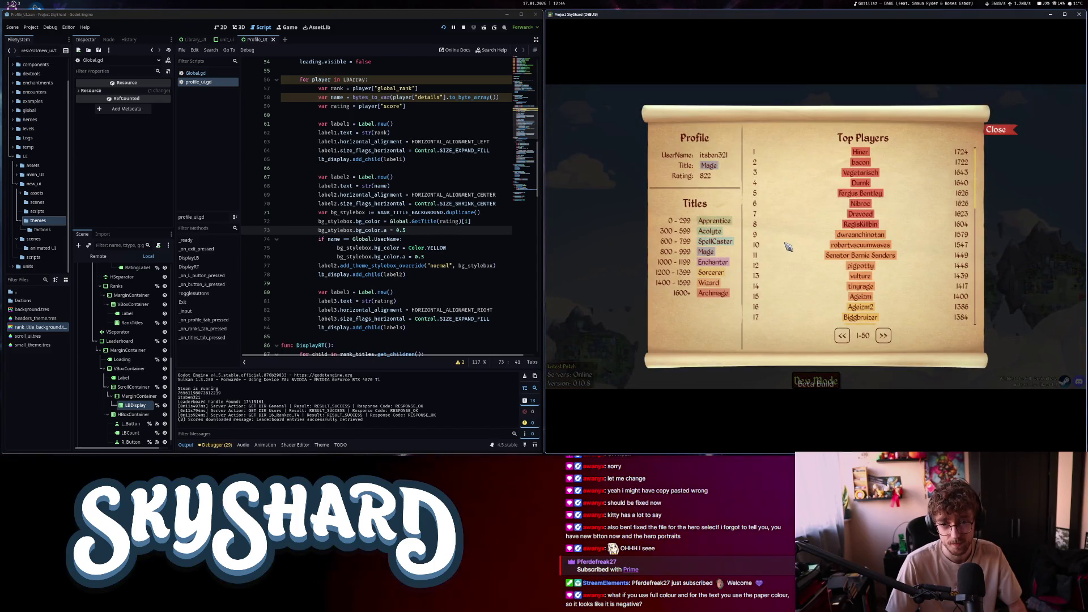
left_click(1002, 131)
left_click(429, 229)
type("3")
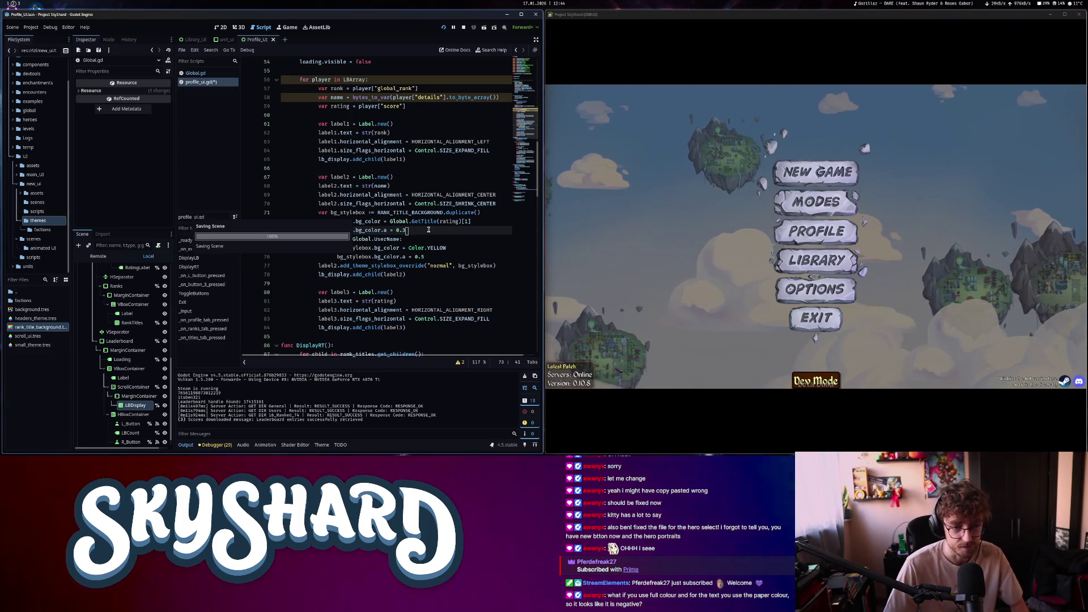
left_click(818, 238)
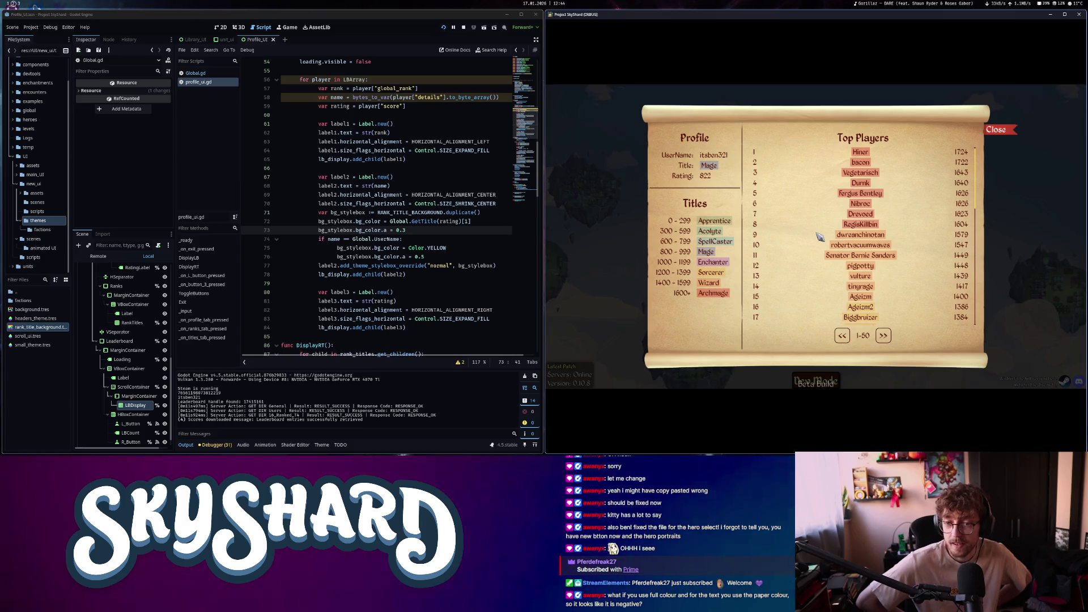
Return to the script, then sample the parchment colour f0d8a3 in the game window
left_click(416, 227)
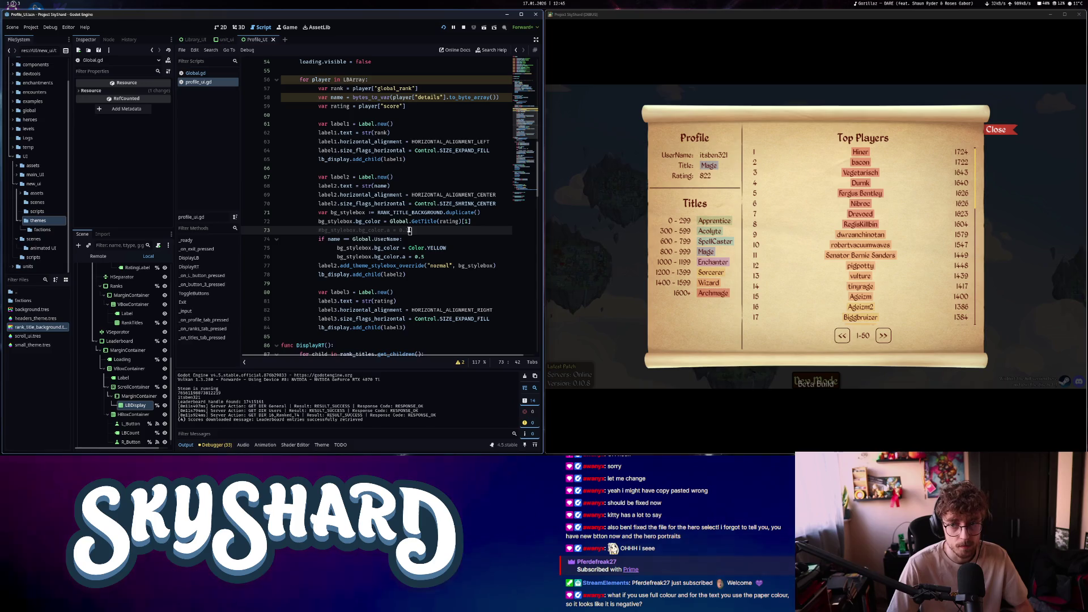
left_click(796, 163)
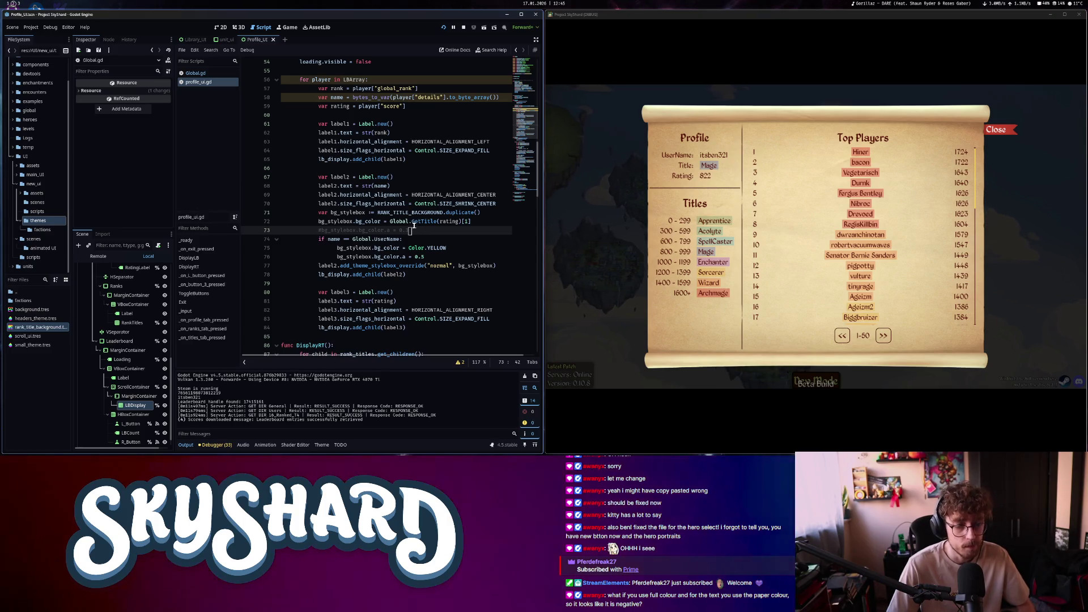
left_click(890, 243)
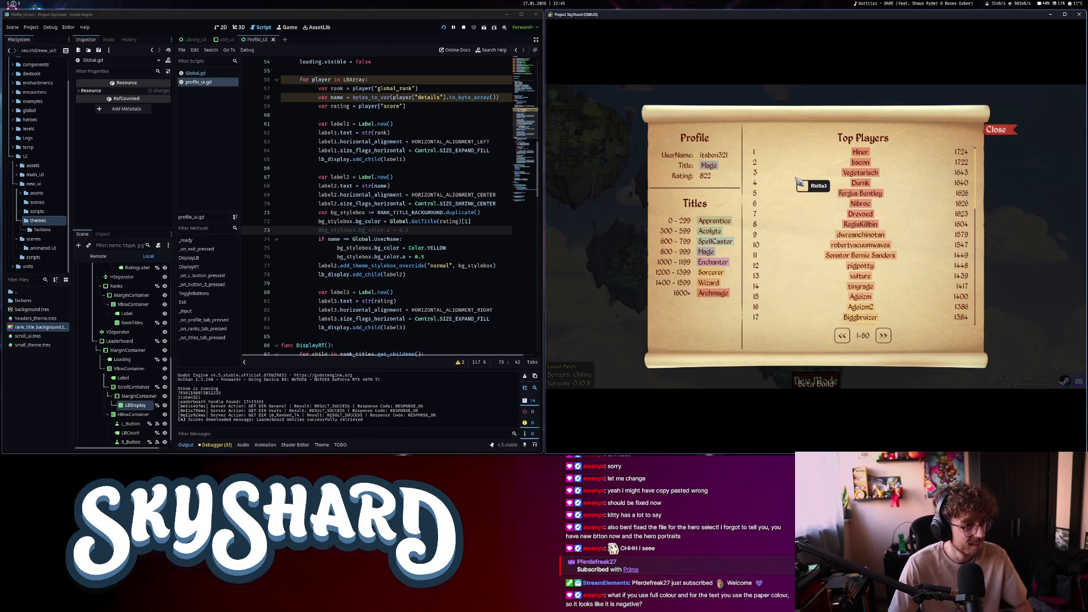
left_click(799, 182)
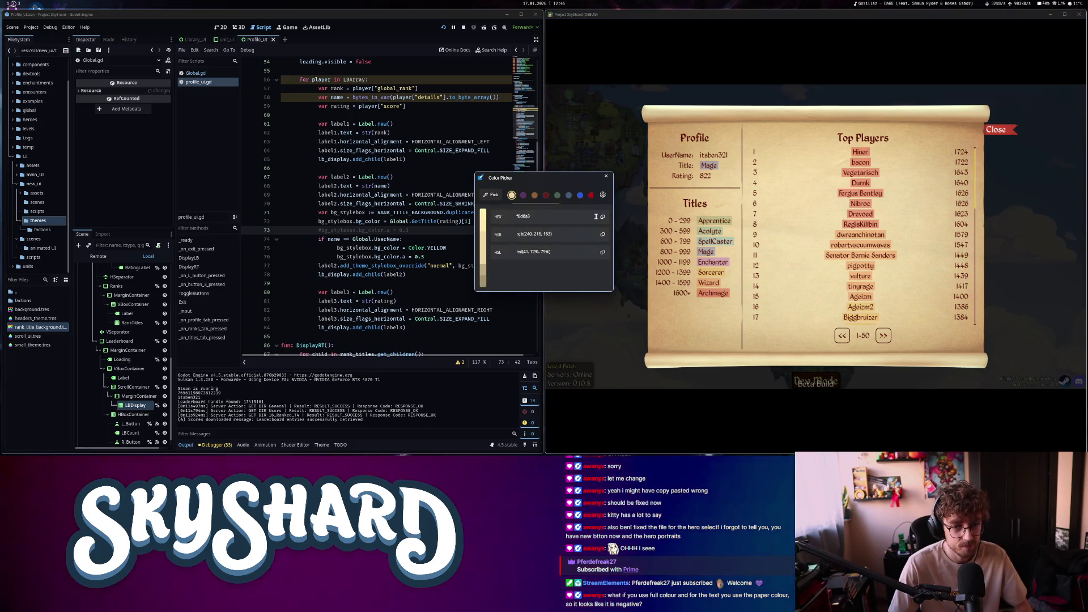
Add label2.add_theme_color_override("font_color", Color("f0d8a3")) as line 78 and close the profile
left_click(606, 176)
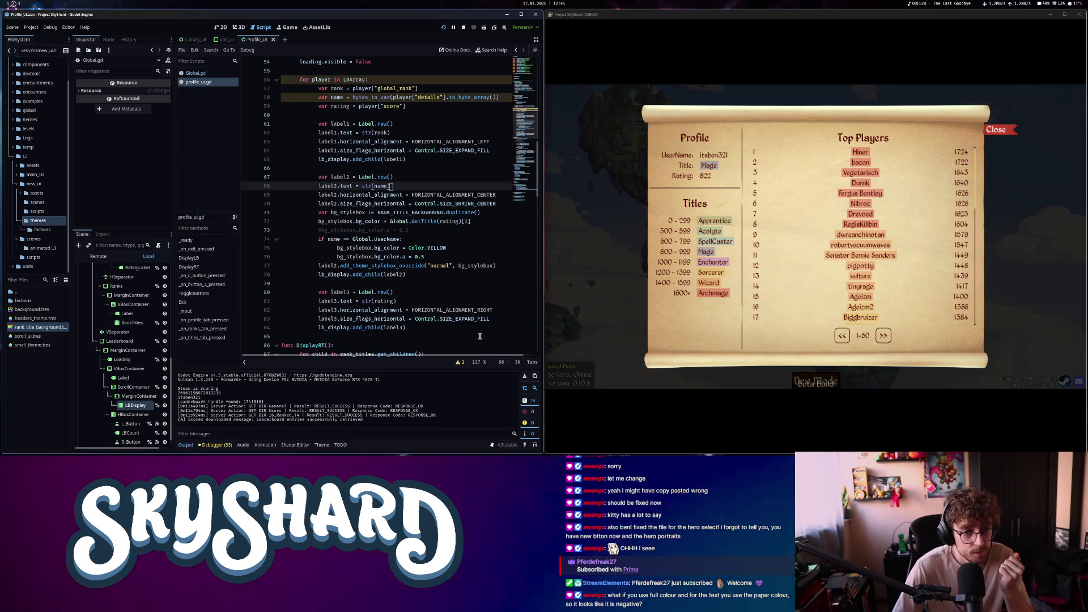
left_click(507, 265)
key("Return")
type("label2.add_color")
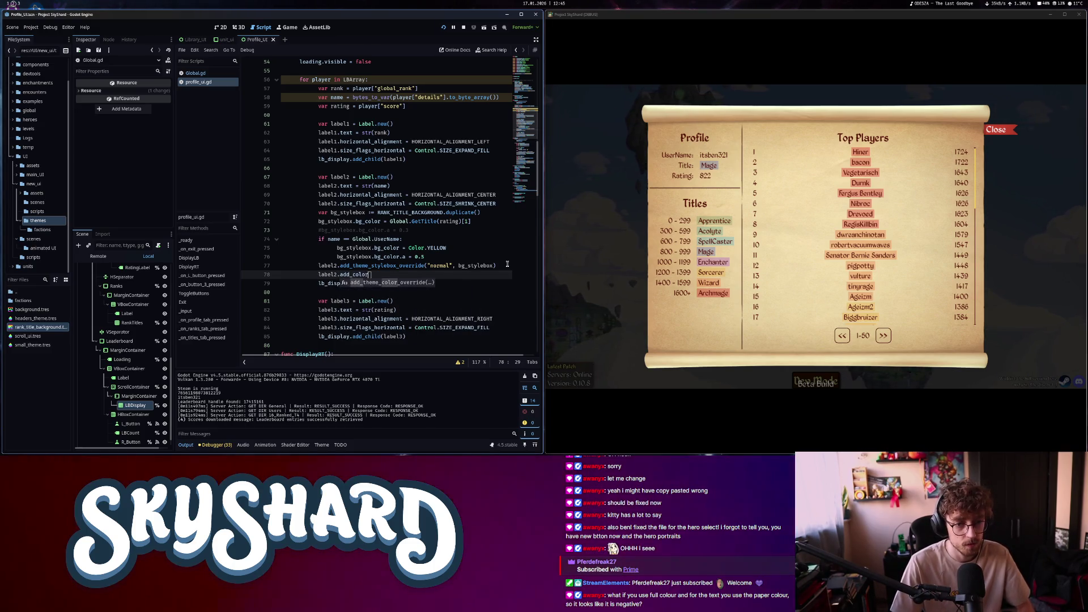
key("Return")
type("\"nor")
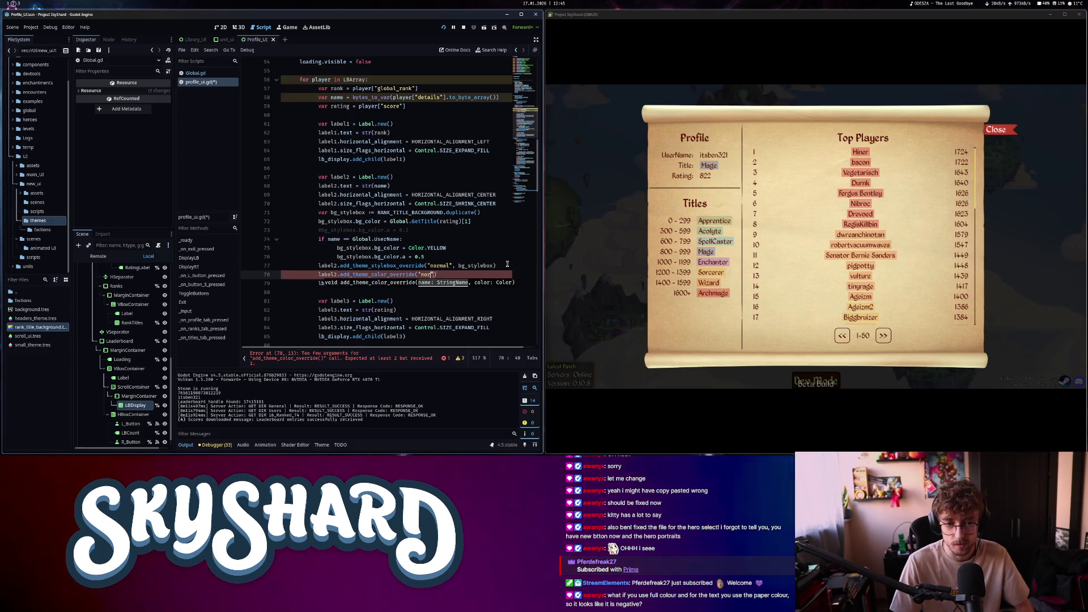
type("mal\", f0d8a3")
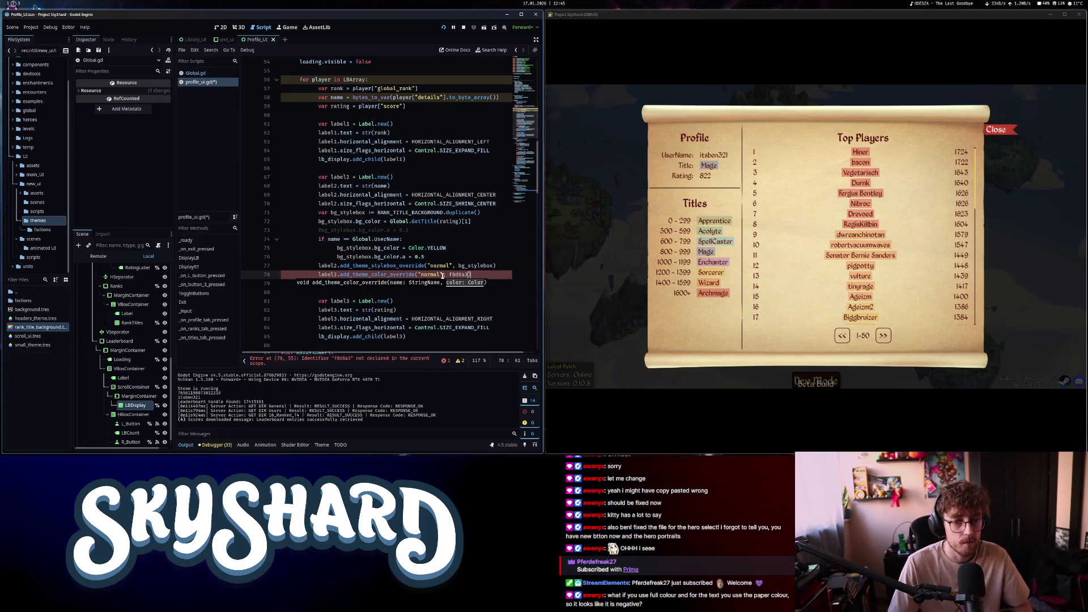
type("(\"")
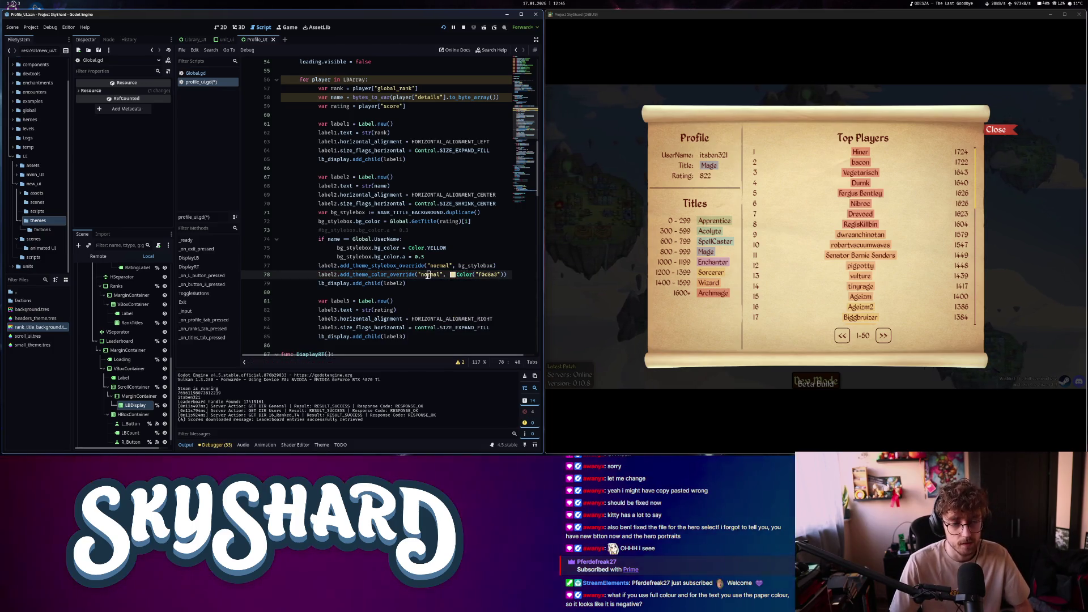
left_click_drag(422, 274, 440, 275)
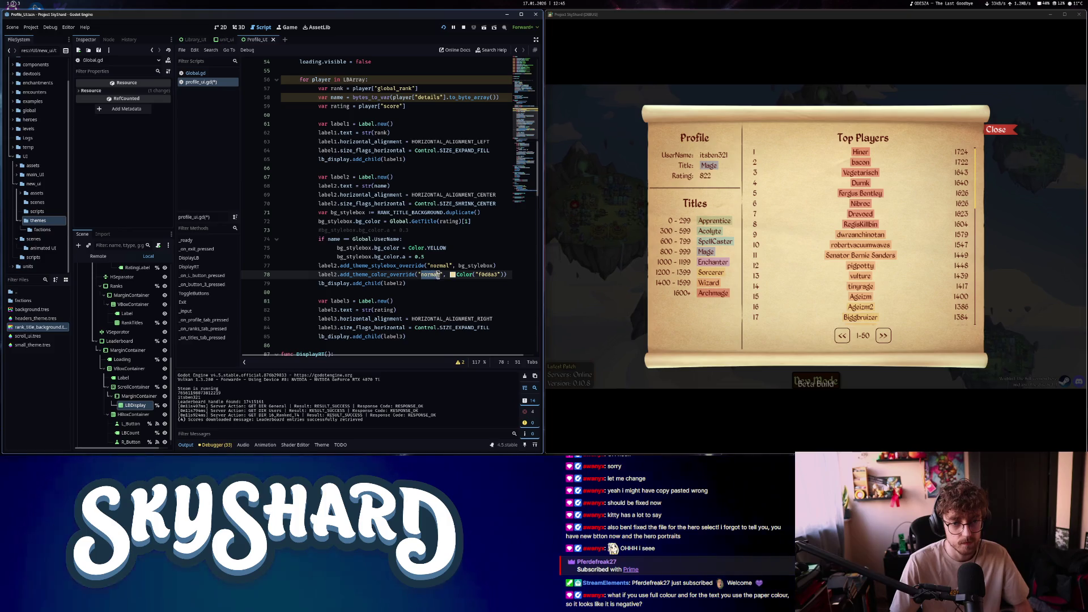
type("font_col")
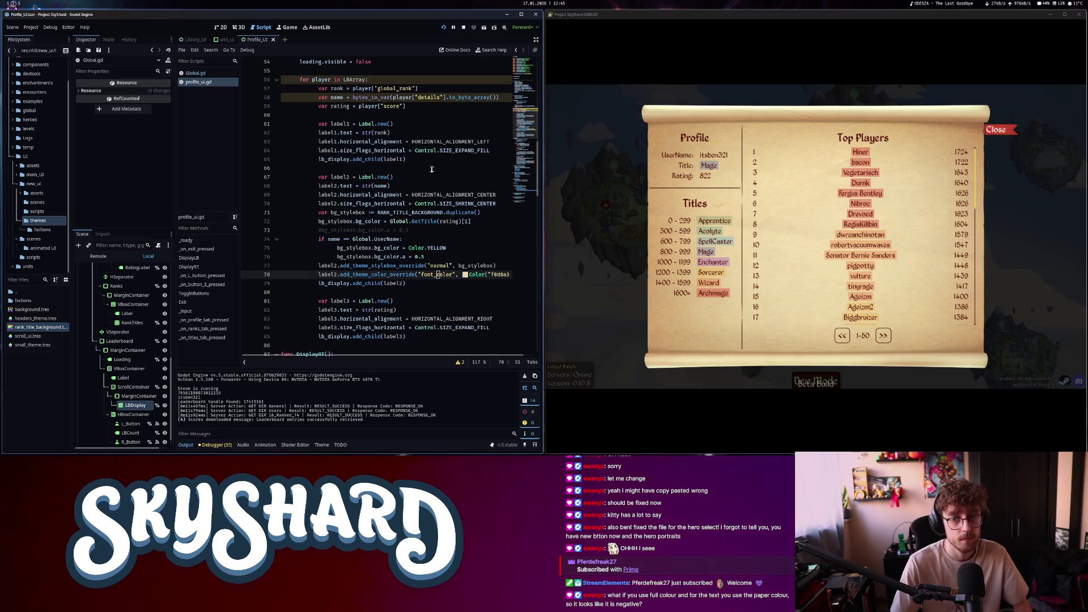
left_click(998, 129)
left_click(813, 232)
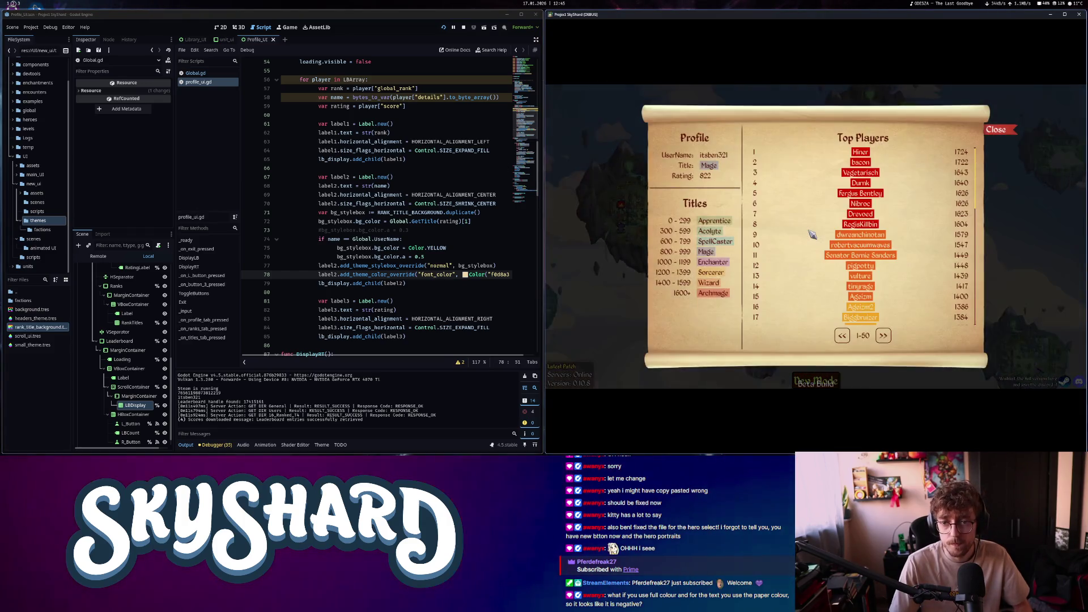
scroll(882, 275, "down", 2)
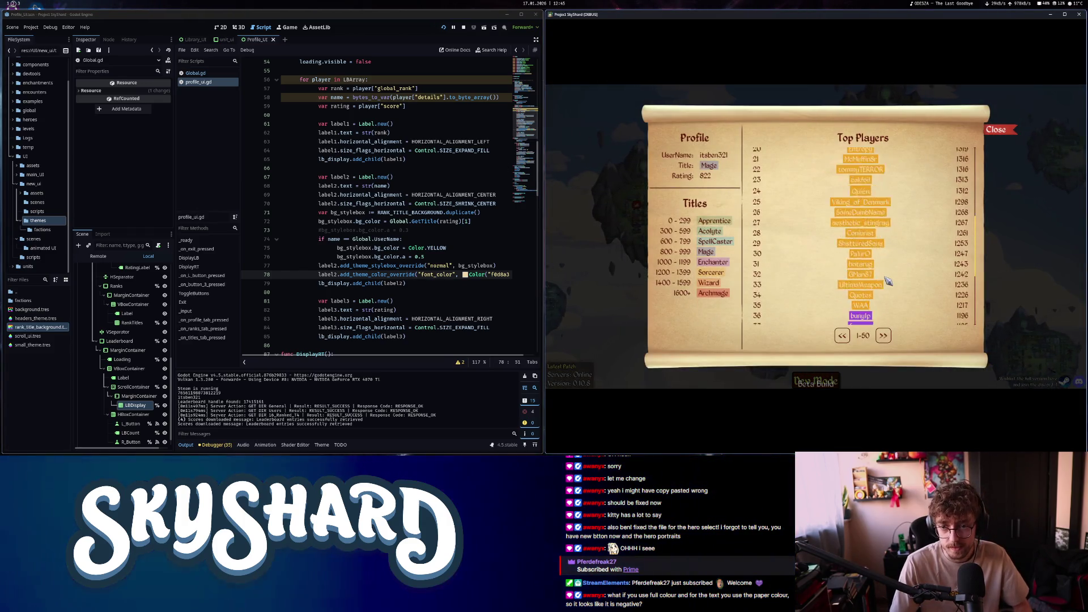
scroll(888, 281, "up", 2)
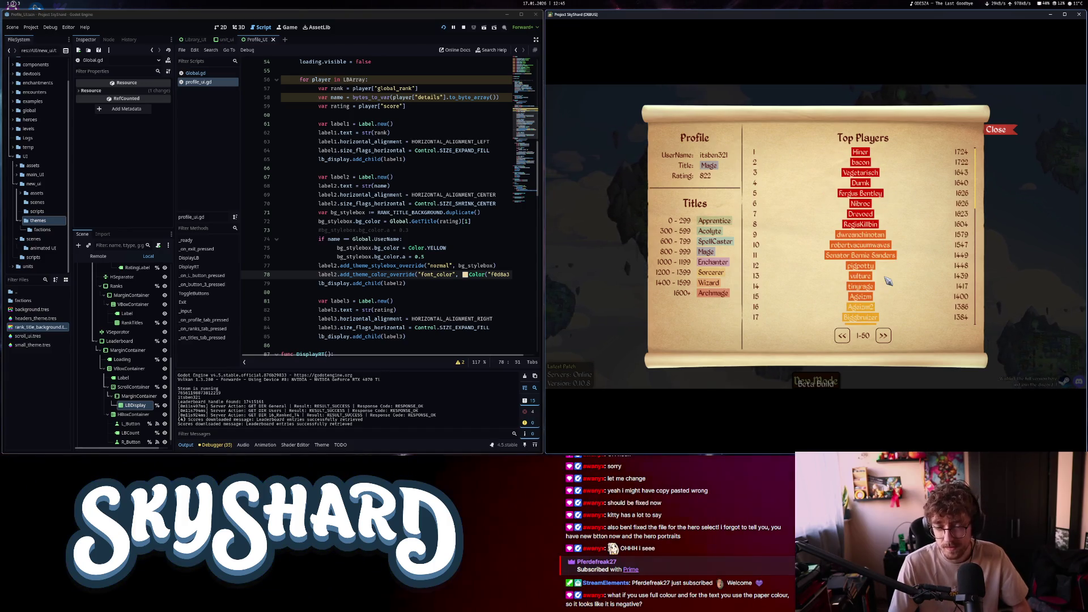
scroll(888, 282, "down", 2)
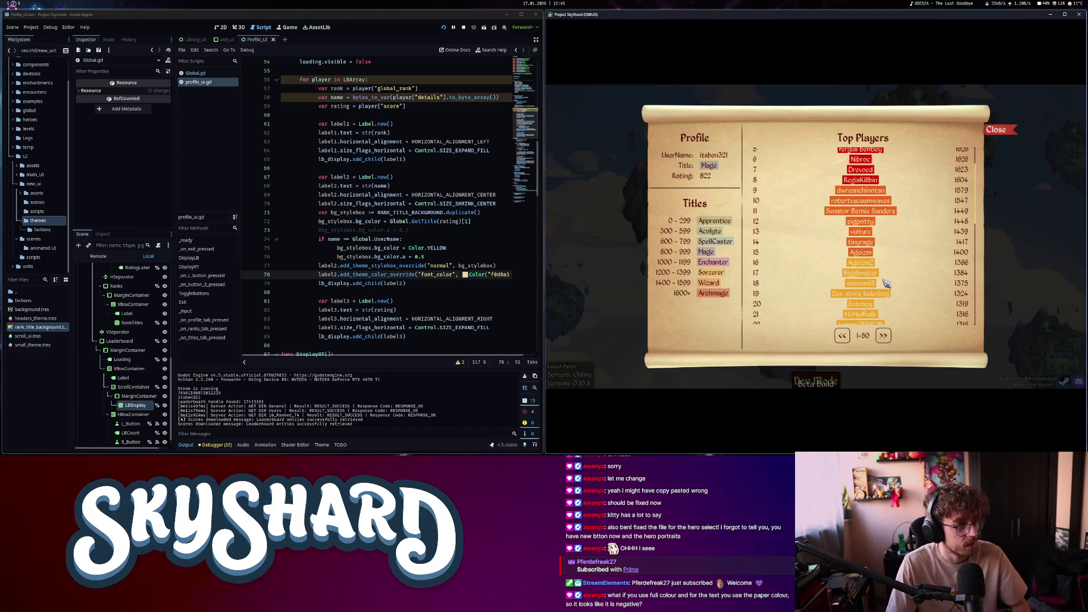
scroll(886, 283, "up", 2)
scroll(875, 288, "down", 10)
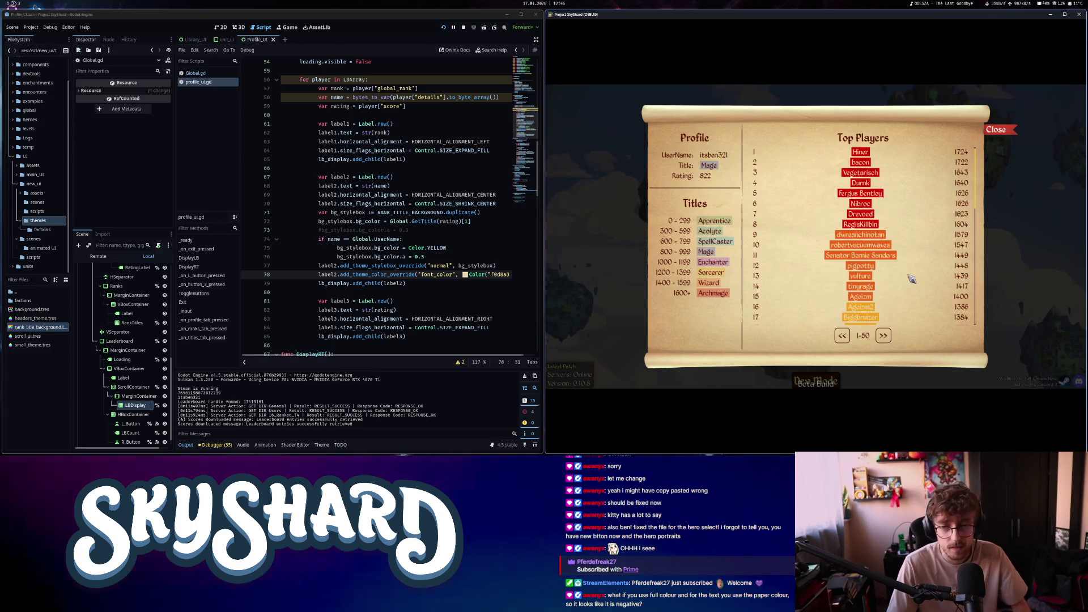
scroll(906, 276, "down", 4)
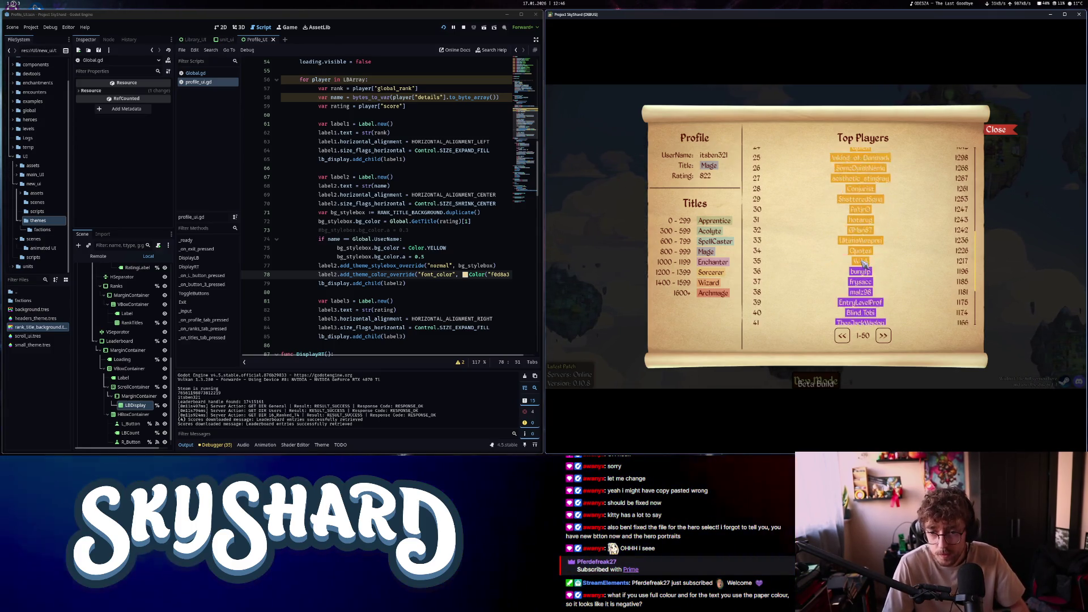
scroll(943, 285, "down", 1)
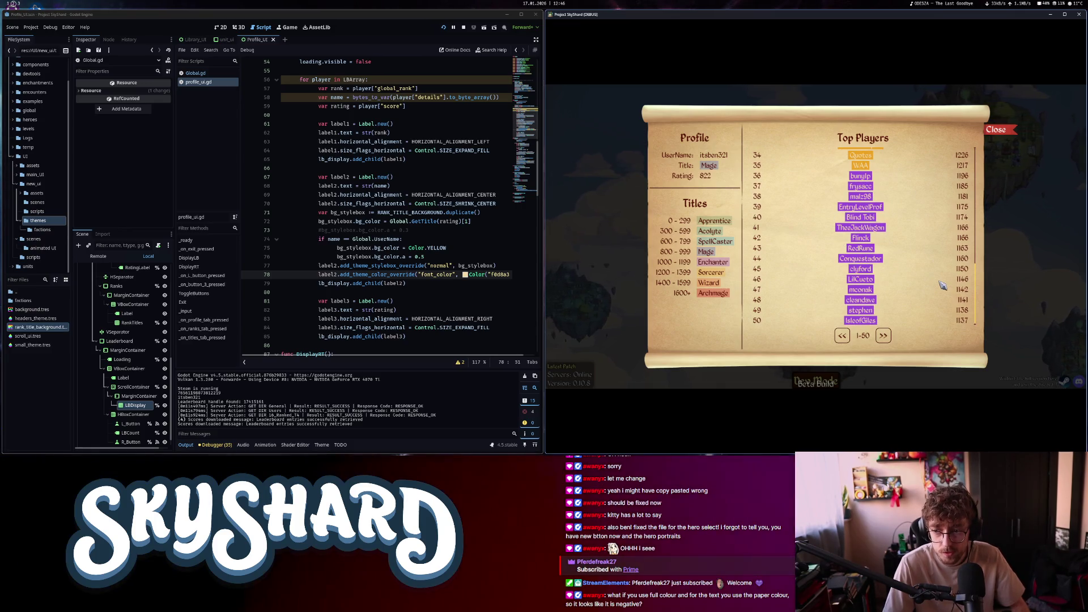
scroll(941, 286, "up", 14)
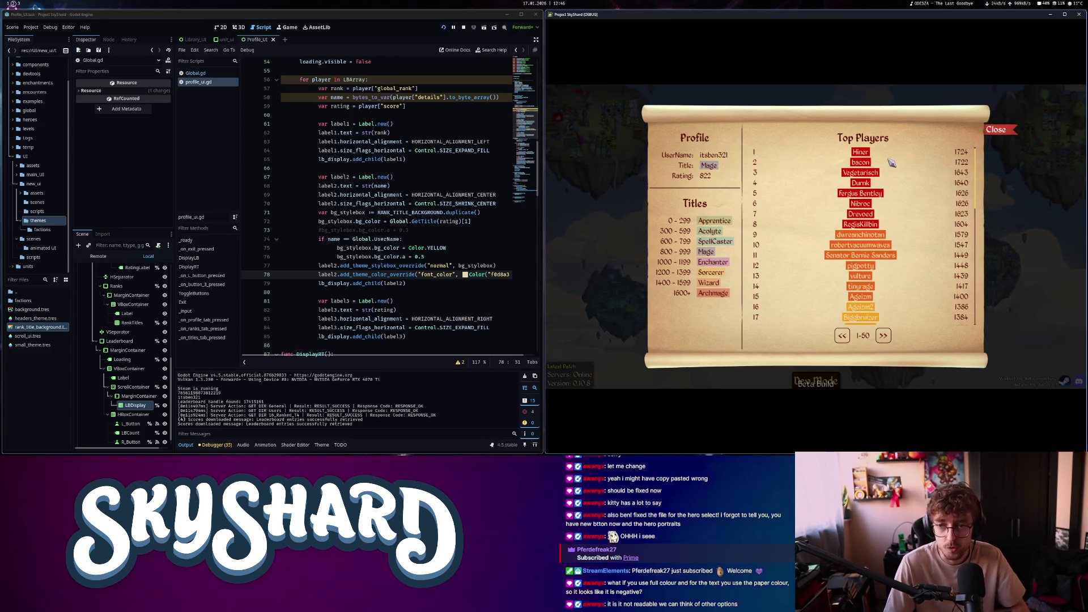
scroll(853, 287, "down", 5)
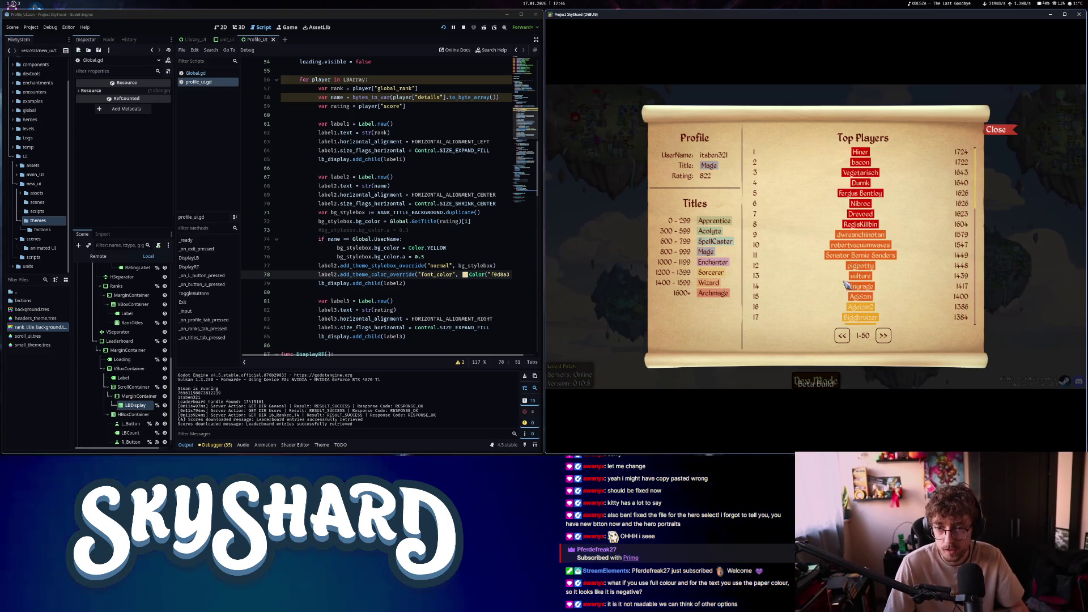
scroll(853, 288, "down", 2)
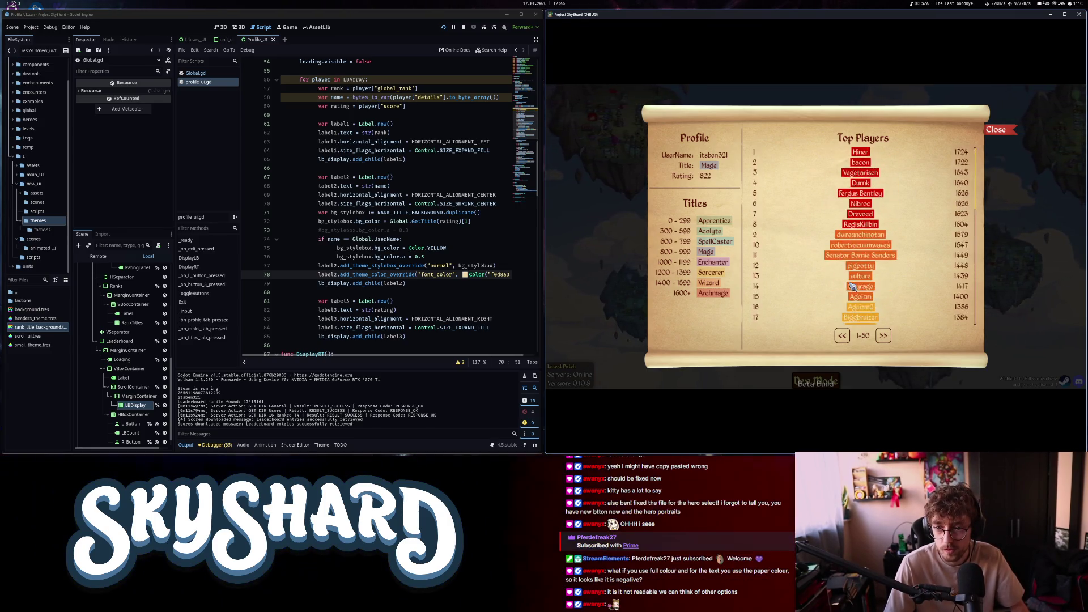
scroll(854, 287, "up", 7)
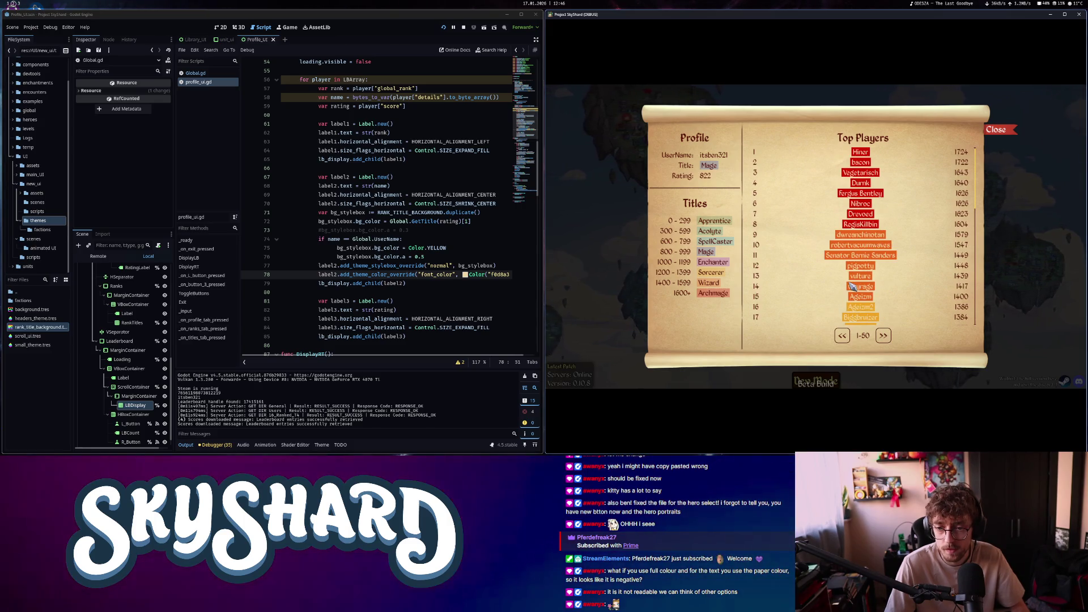
left_click(883, 335)
left_click(885, 336)
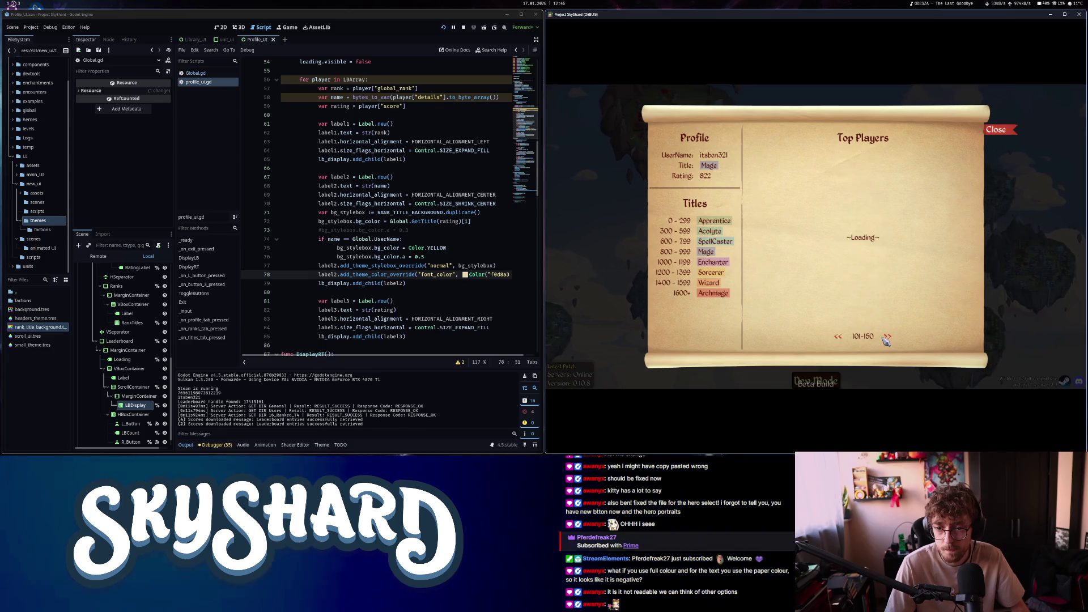
scroll(895, 299, "down", 4)
scroll(895, 300, "up", 10)
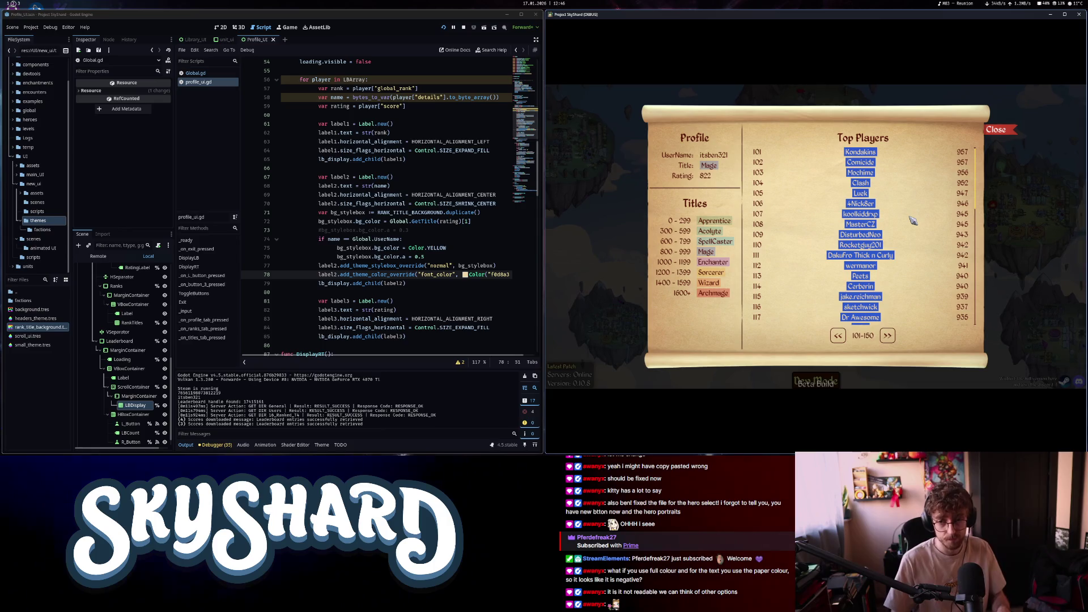
left_click(839, 337)
left_click(840, 336)
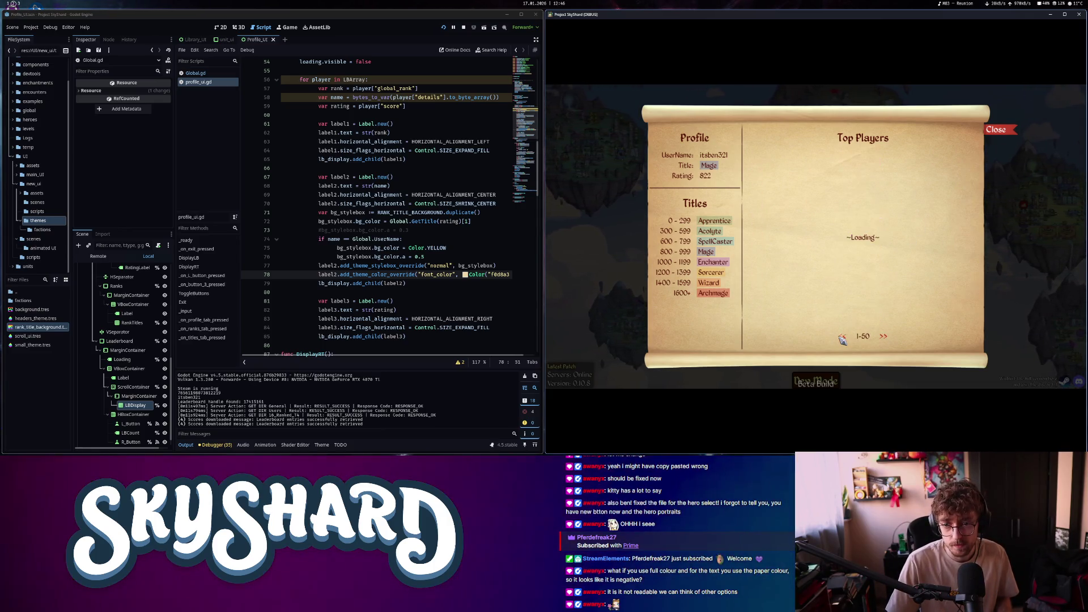
scroll(867, 278, "down", 5)
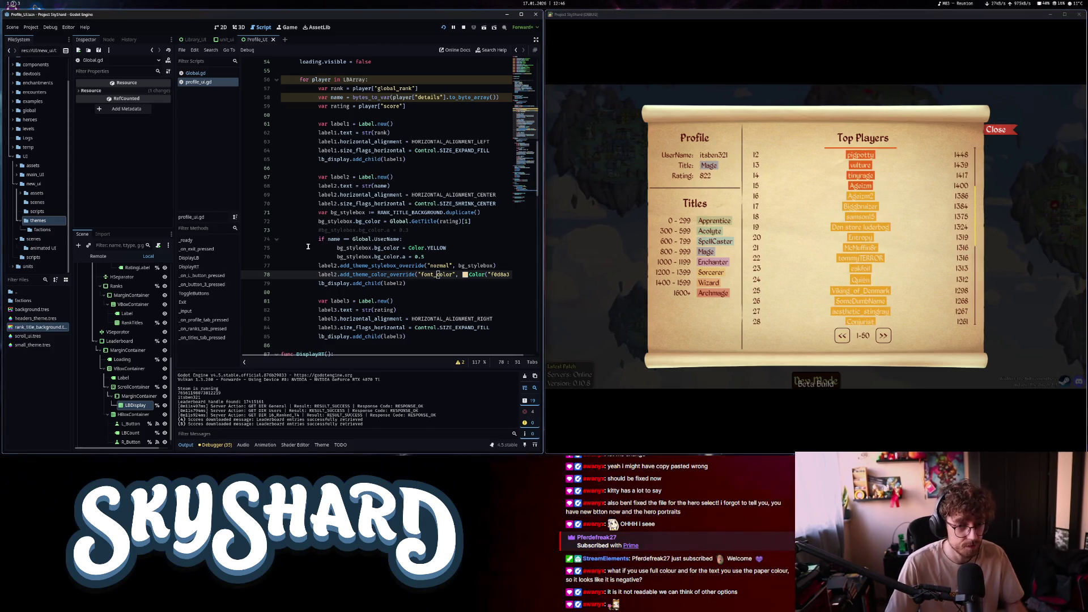
left_click(996, 129)
Comment out the stylebox override on line 77 of profile_ui.gd
left_click(435, 274)
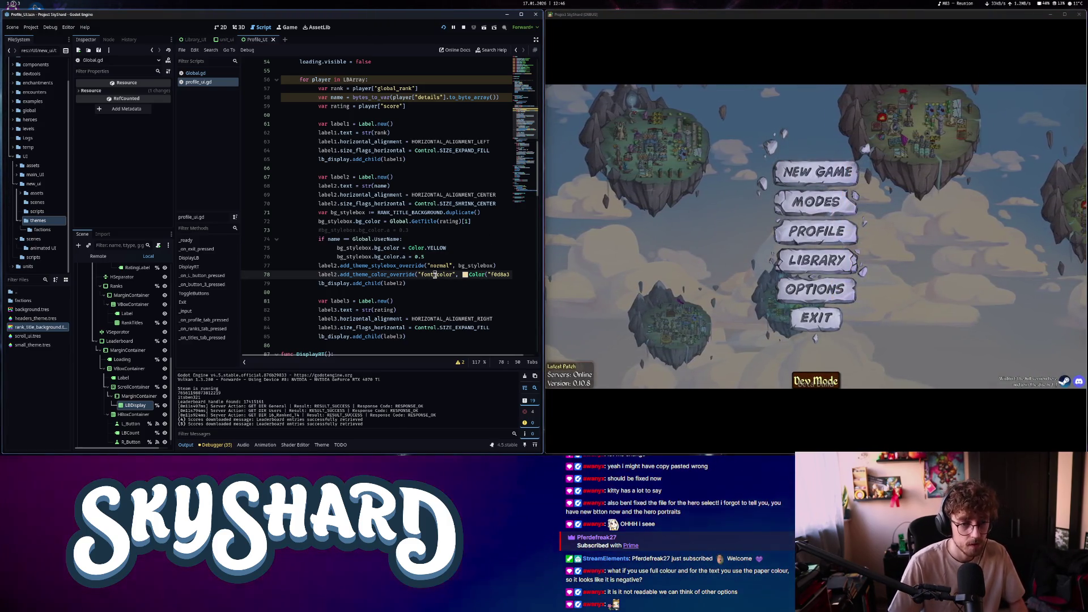
left_click_drag(316, 356, 327, 356)
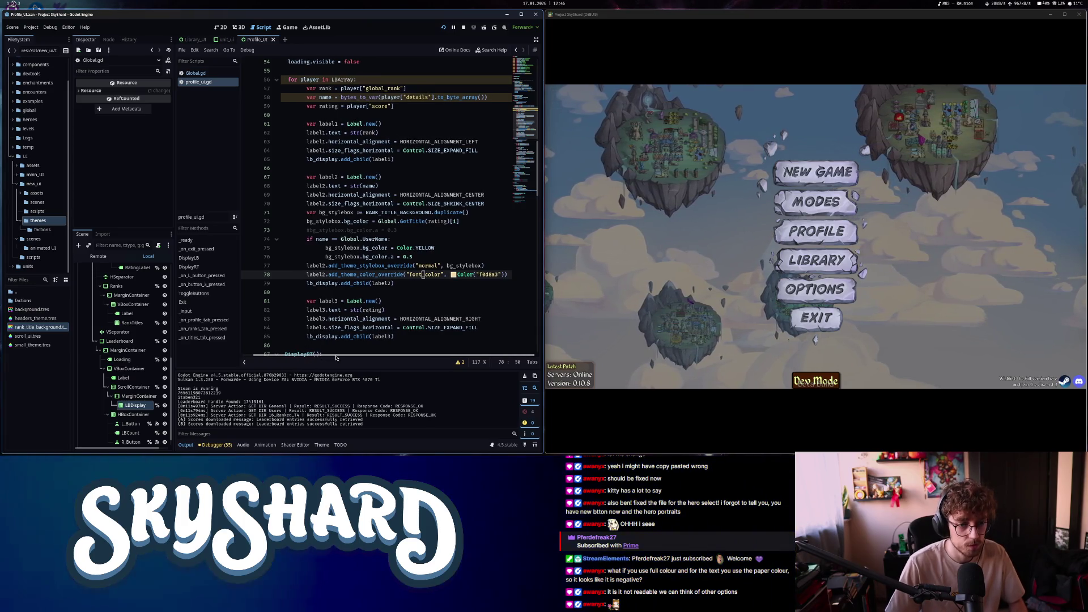
left_click(428, 266)
type("#")
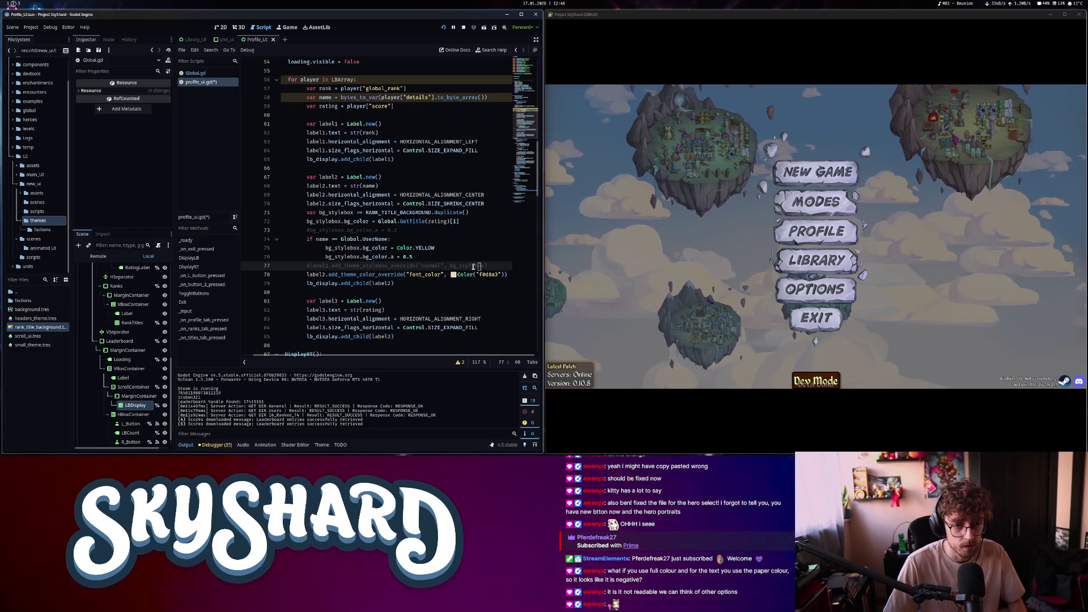
Replace line 78's Color("f0d8a3") with Global.GetTitle(rating)[1] and reopen the game's Profile panel
left_click_drag(379, 221, 453, 221)
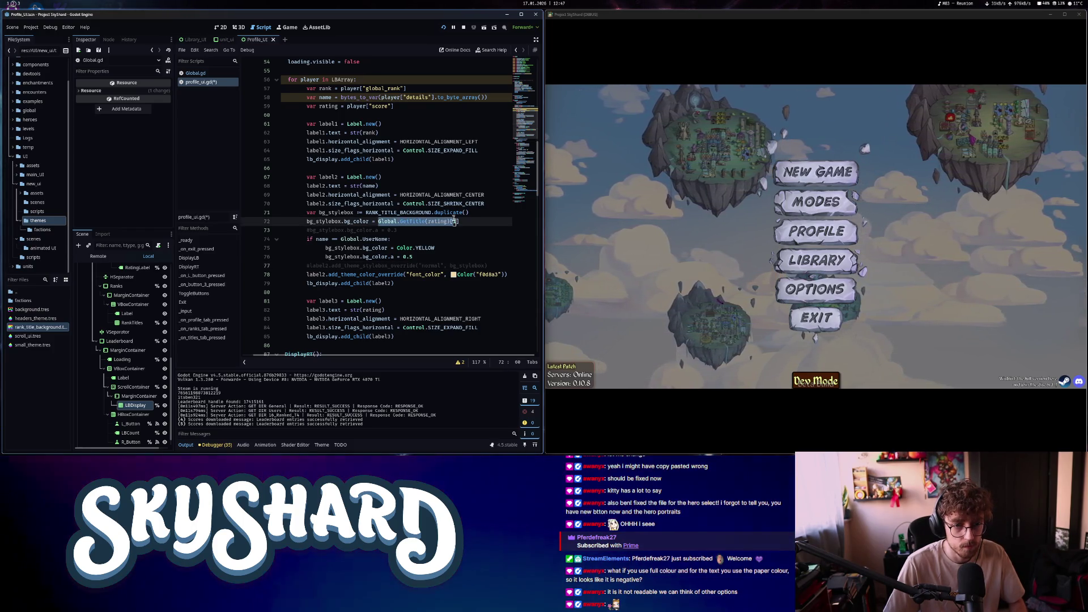
left_click_drag(452, 274, 504, 274)
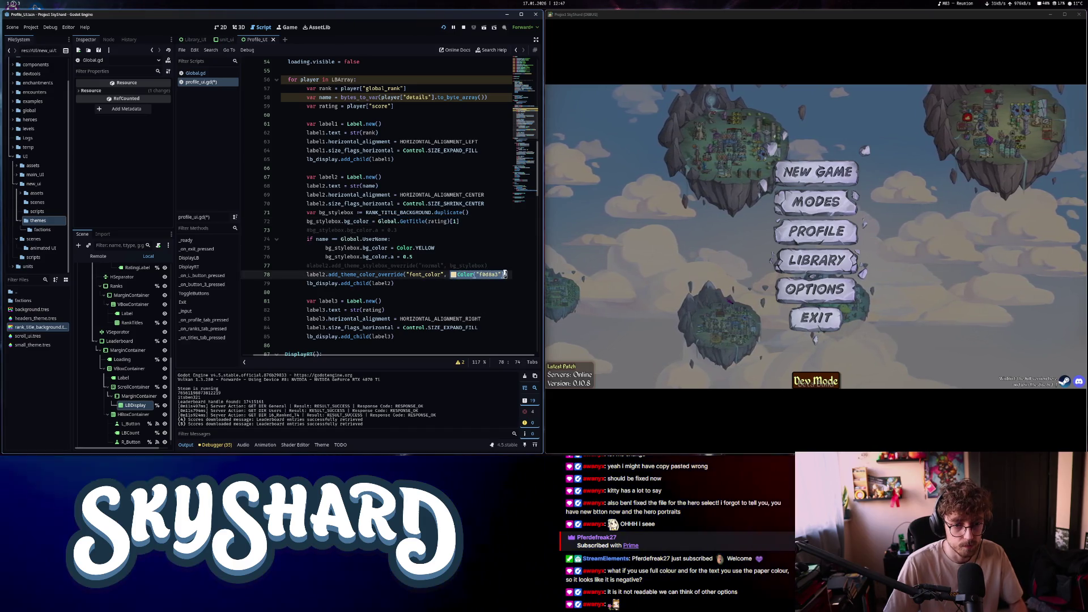
type("Global.GetTitle(rating)[1]")
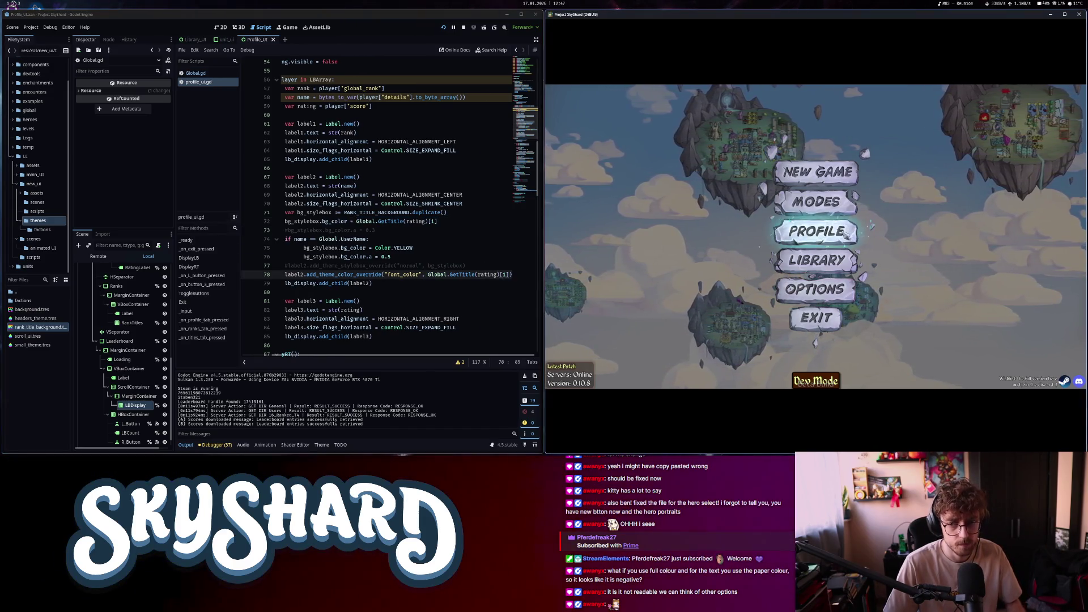
left_click(847, 235)
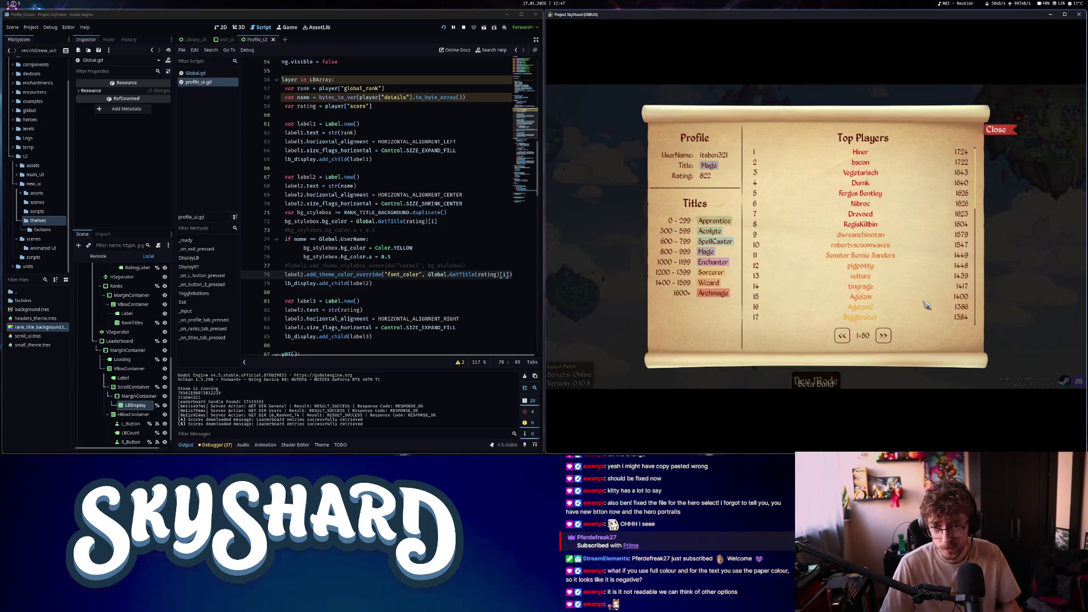
Page the coloured leaderboard through ranks 201–250, close it, and revert line 78 to Color("f0d8a3")
scroll(904, 297, "down", 2)
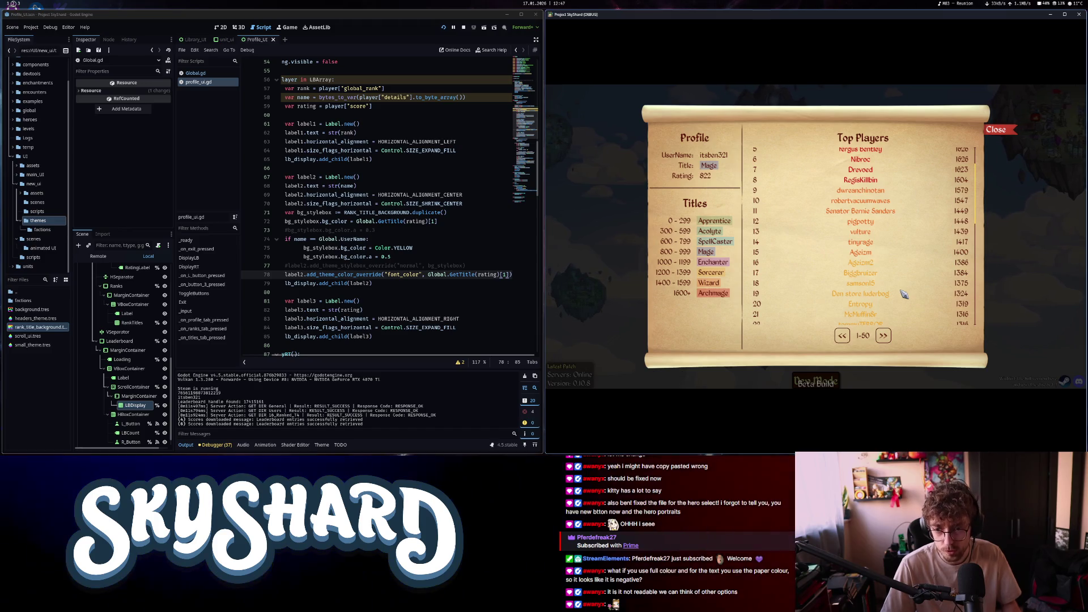
left_click(887, 336)
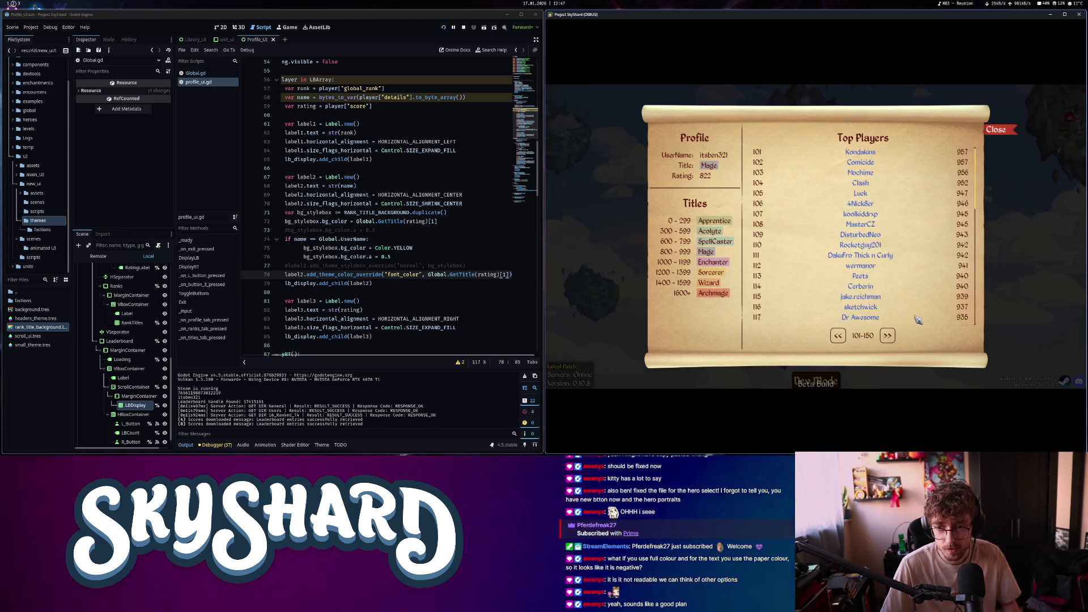
left_click(888, 335)
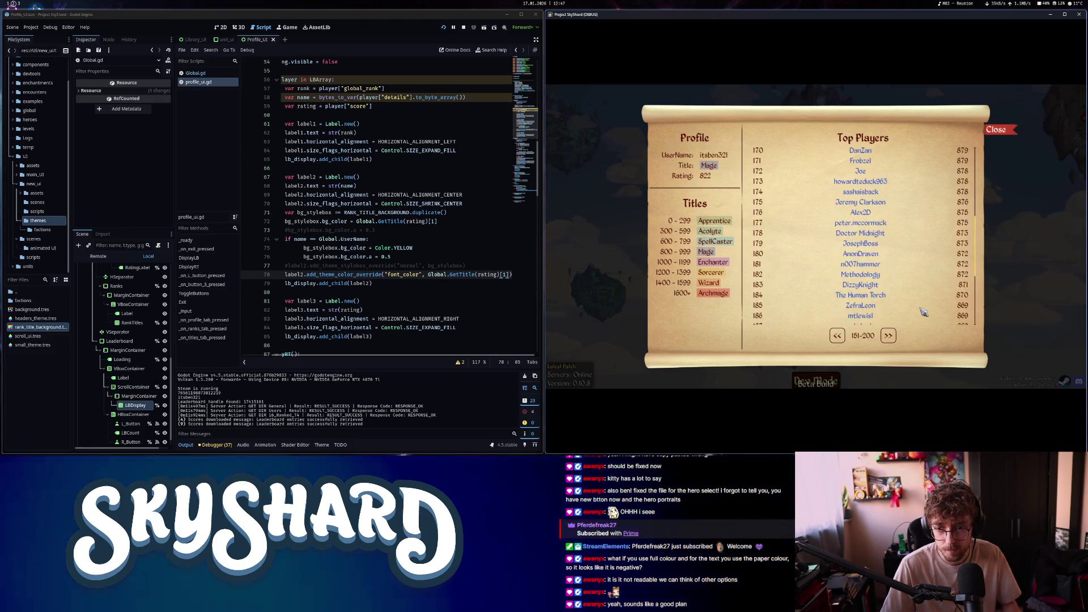
left_click(889, 335)
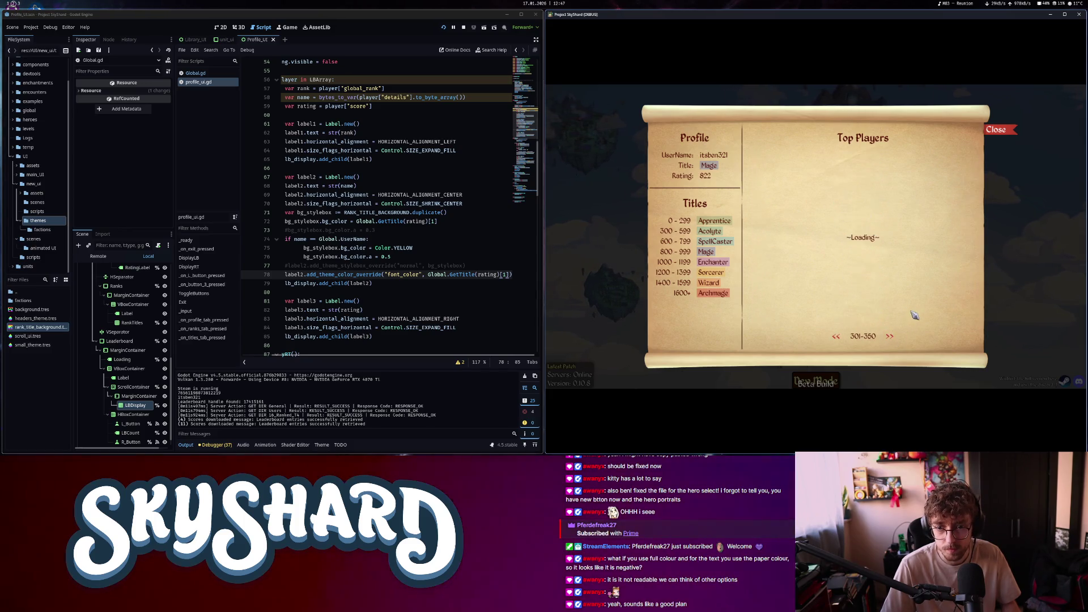
left_click(997, 130)
key("ctrl+z")
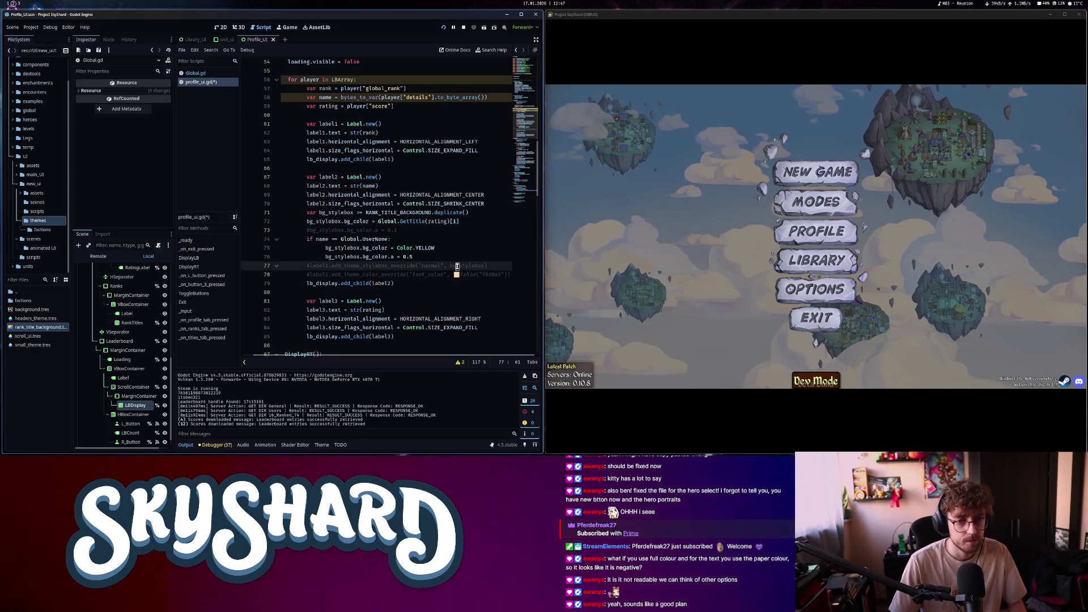
Re-enable line 77's stylebox override and line 73's 0.3 background alpha, saving profile_ui.gd each time
key("ctrl+k")
key("ctrl+s")
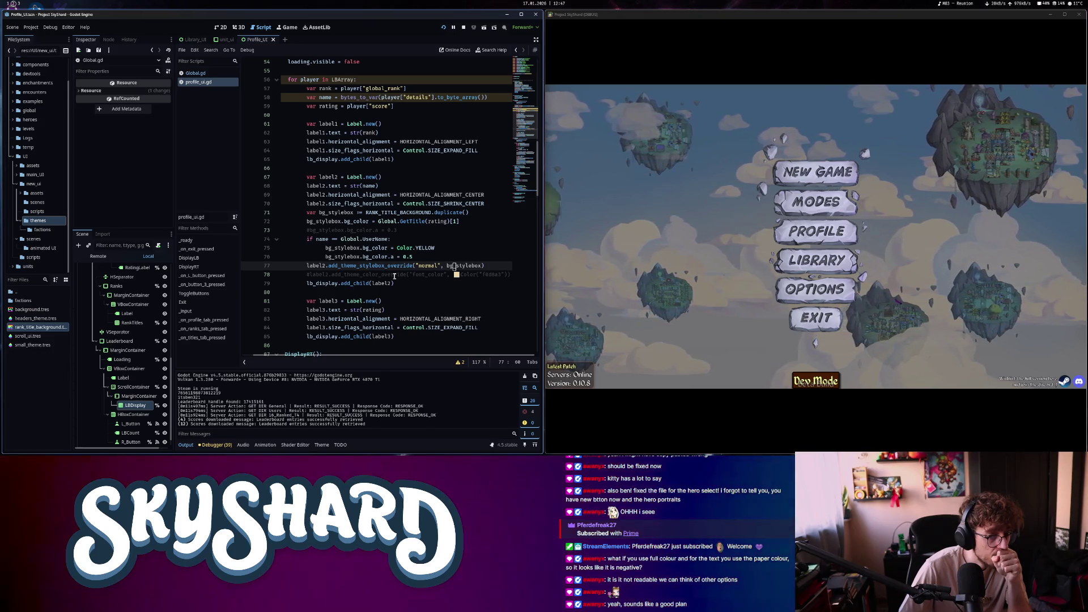
left_click(416, 229)
key("ctrl+k")
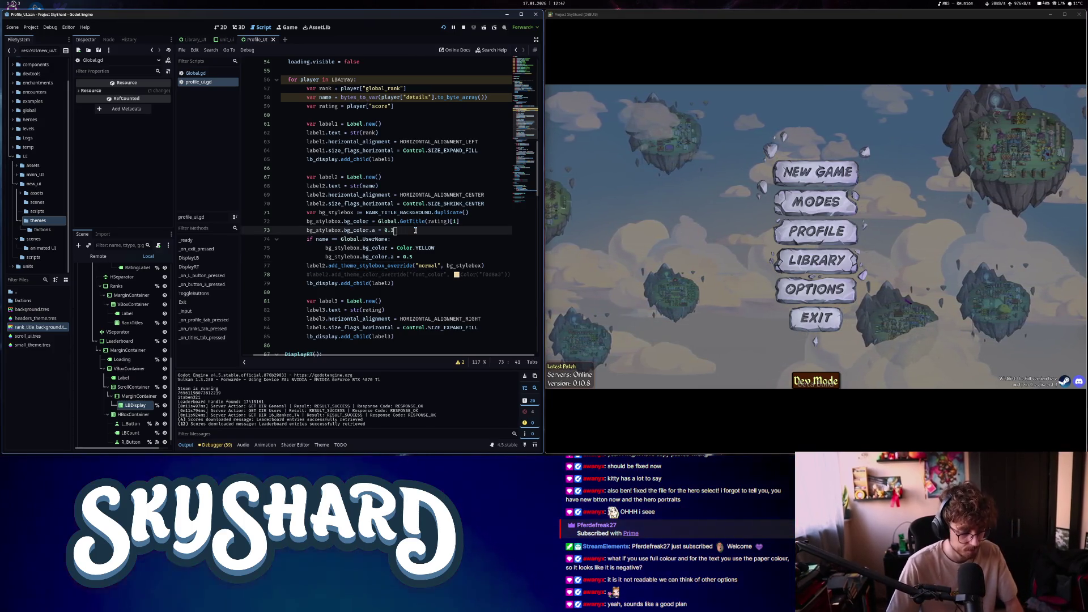
key("ctrl+s")
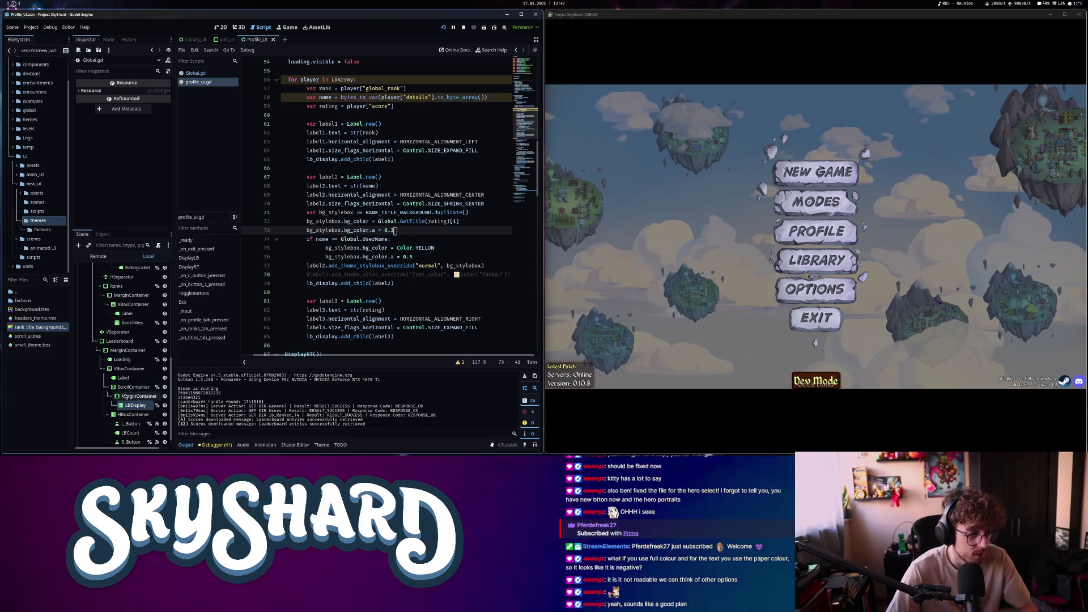
left_click(40, 327)
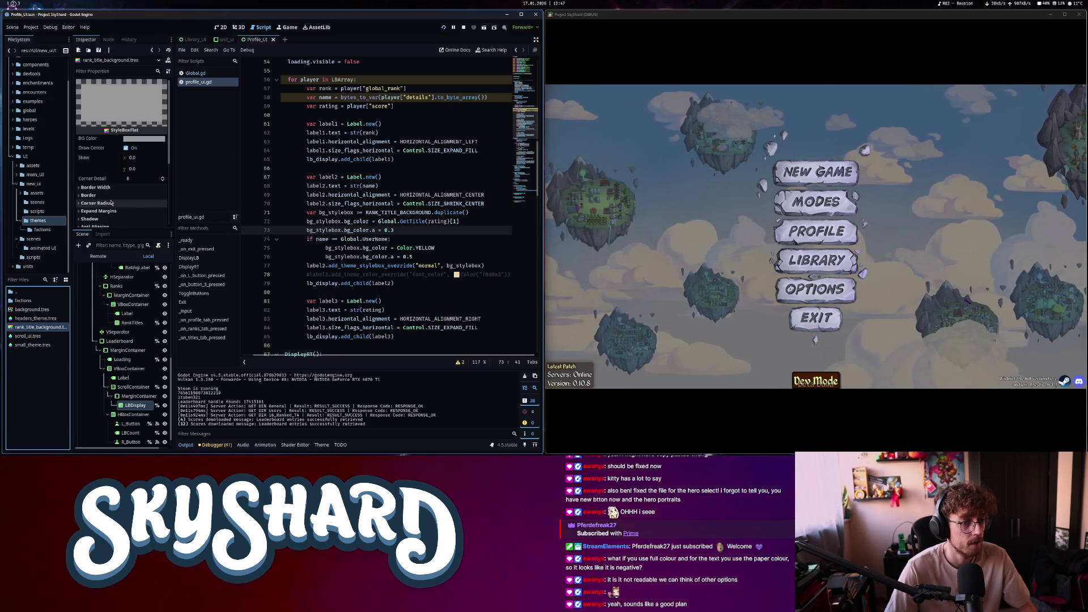
Set all four border widths of the rank_title_background StyleBoxFlat to 30 px
left_click(95, 187)
scroll(113, 170, "down", 1)
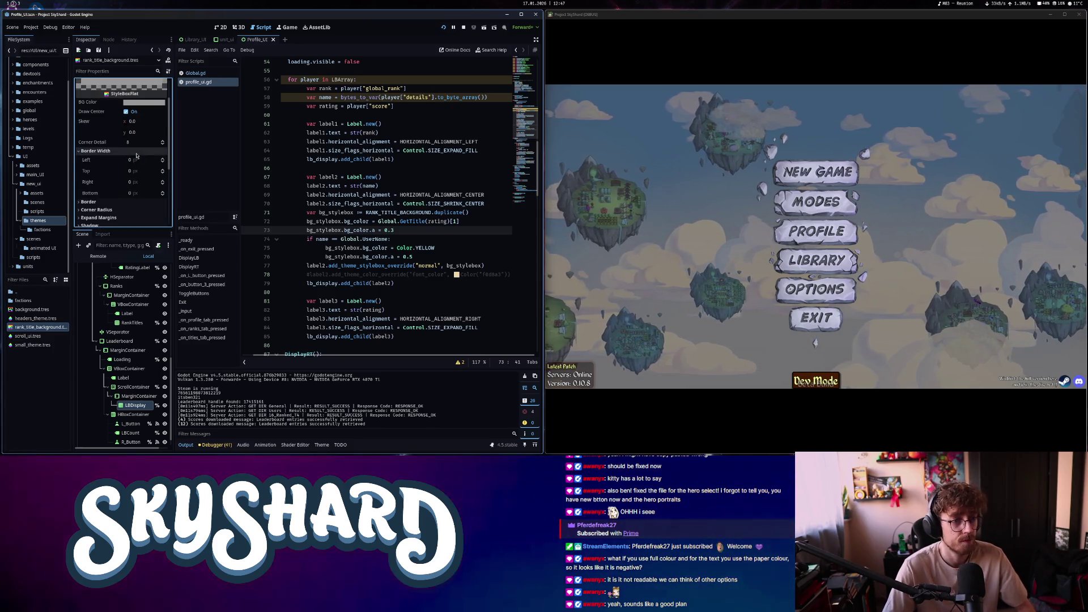
left_click(133, 161)
type("30")
key("Tab")
type("30")
key("Tab")
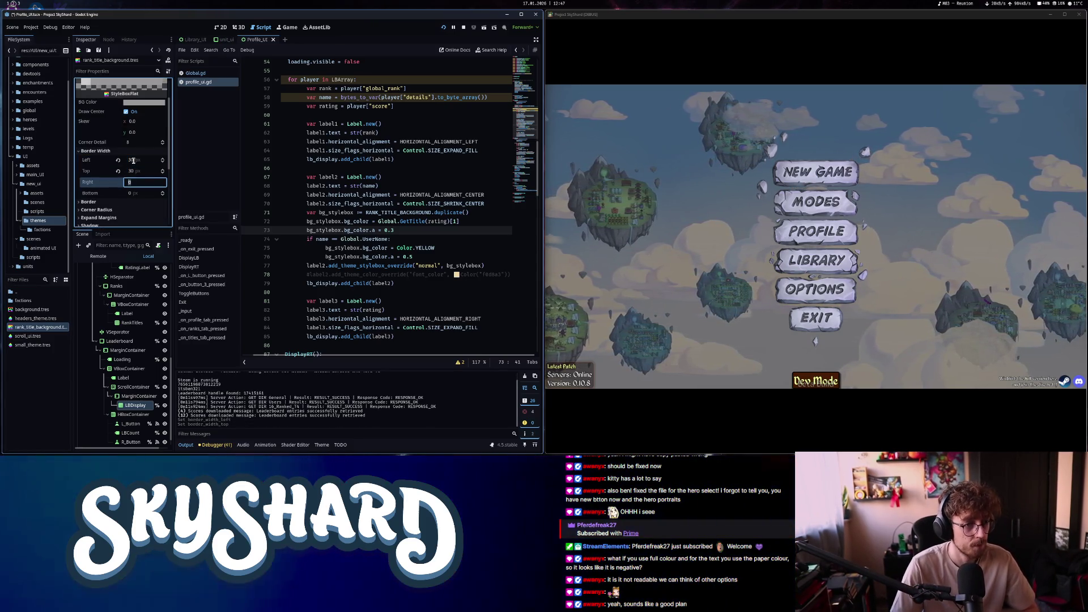
type("30")
key("Tab")
type("30")
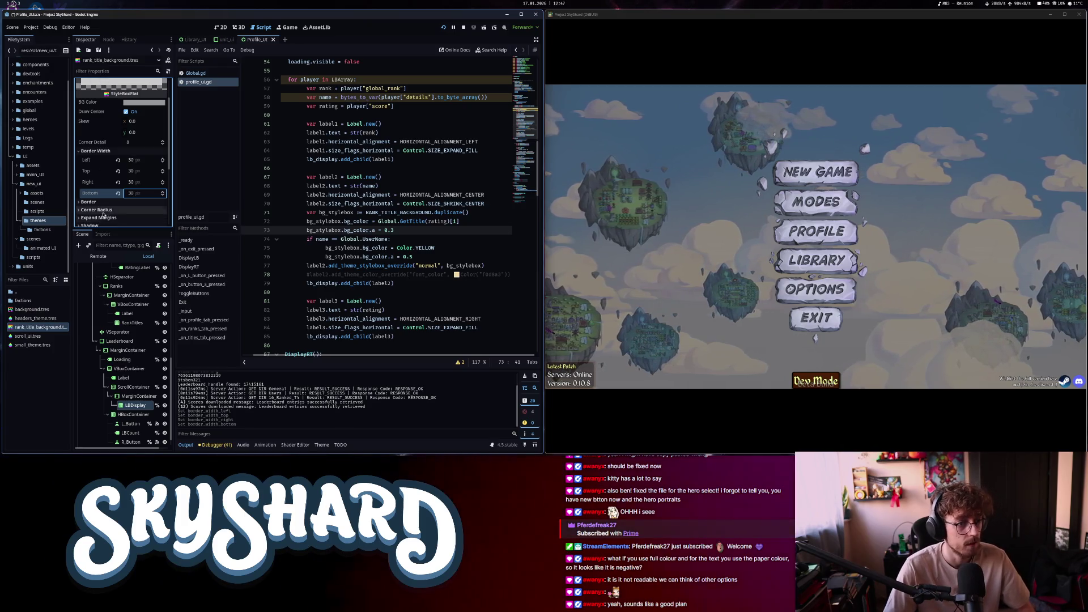
Set all four corner radii to 20 px
left_click(104, 212)
scroll(113, 209, "down", 3)
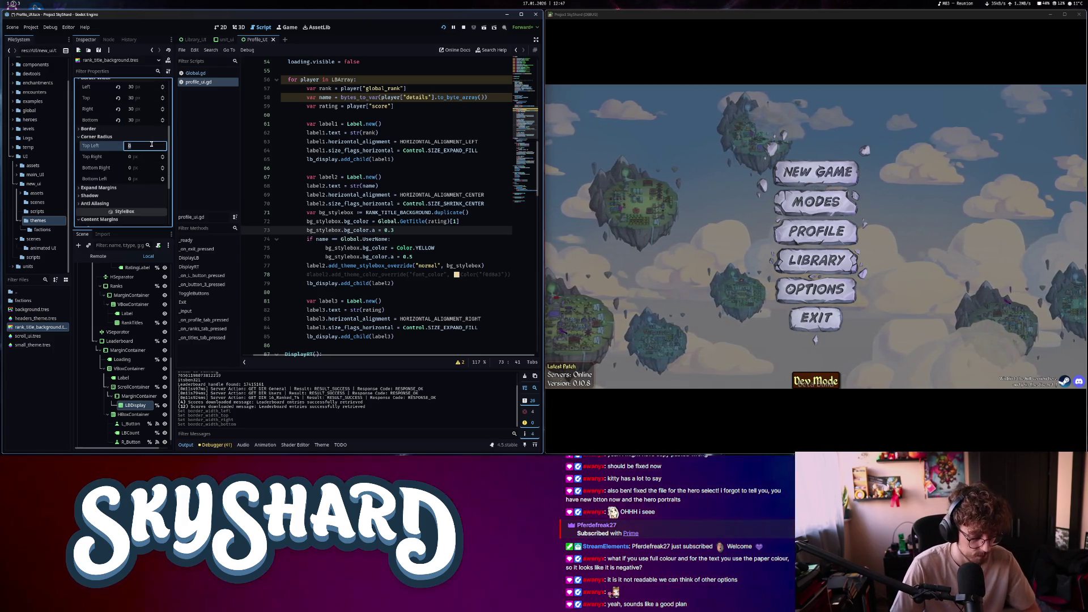
type("20")
key("Tab")
type("20")
key("Tab")
type("20")
key("Tab")
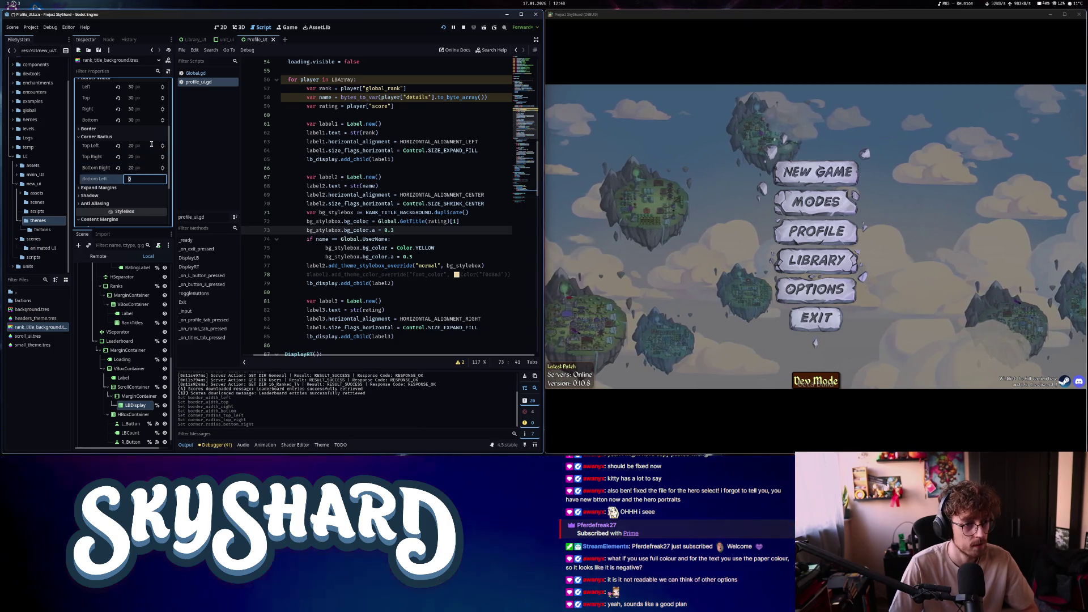
type("20")
key("Return")
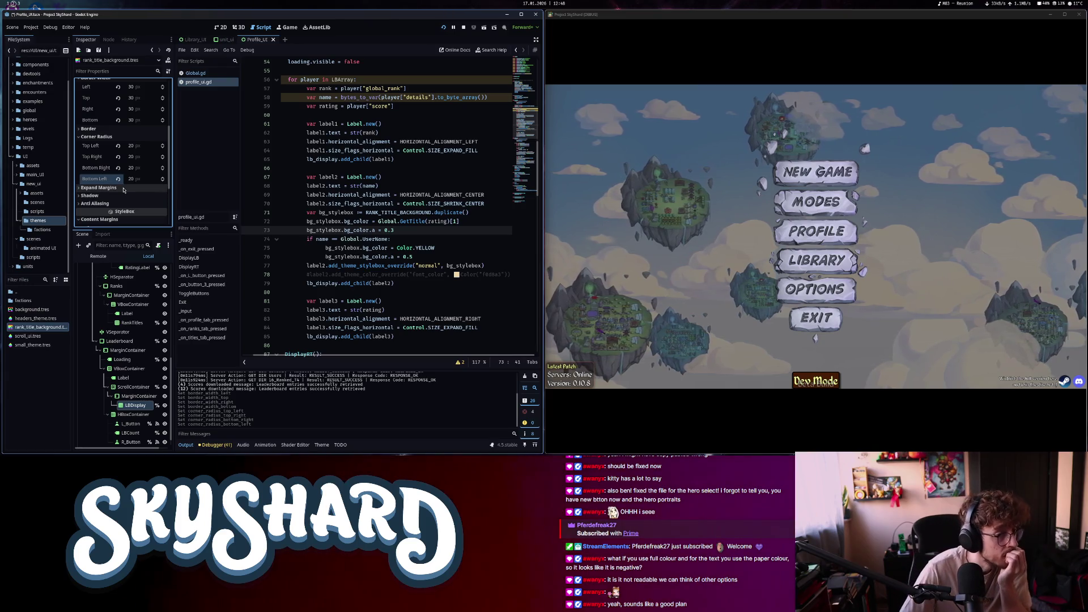
Set the top and bottom content margins to 10 px, then add a blank script line above the opacity line
scroll(124, 190, "down", 2)
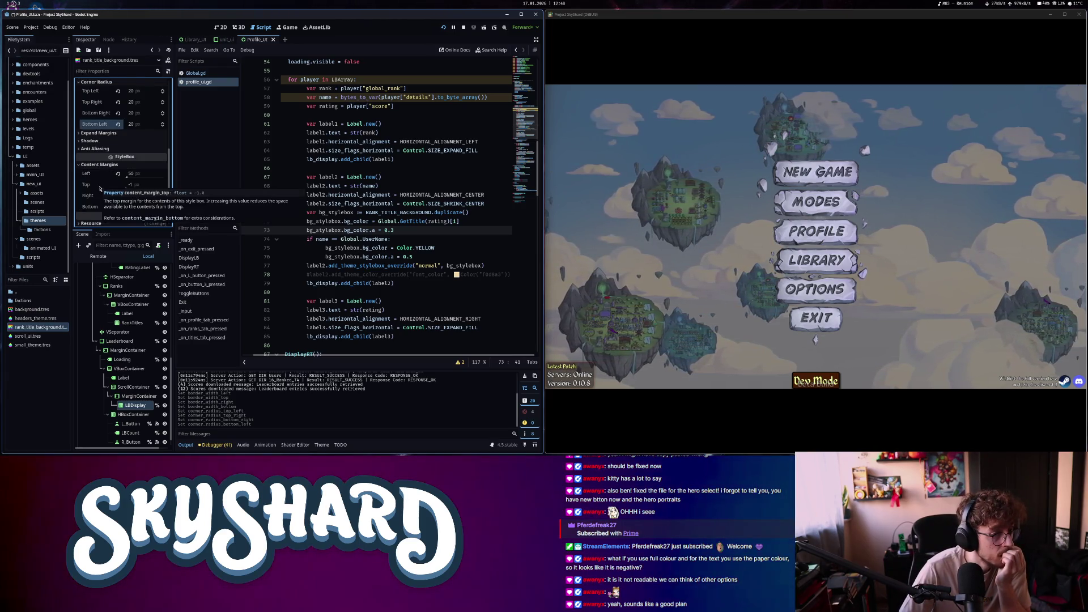
left_click(141, 184)
type("10")
key("Tab")
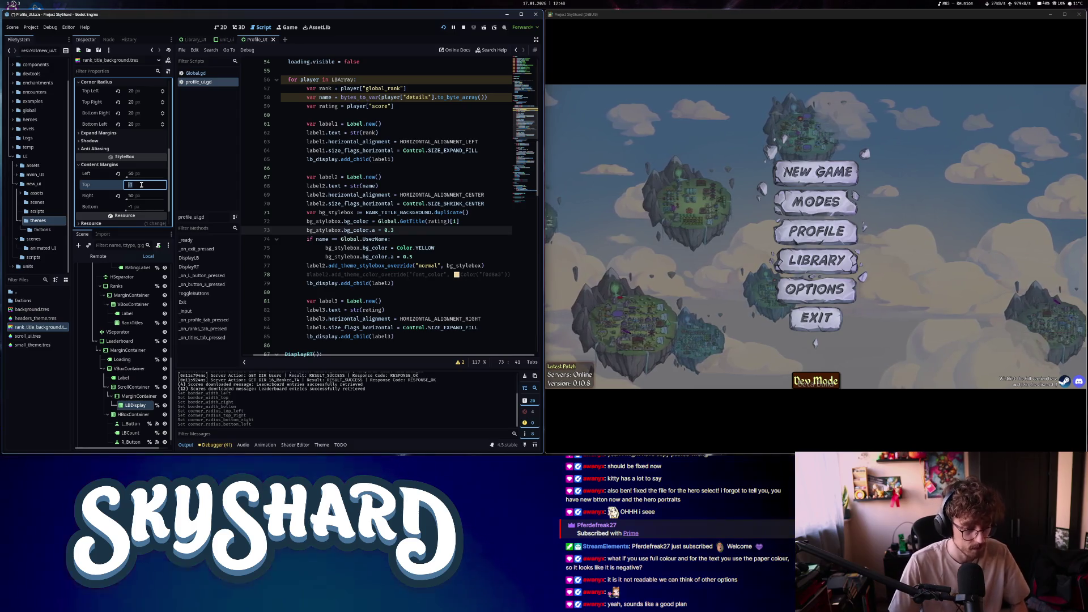
key("Tab")
type("10")
key("Return")
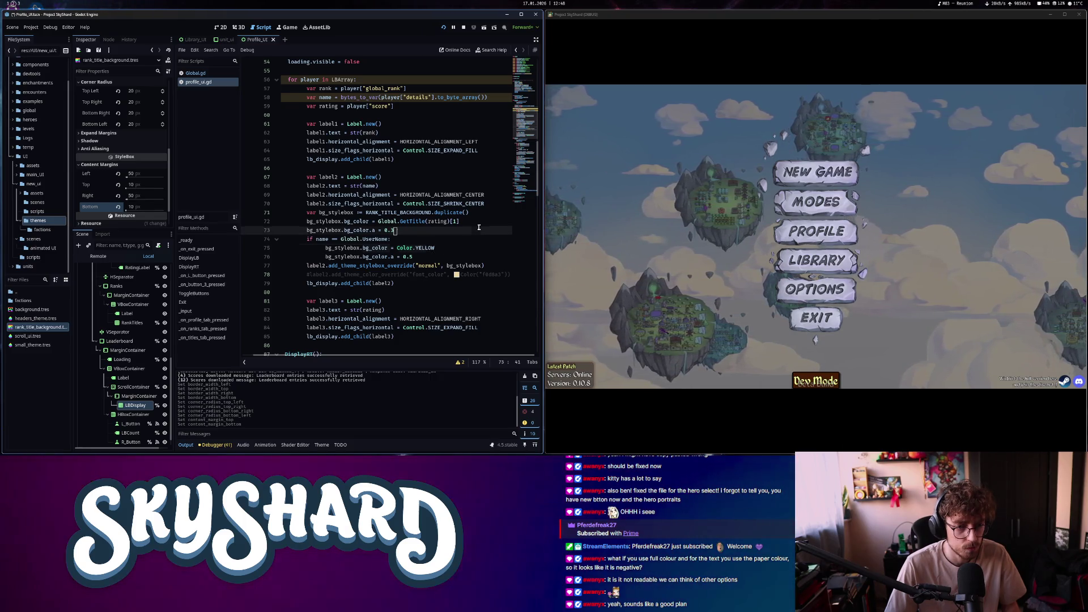
key("ctrl+shift+Return")
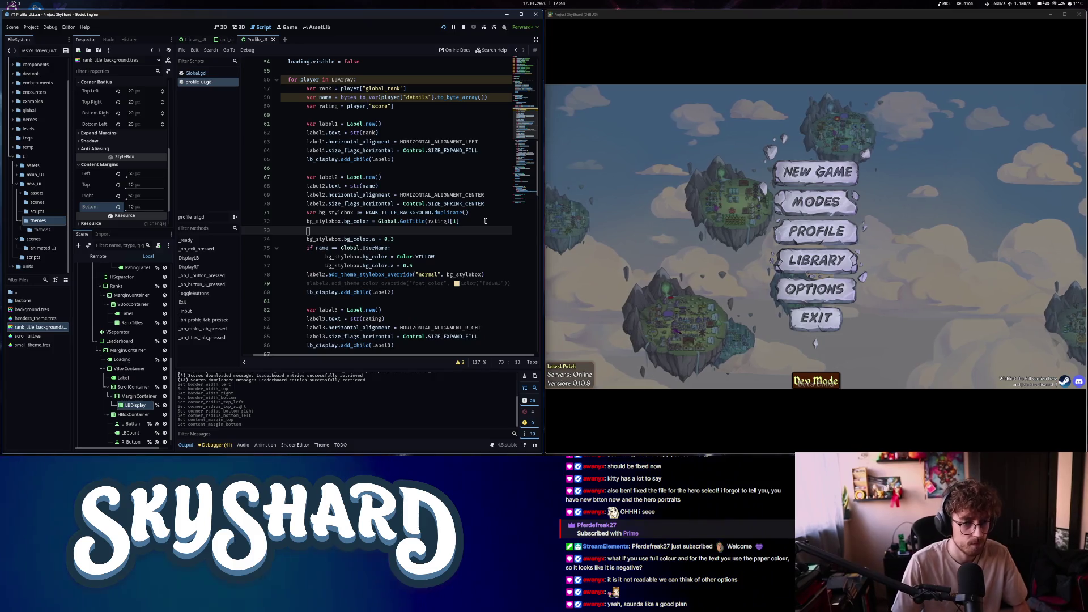
key("Home")
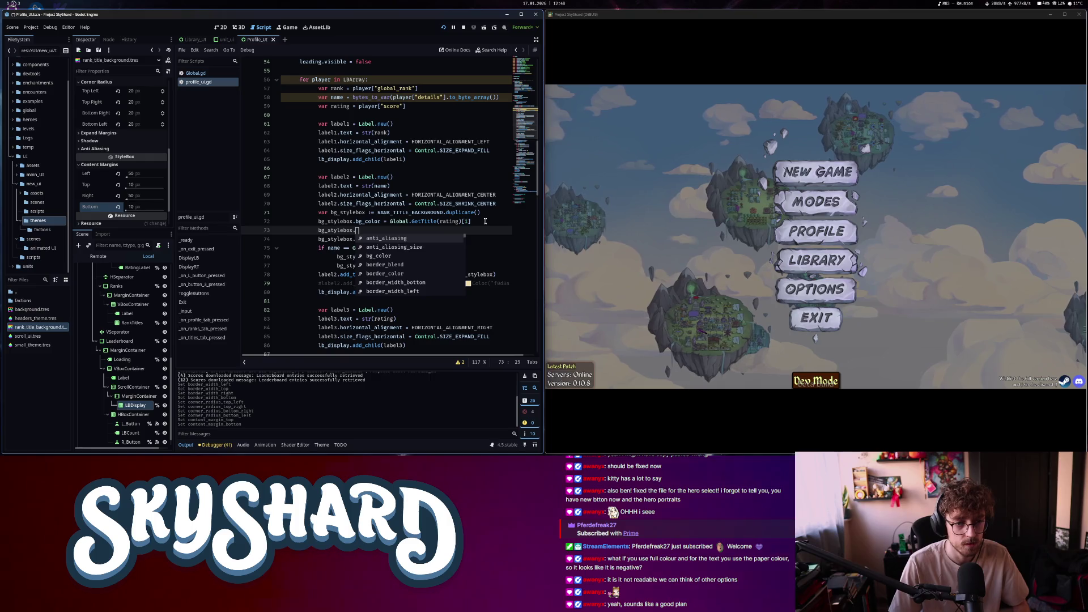
Add bg_stylebox.border_color = Global.GetTitle(rating)[1] on line 73, save, and open the game's Profile leaderboard
type("der_color ")
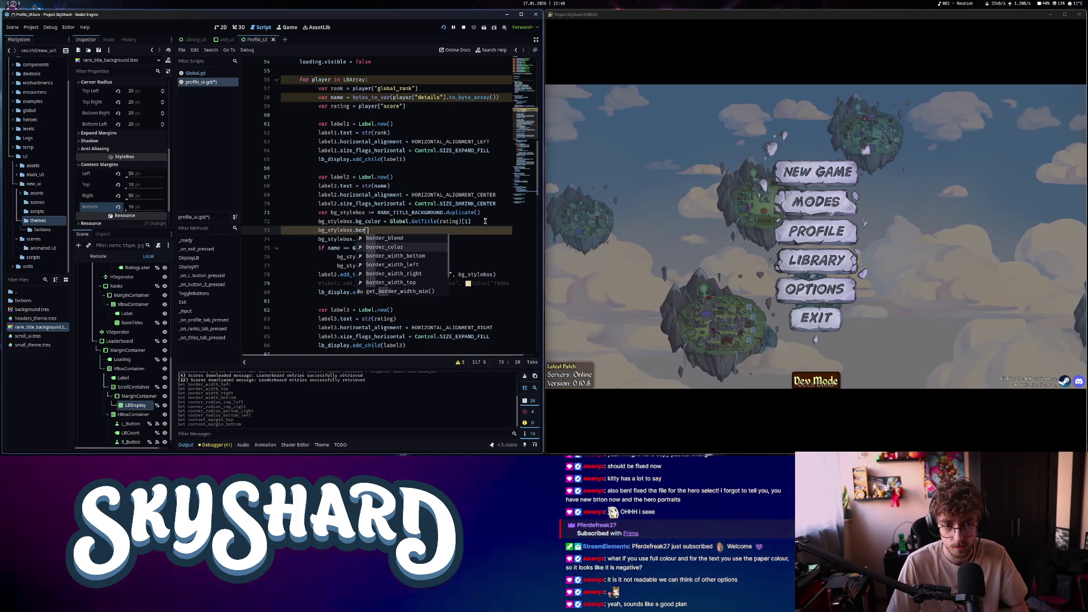
type("=")
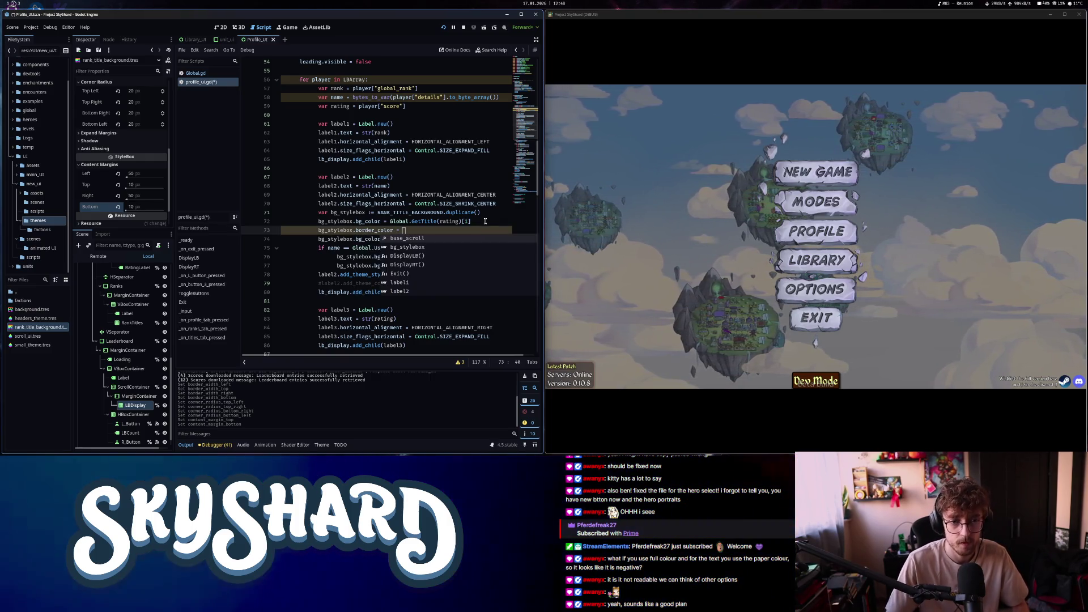
left_click(480, 222)
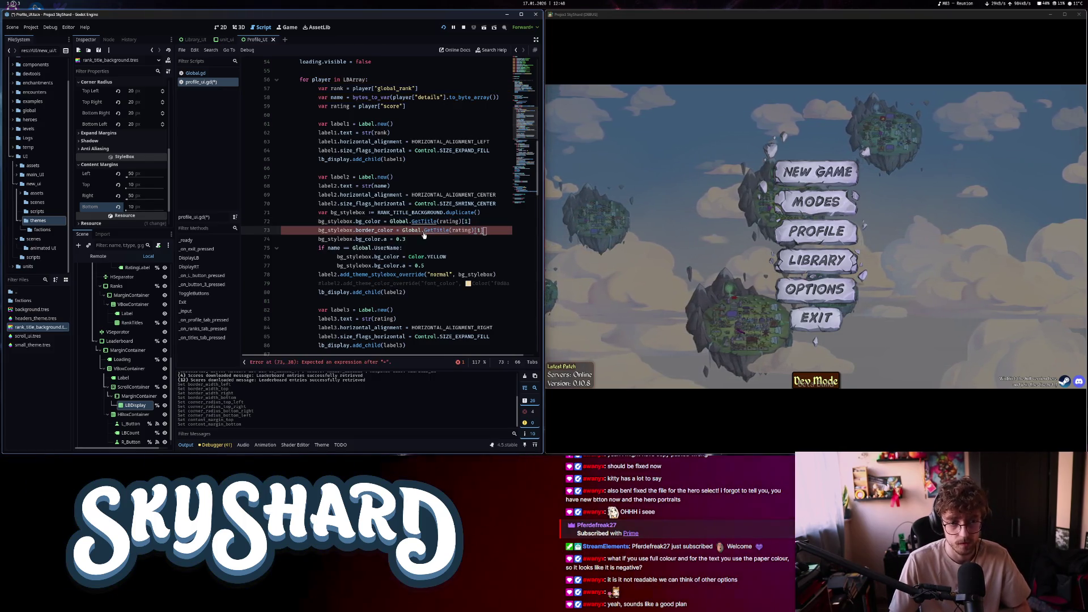
key("ctrl+s")
left_click(848, 240)
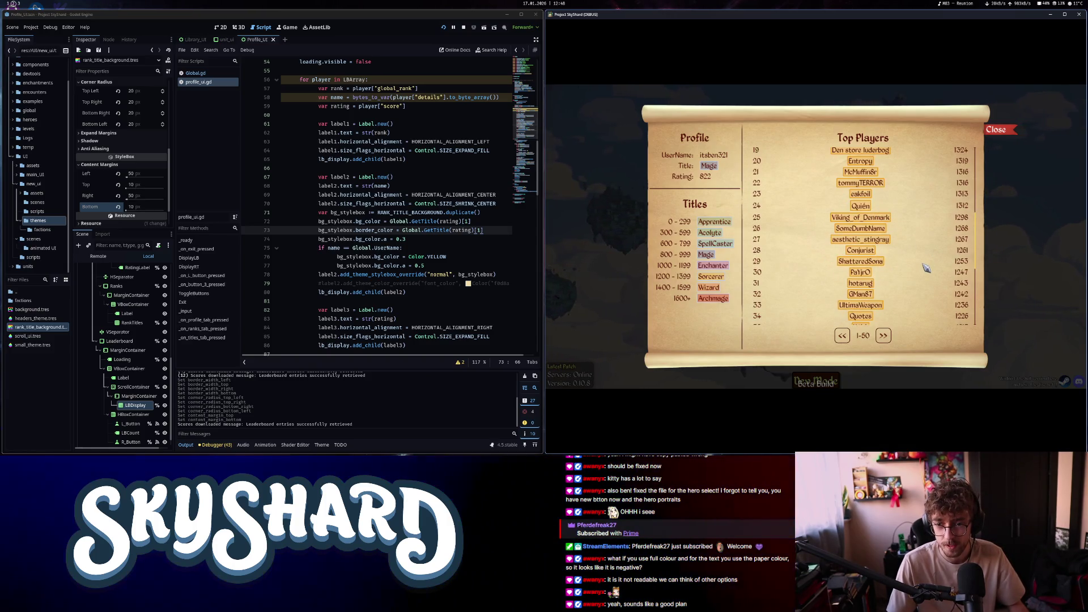
Change line 74's background alpha to 0.2 and recheck the Top Players list in the running game
scroll(926, 268, "down", 2)
left_click(409, 231)
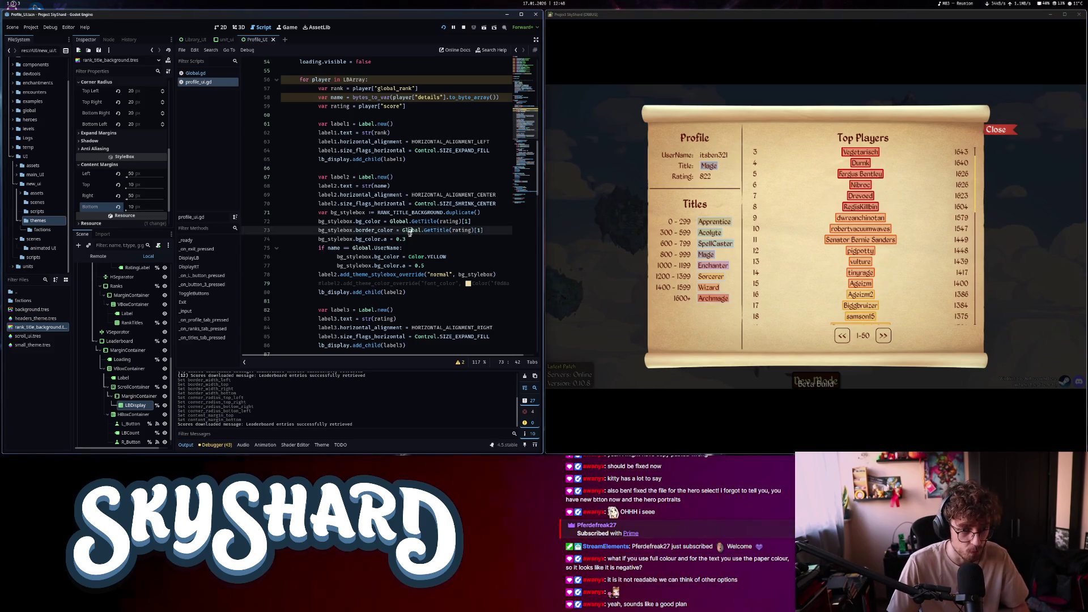
type("2")
left_click(1033, 135)
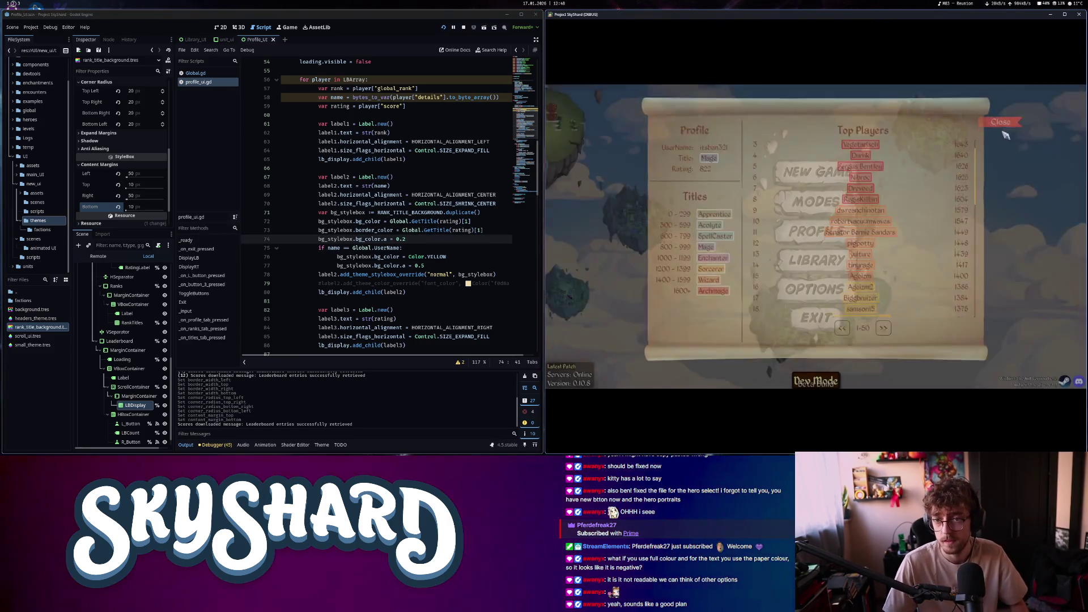
left_click(820, 226)
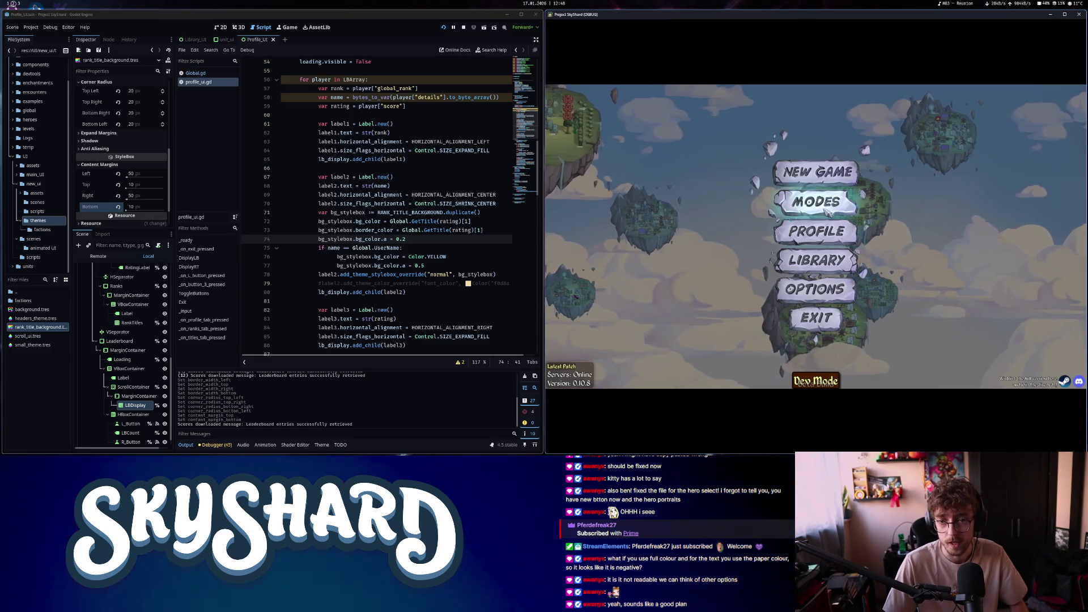
scroll(930, 272, "down", 5)
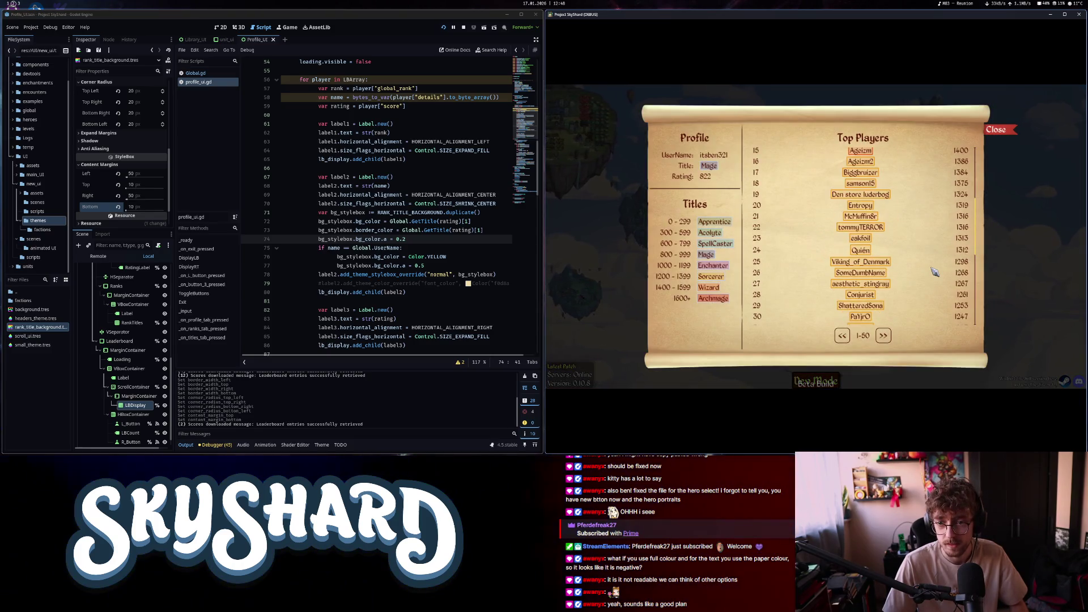
scroll(934, 271, "down", 6)
scroll(934, 272, "up", 10)
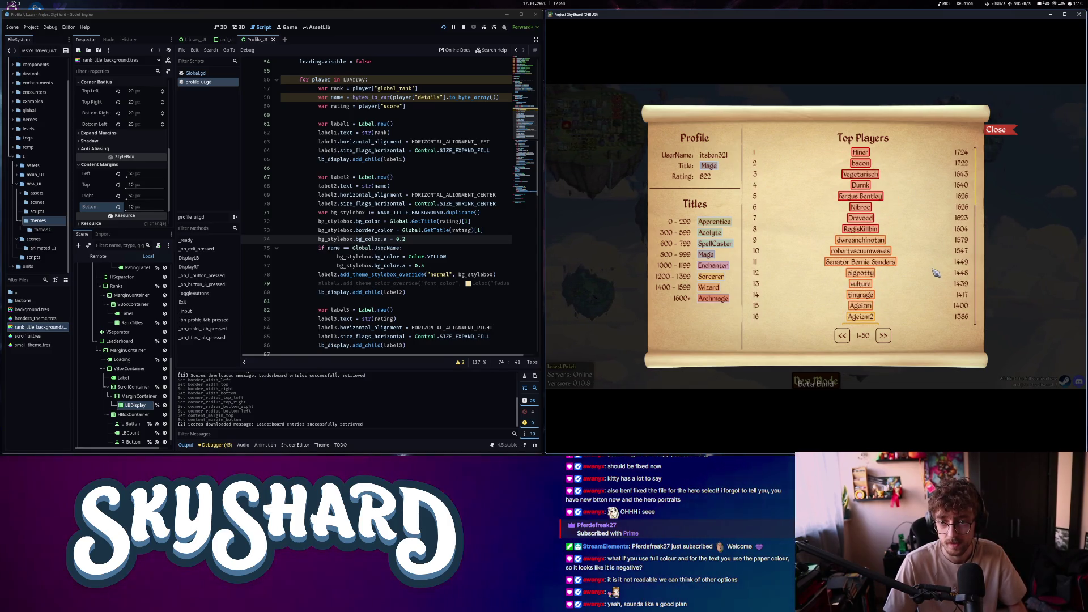
key("Escape")
left_click(415, 241)
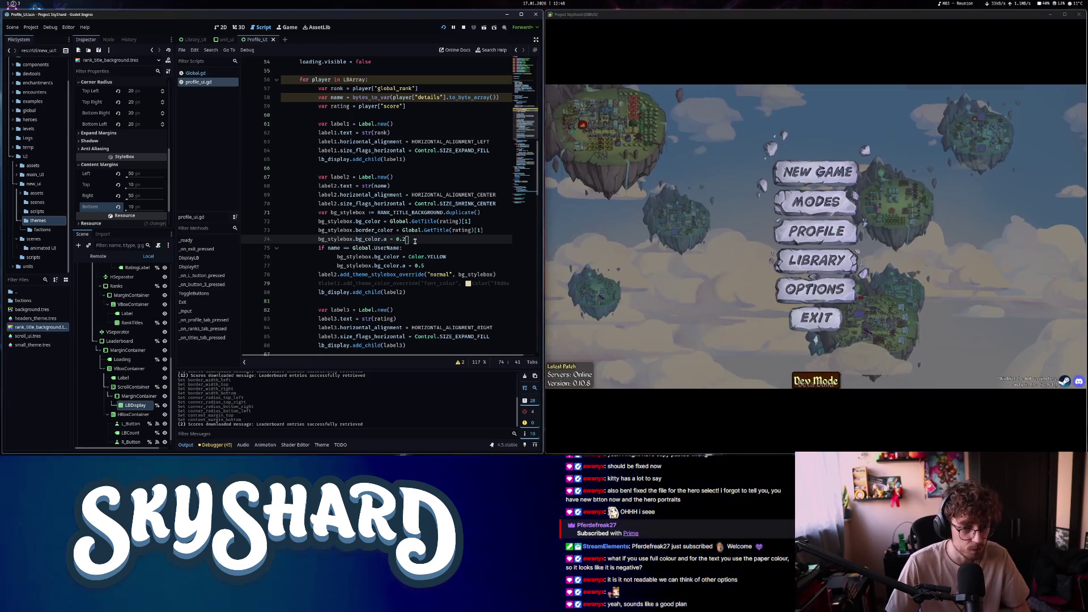
Set line 74's background alpha to 0.1 and view the Top Players list in the game
key("BackSpace")
type("1")
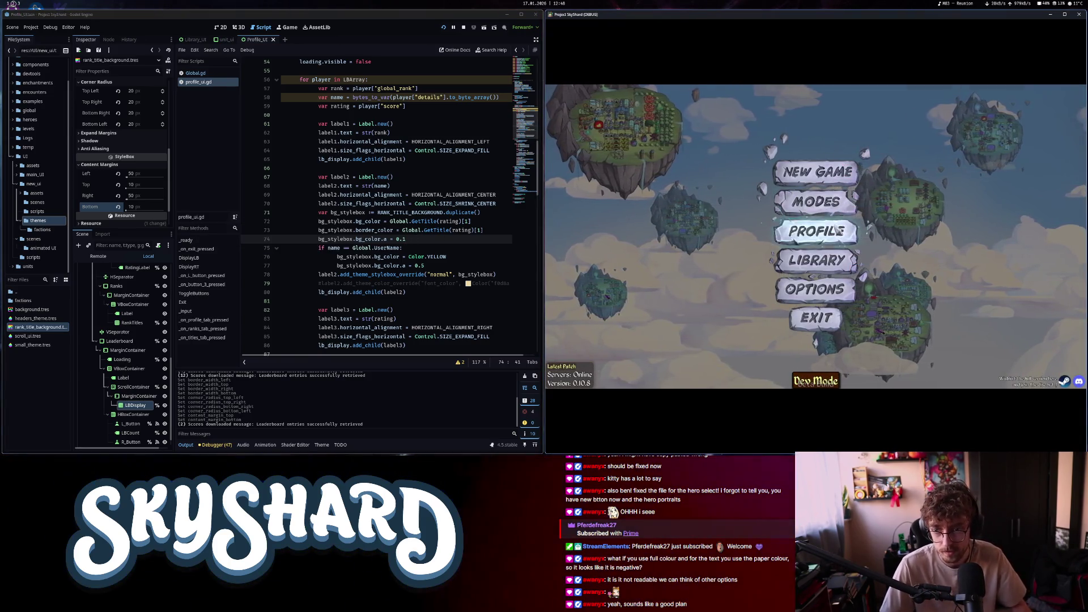
left_click(839, 231)
scroll(943, 249, "down", 10)
scroll(945, 271, "up", 10)
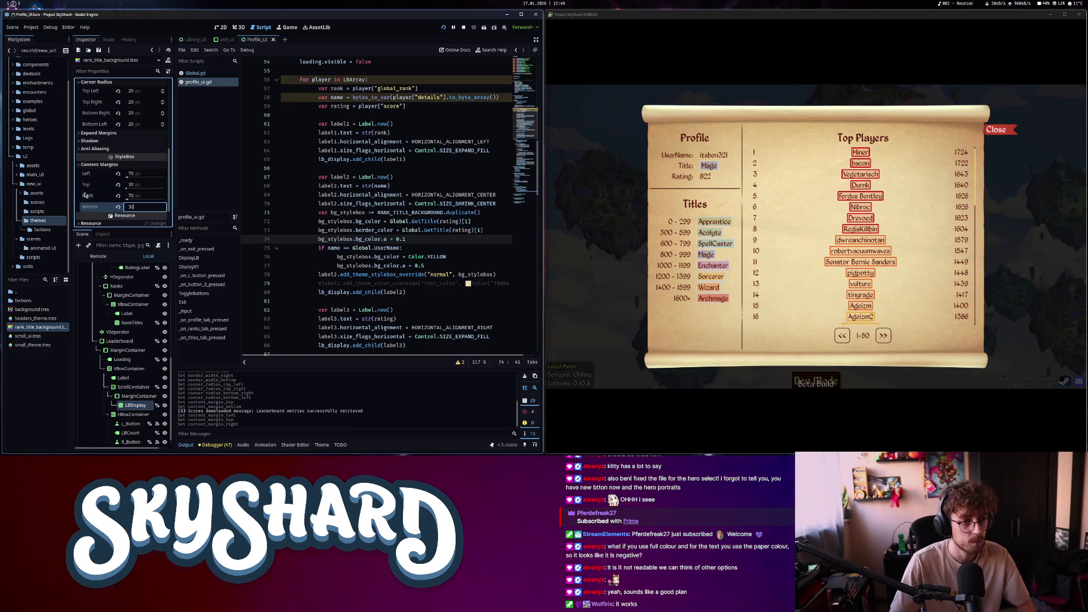
Reopen the Top Players leaderboard and scroll through its first page of ranks
left_click(1003, 130)
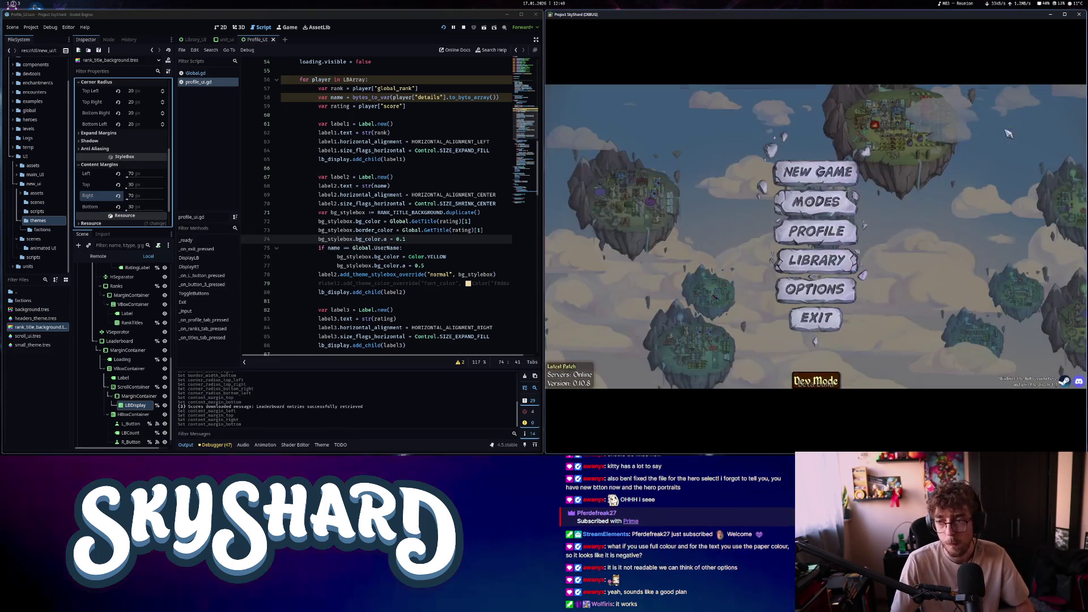
left_click(837, 234)
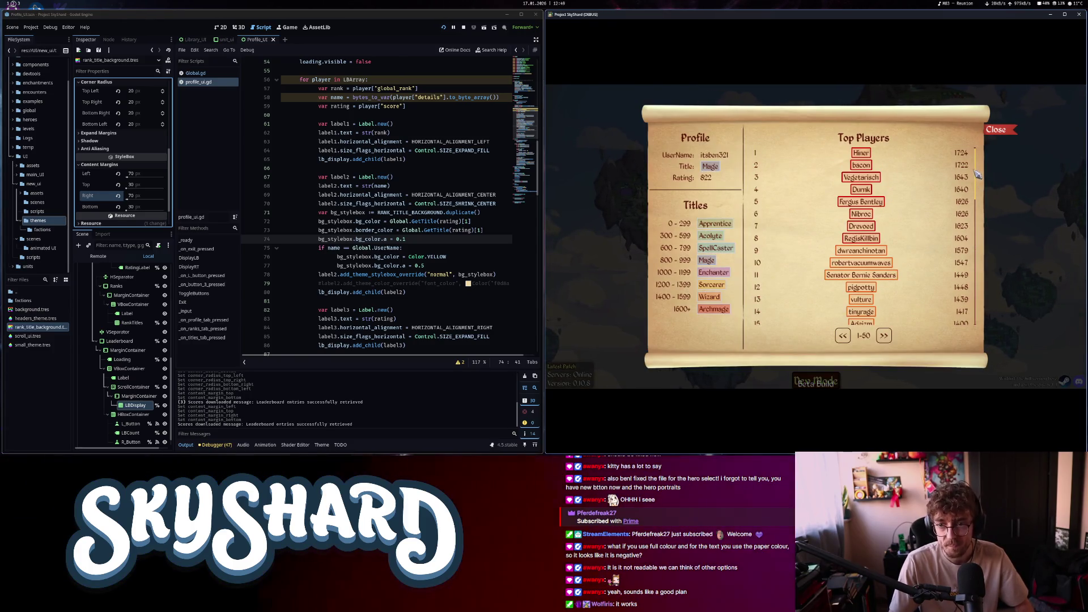
scroll(979, 179, "down", 1)
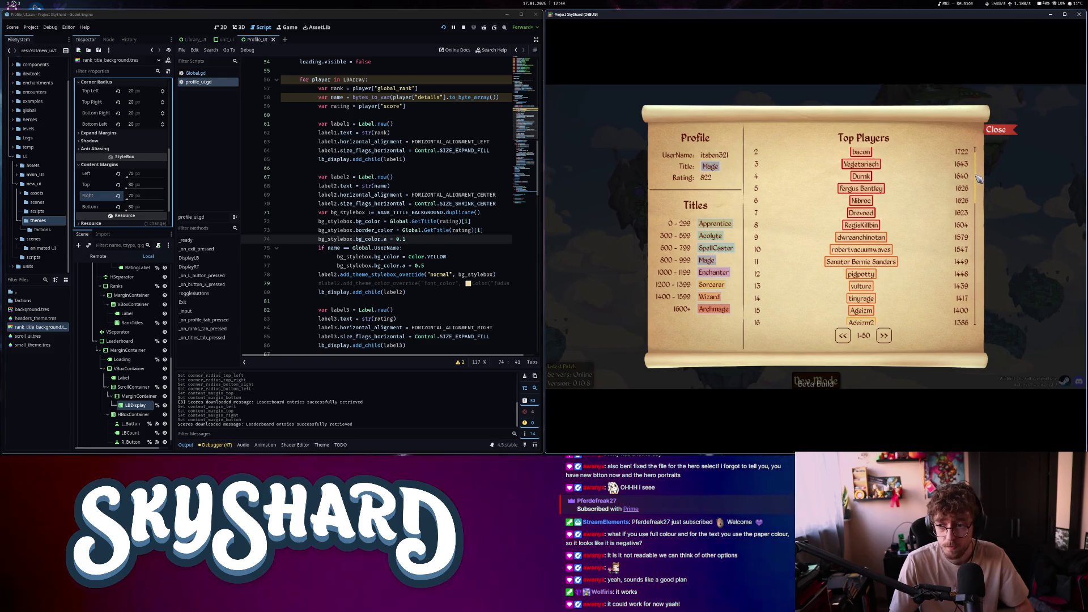
left_click_drag(977, 179, 958, 319)
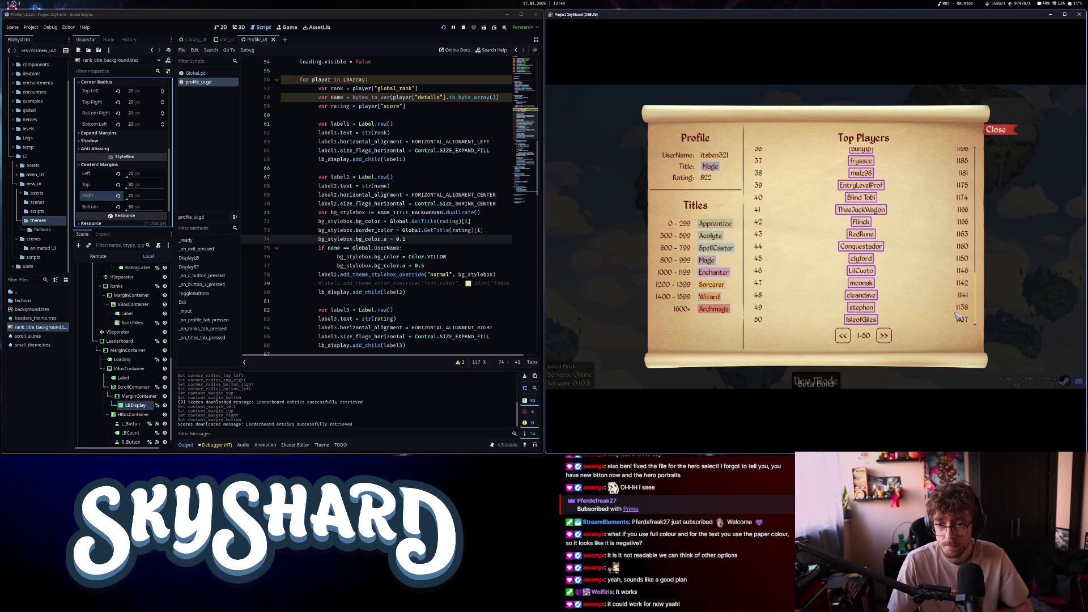
scroll(958, 317, "up", 3)
scroll(959, 321, "down", 3)
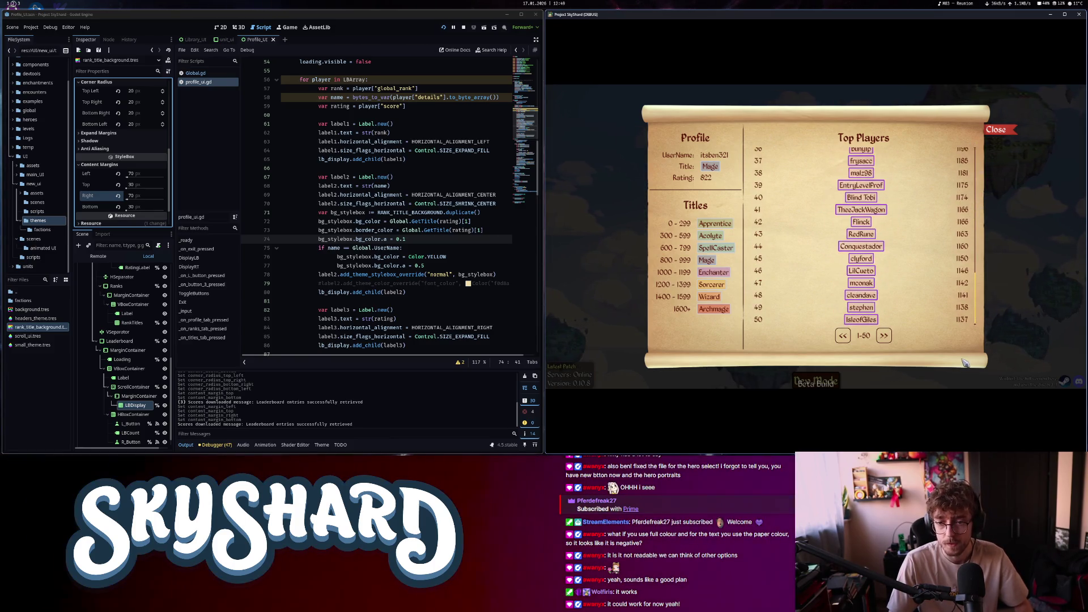
Page through ranks 51–100 and 101–150, then close the panel
left_click(885, 336)
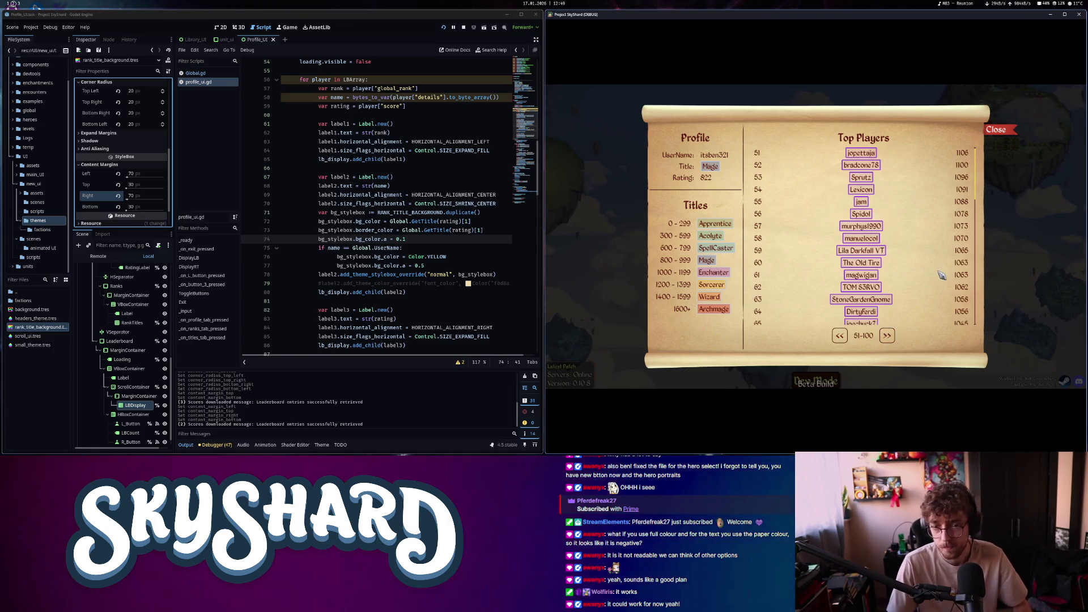
scroll(934, 267, "down", 10)
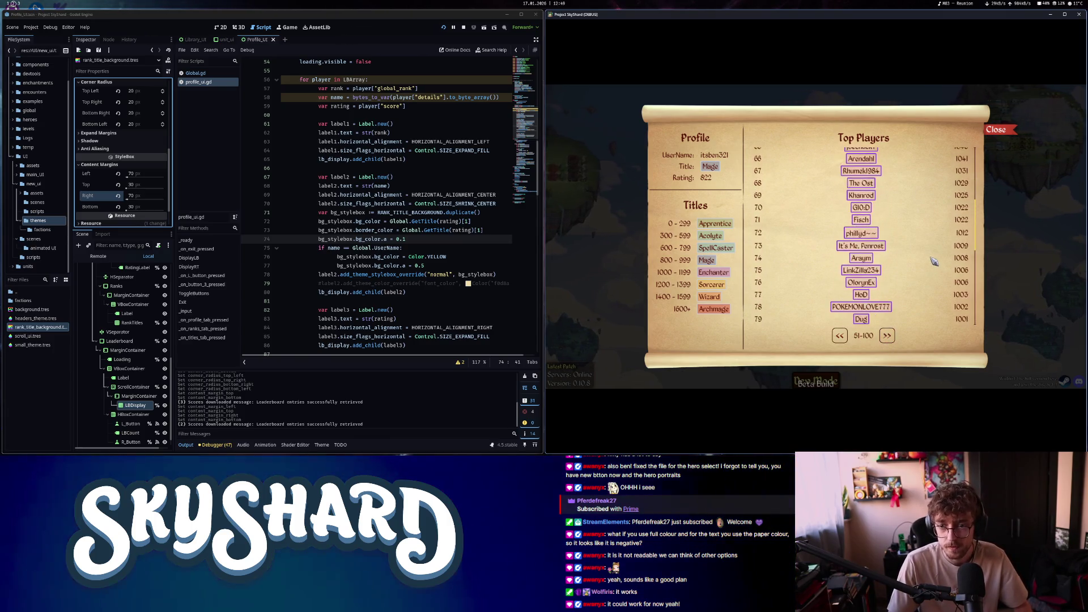
scroll(931, 266, "up", 1)
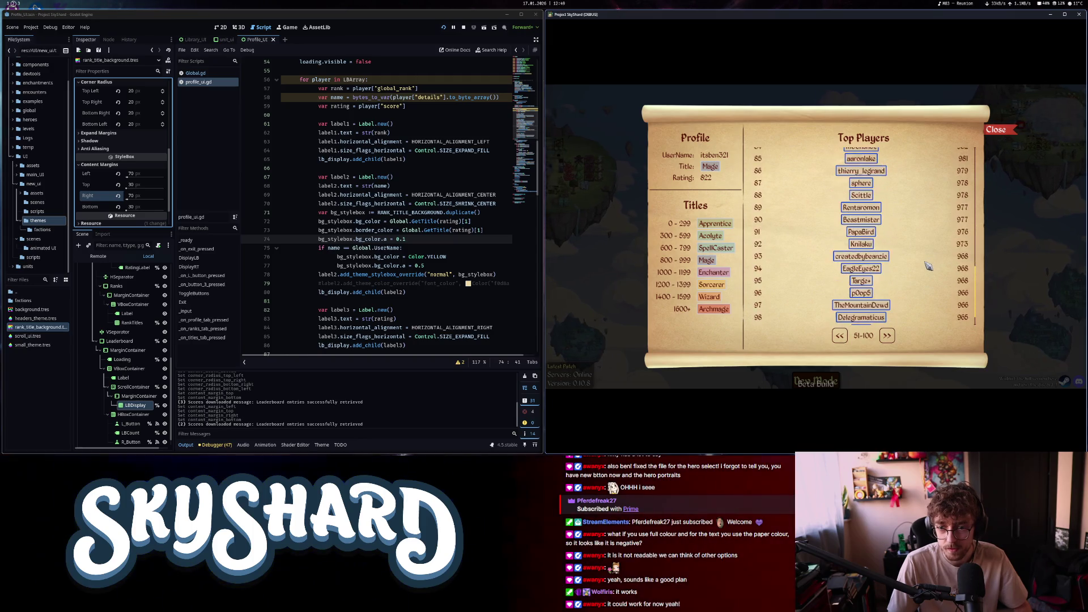
scroll(930, 267, "down", 1)
left_click(889, 336)
scroll(921, 267, "down", 6)
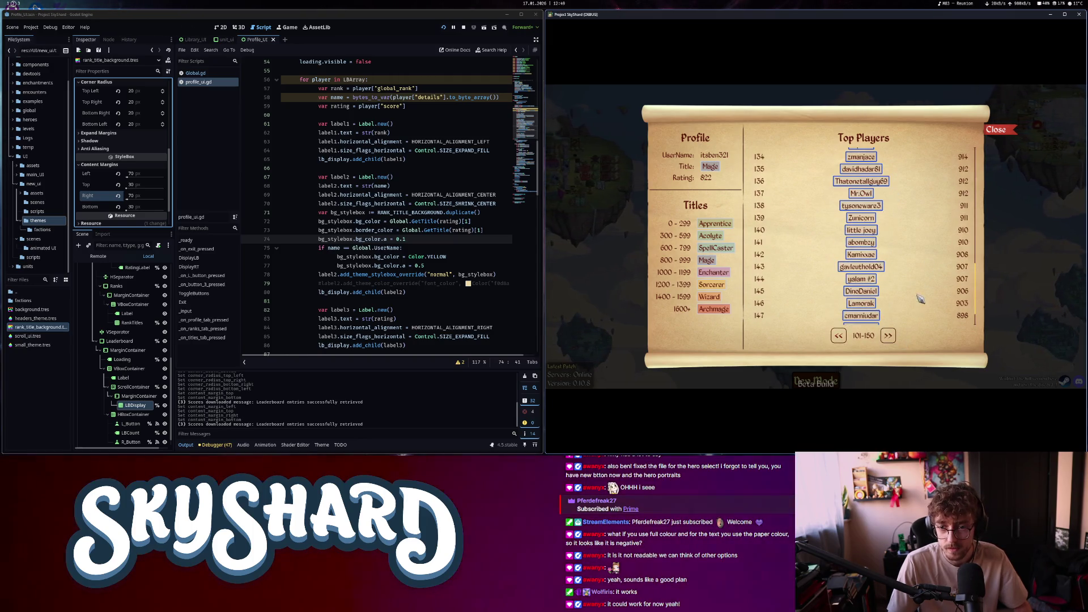
scroll(918, 266, "up", 6)
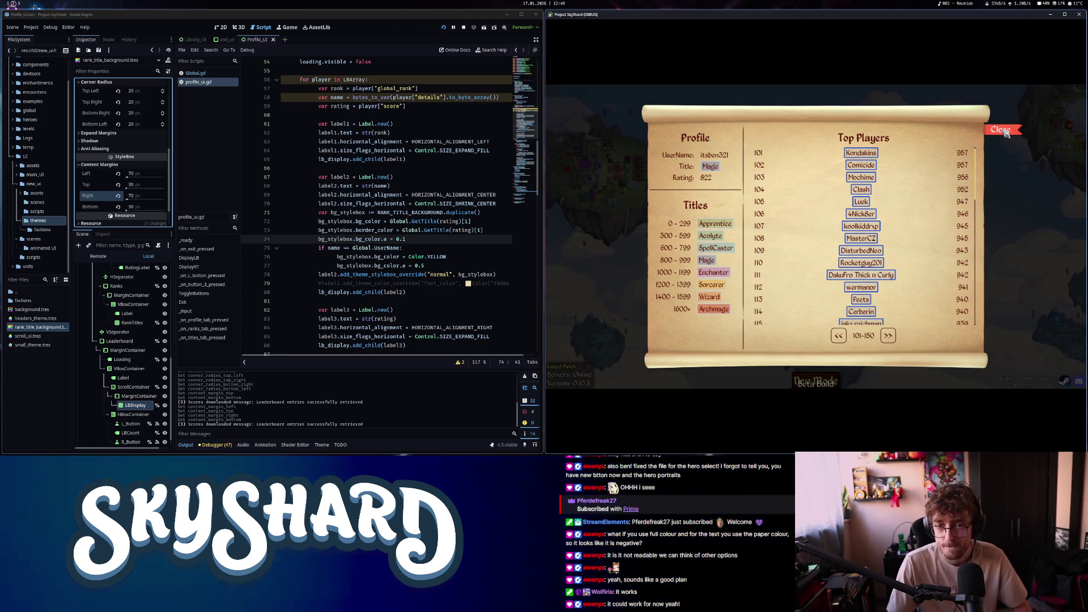
left_click(1004, 132)
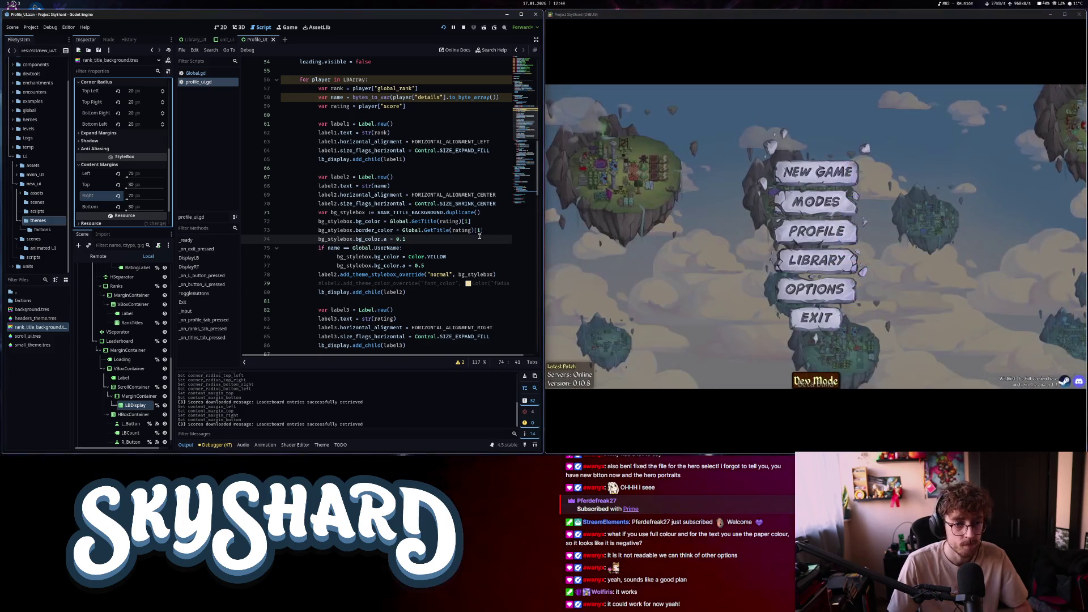
Select the border_color line in the leaderboard label code for reuse
left_click(474, 231)
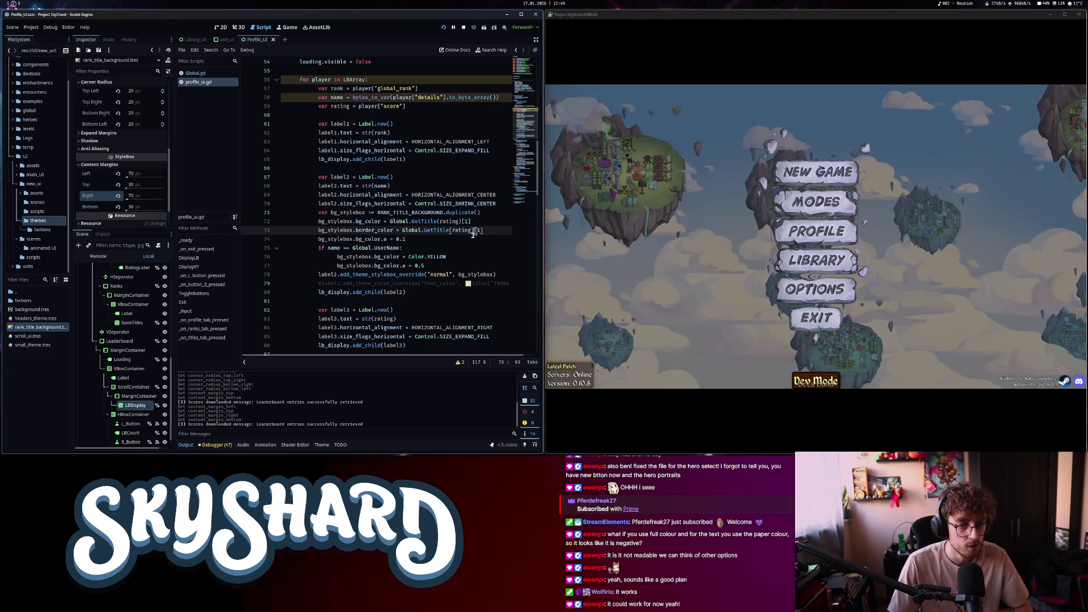
left_click(431, 240)
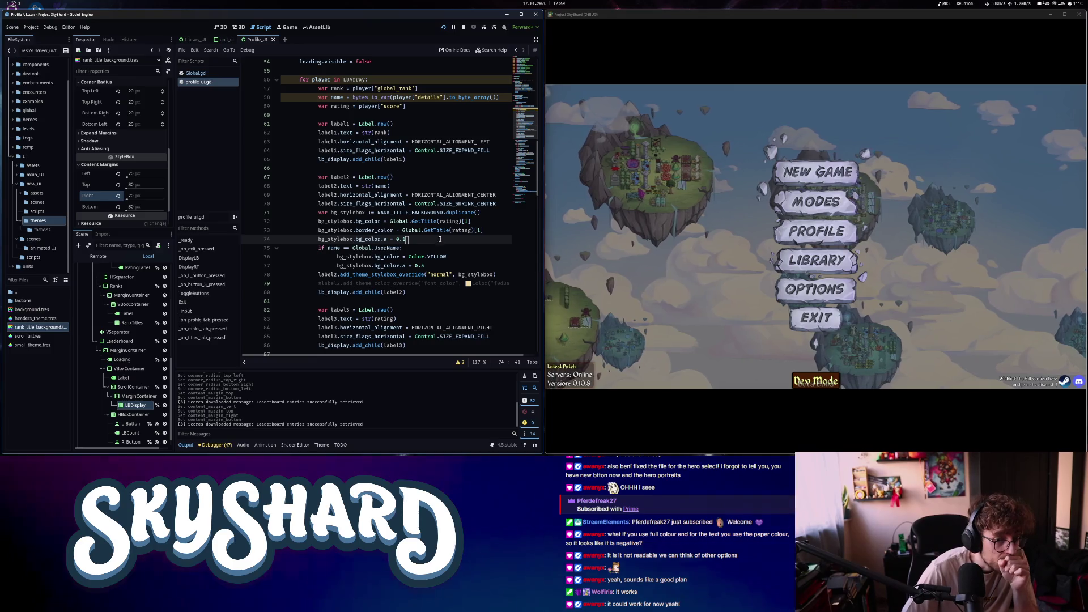
left_click(483, 230)
left_click(316, 228, "shift")
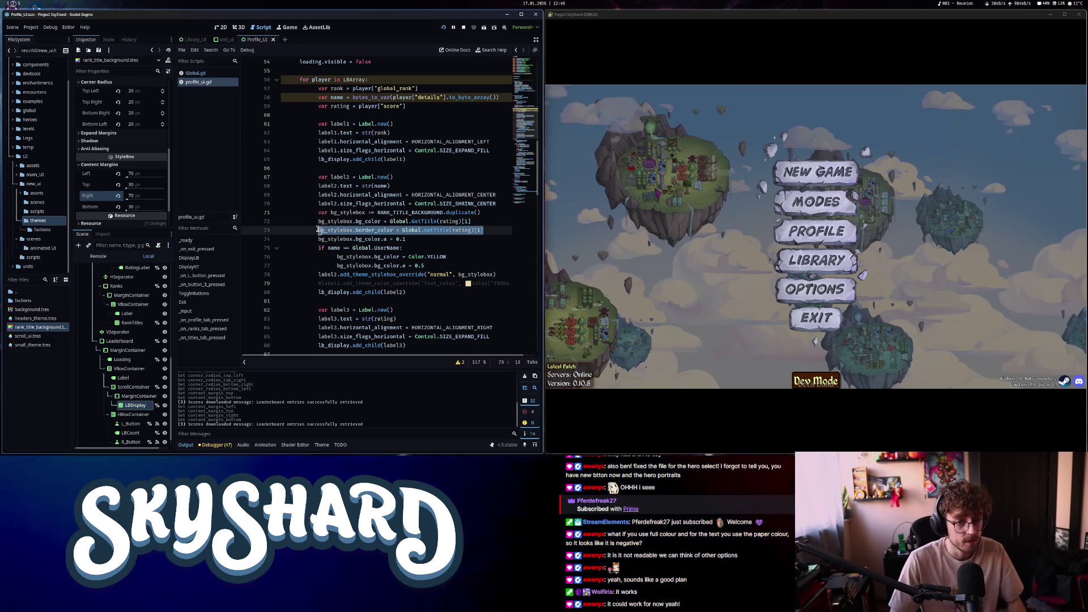
scroll(419, 284, "down", 7)
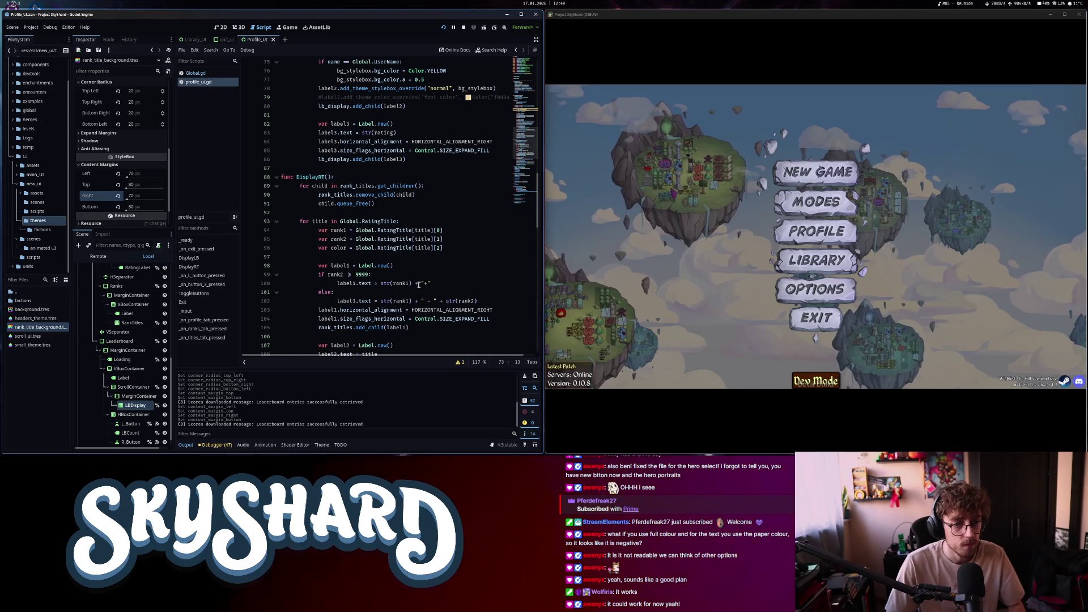
scroll(419, 284, "down", 6)
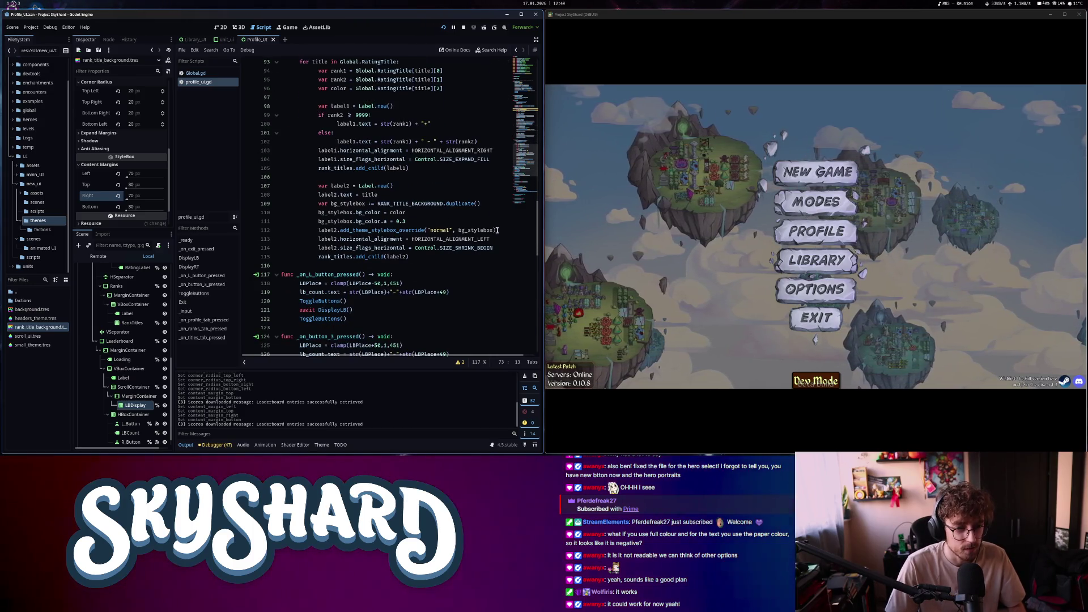
Add a border_color = color line in the rank titles loop and lower its bg_color.a to 0.1
left_click(497, 230)
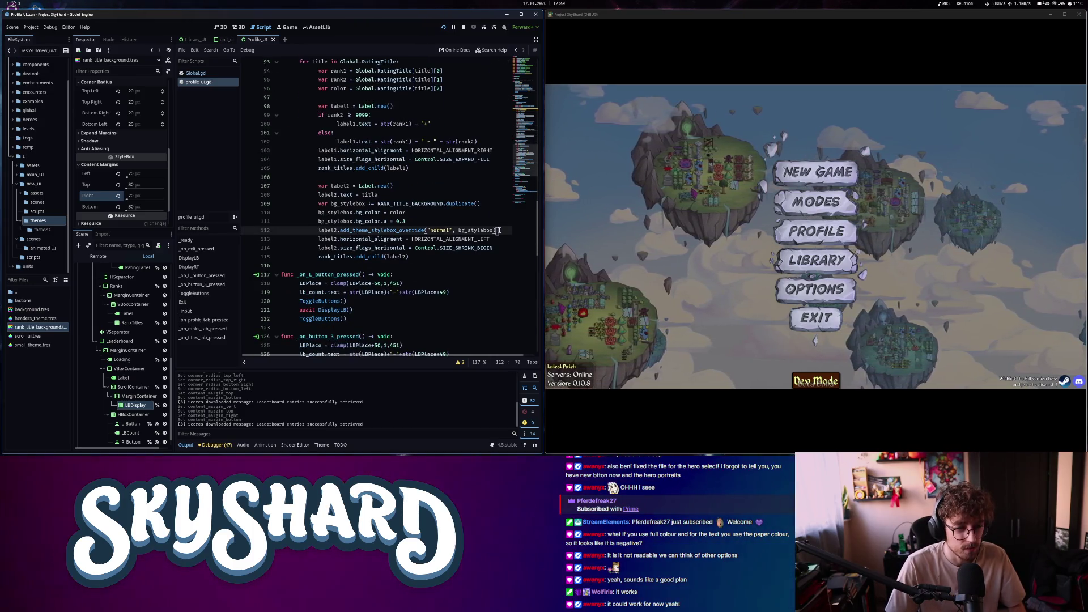
left_click(498, 222)
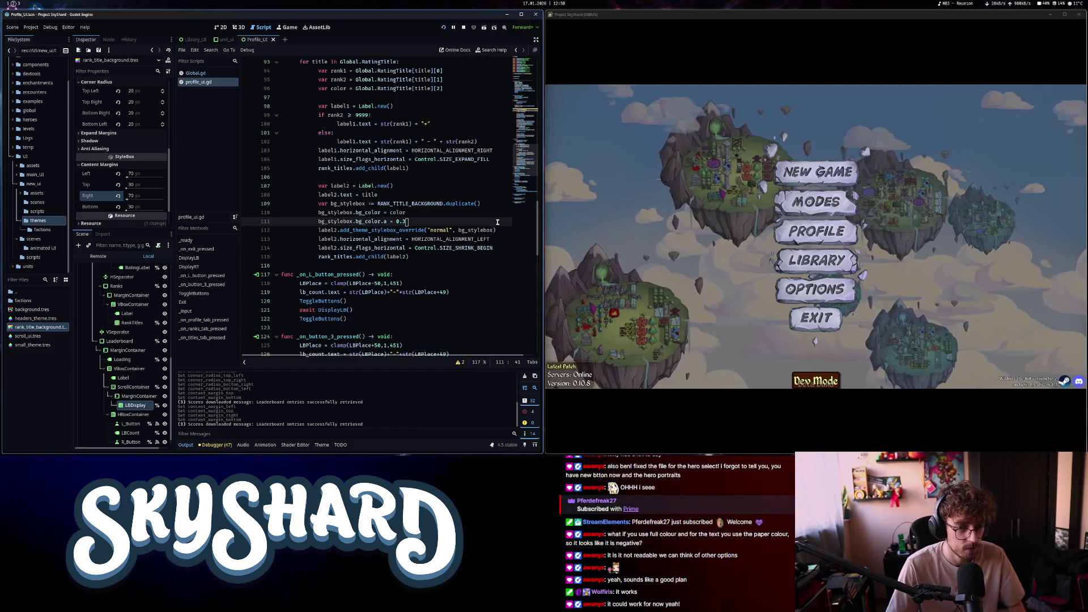
key("ctrl+shift+Return")
type("bg_stylebox.border_color = Global.GetTitle(rating)[1]")
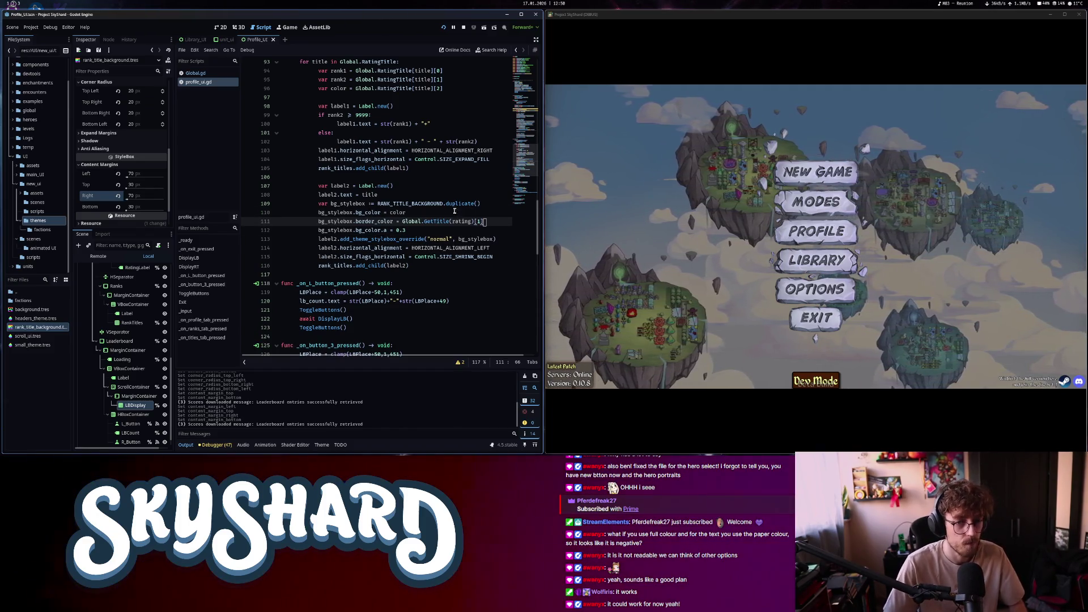
left_click(403, 222, "shift")
type("color")
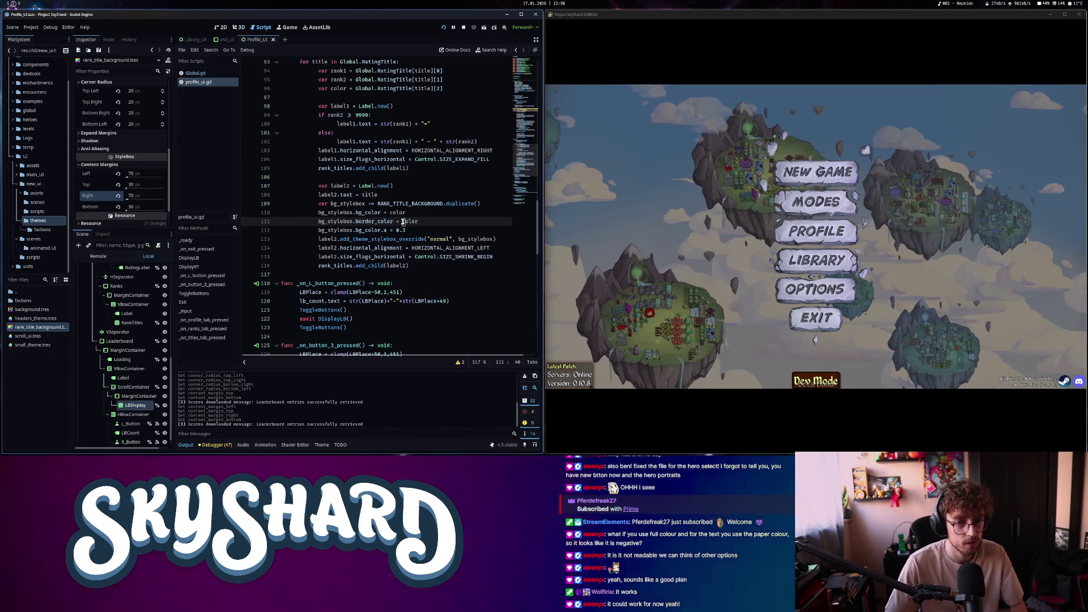
left_click(412, 230)
key("BackSpace")
type("1")
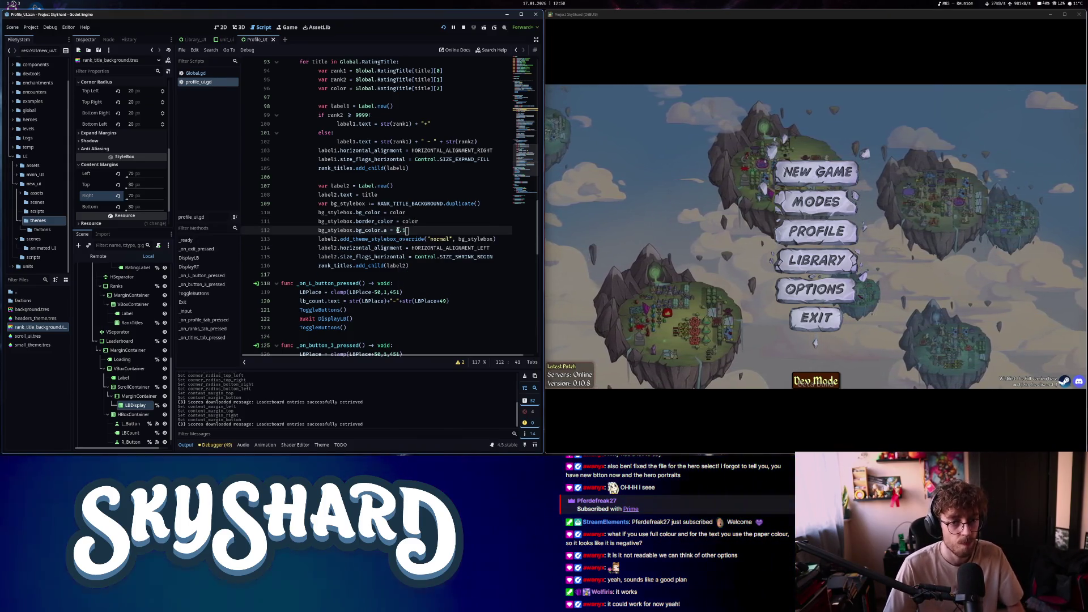
scroll(397, 208, "up", 20)
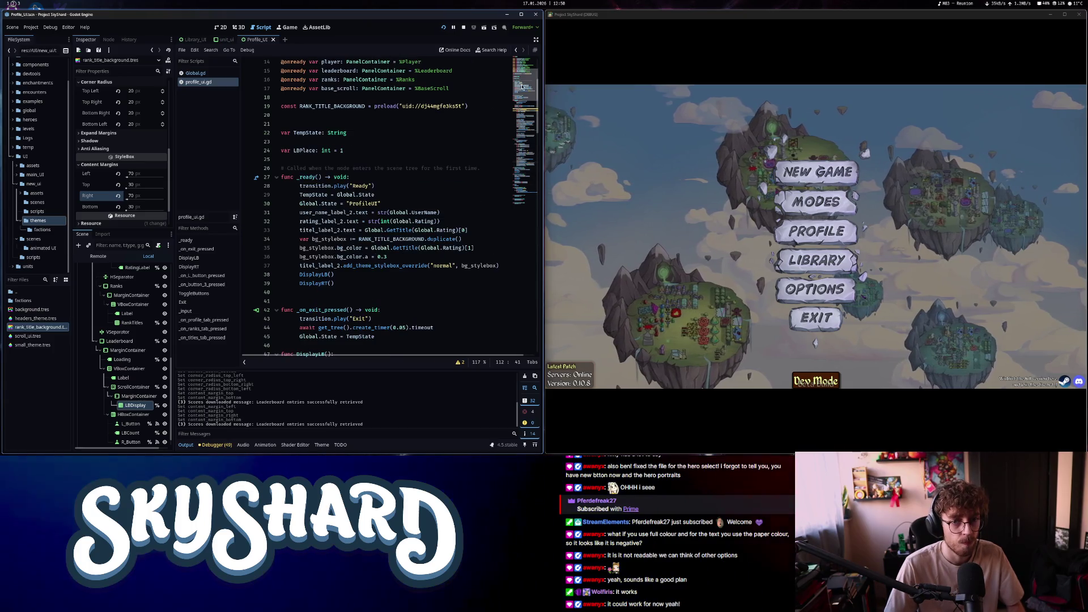
Add border_color = Global.GetTitle(Global.Rating)[1] to the player's own title setup in _ready
left_click(484, 248)
key("Return")
type("bg_stylebox.border_color = Global.GetTitle(rating)[1]")
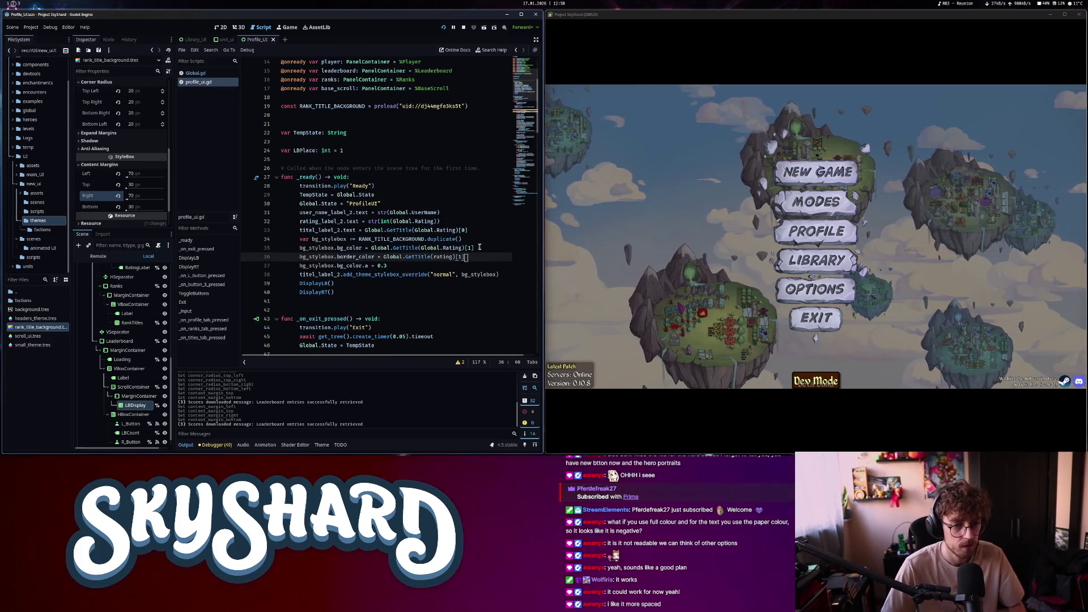
left_click_drag(464, 257, 383, 258)
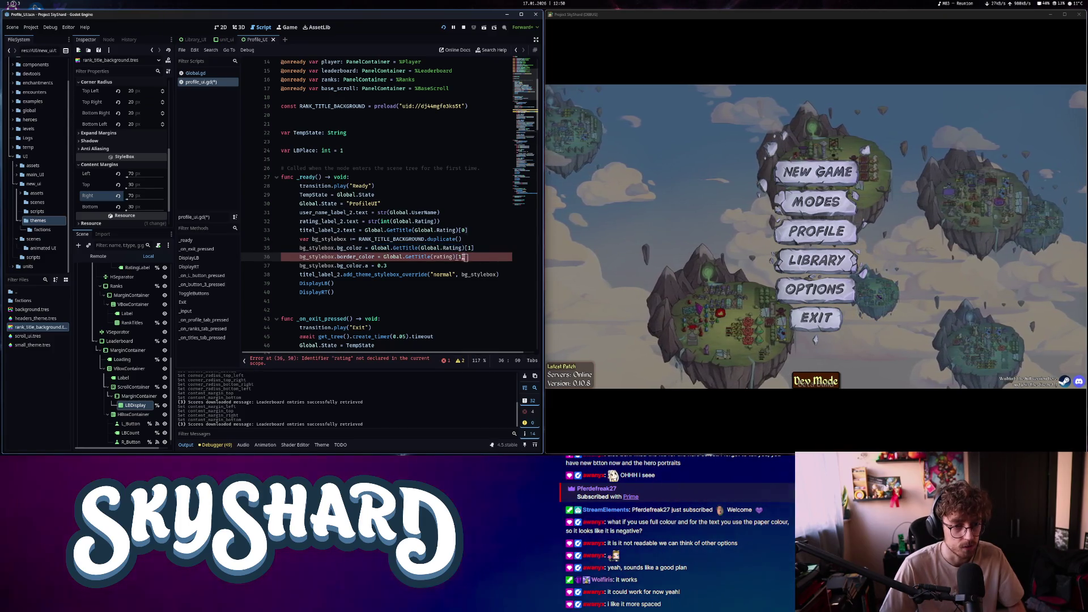
type("Global.GetTitle(Global.Rating)[1]")
Lower that title's bg_color.a to 0.1, save, and open the game's Profile screen
left_click(394, 266)
key("BackSpace")
type("1")
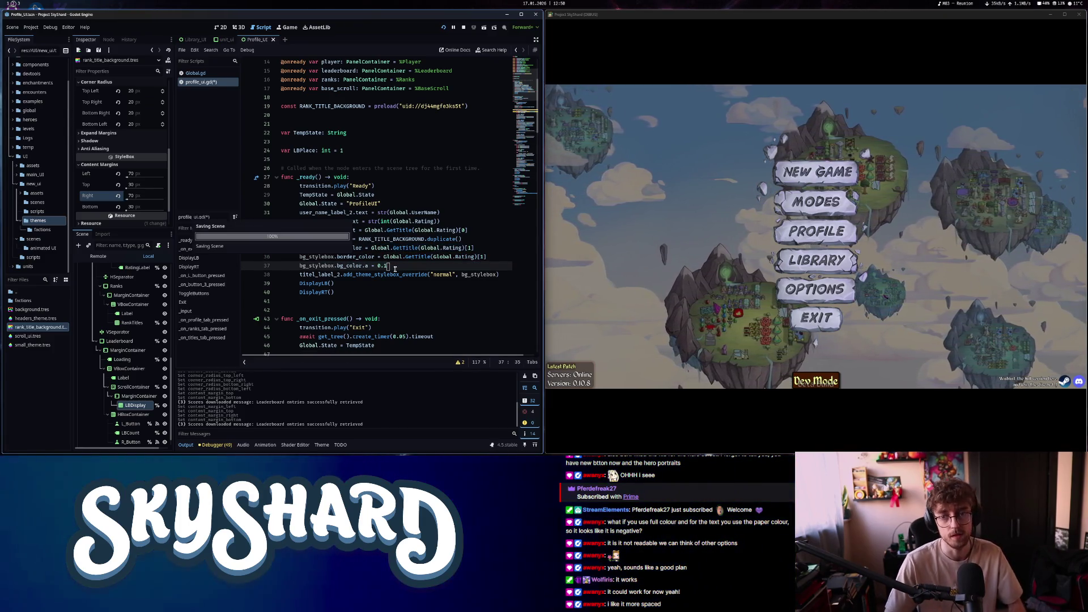
key("ctrl+s")
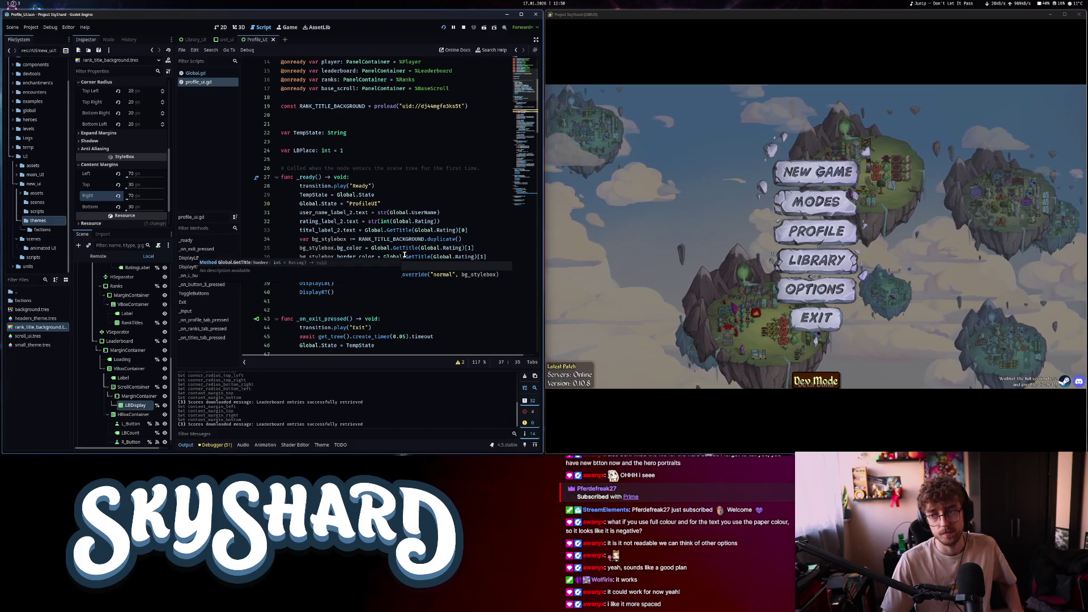
left_click(831, 231)
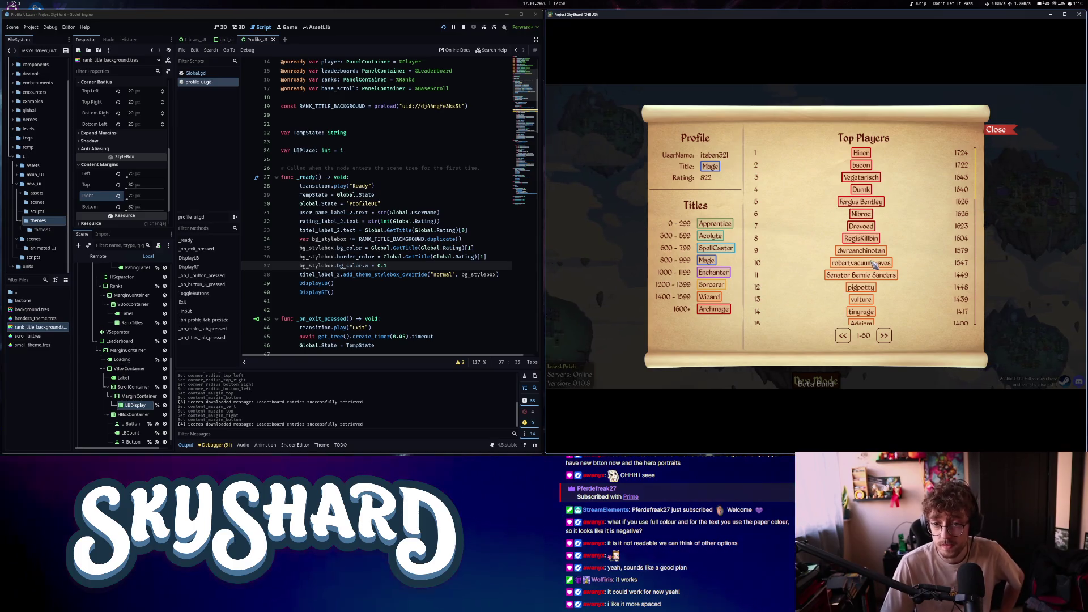
Enlarge the game window, scroll the rank-coloured Top Players list, and close the Profile screen
key("super+v")
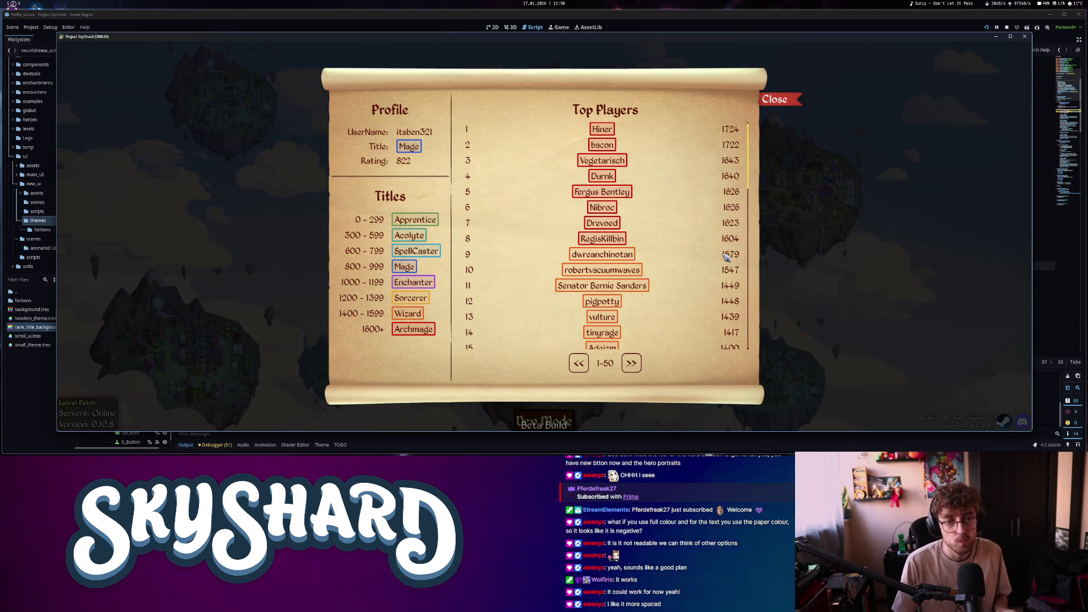
scroll(680, 278, "down", 5)
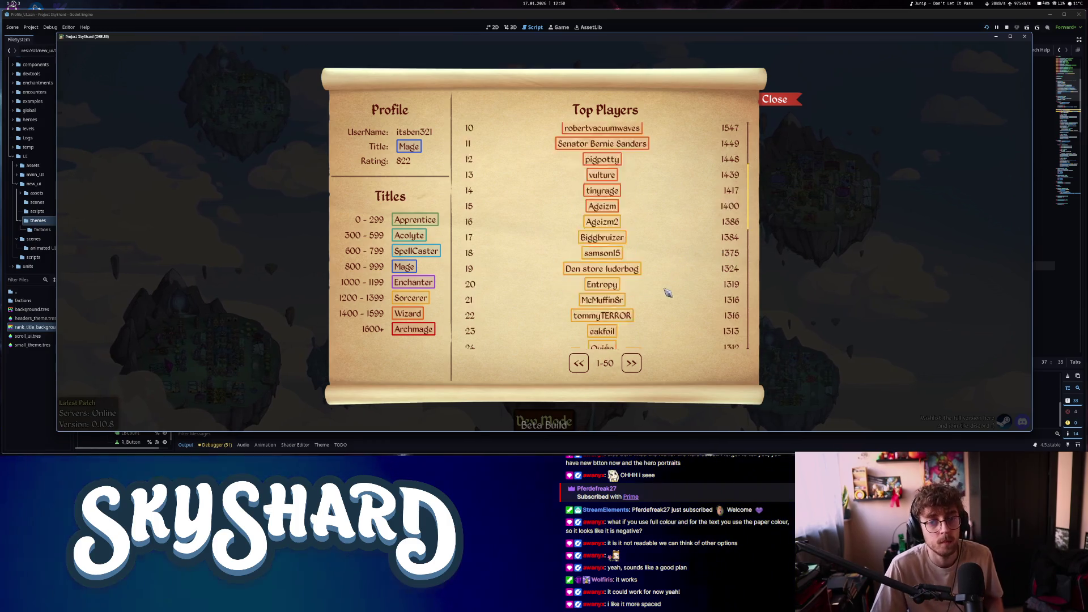
scroll(670, 294, "up", 5)
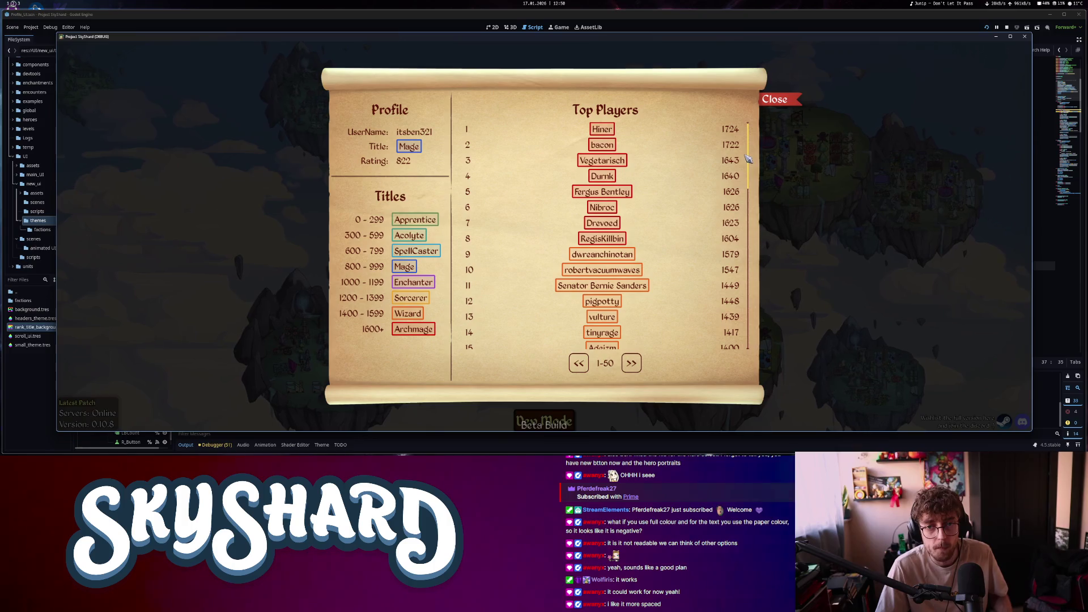
mouse_move(748, 159)
left_mouse_down()
mouse_move(752, 312)
mouse_move(753, 148)
left_mouse_up()
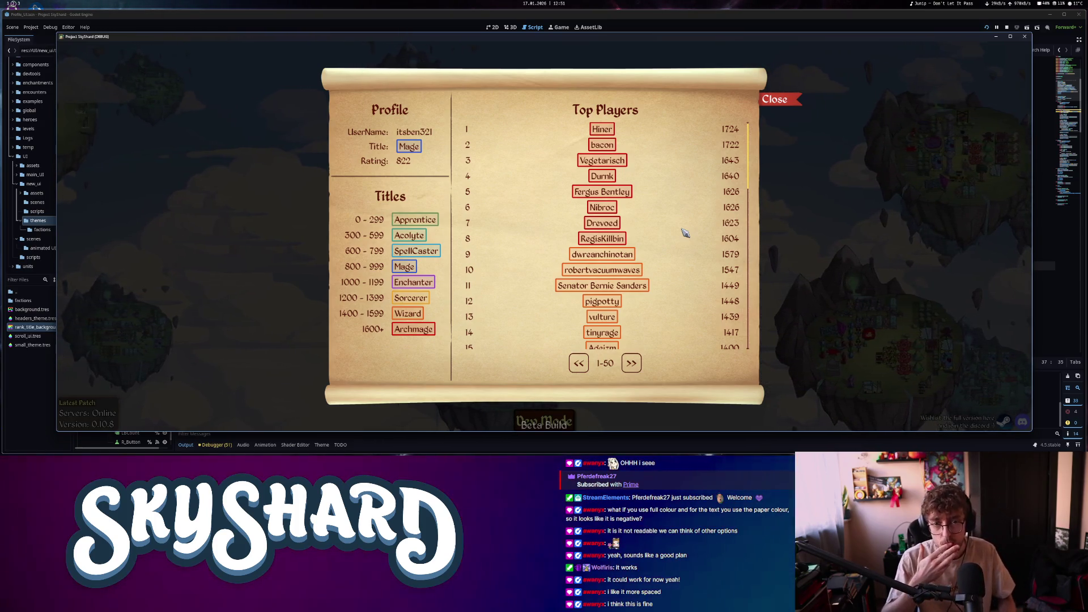
left_click(775, 100)
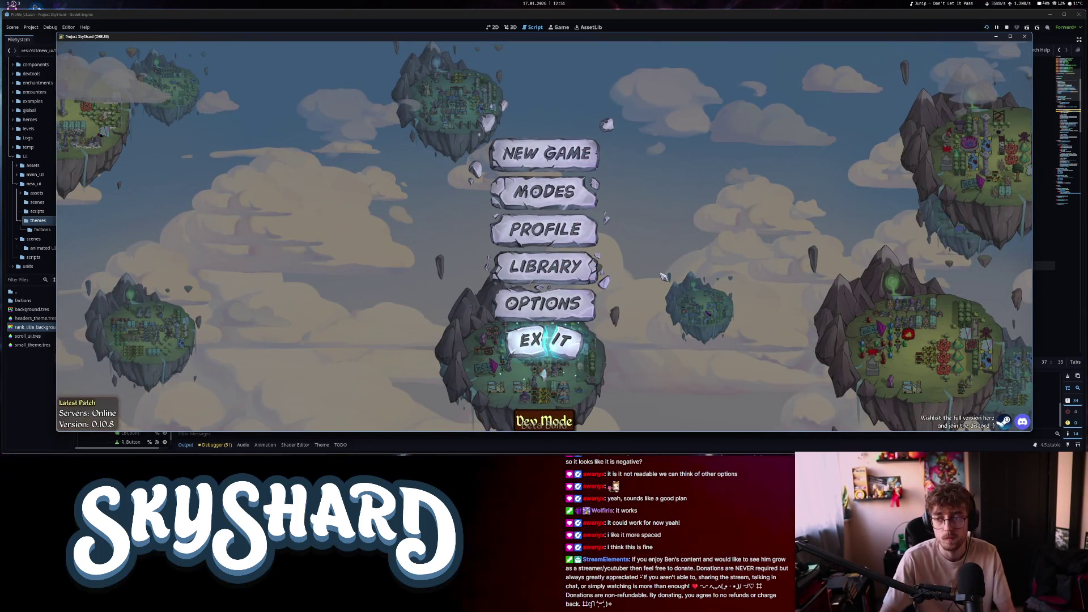
scroll(567, 229, "up", 2)
scroll(277, 73, "down", 5)
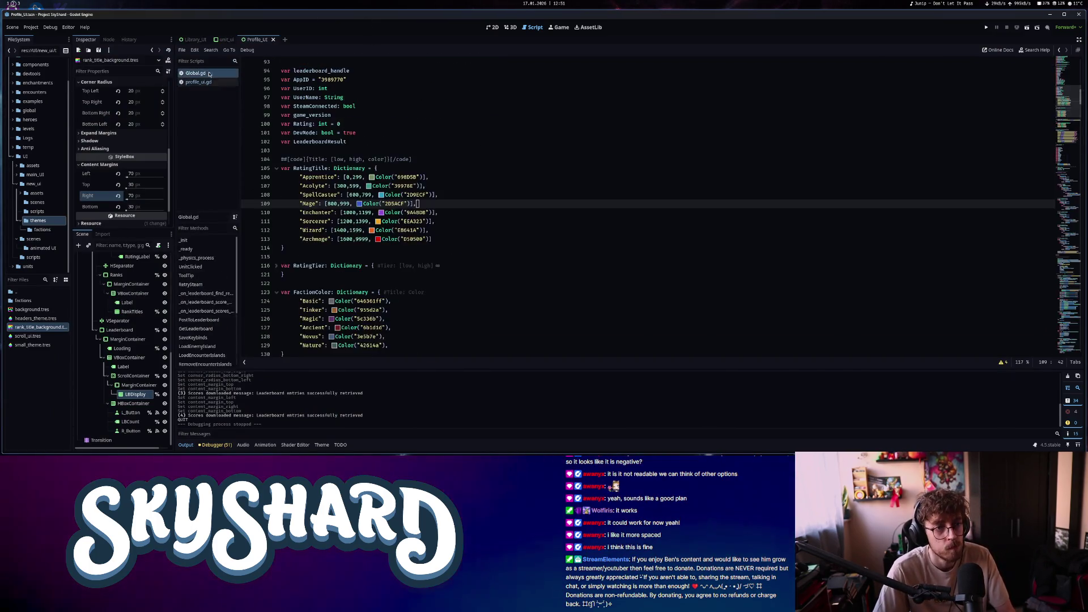
scroll(281, 66, "up", 5)
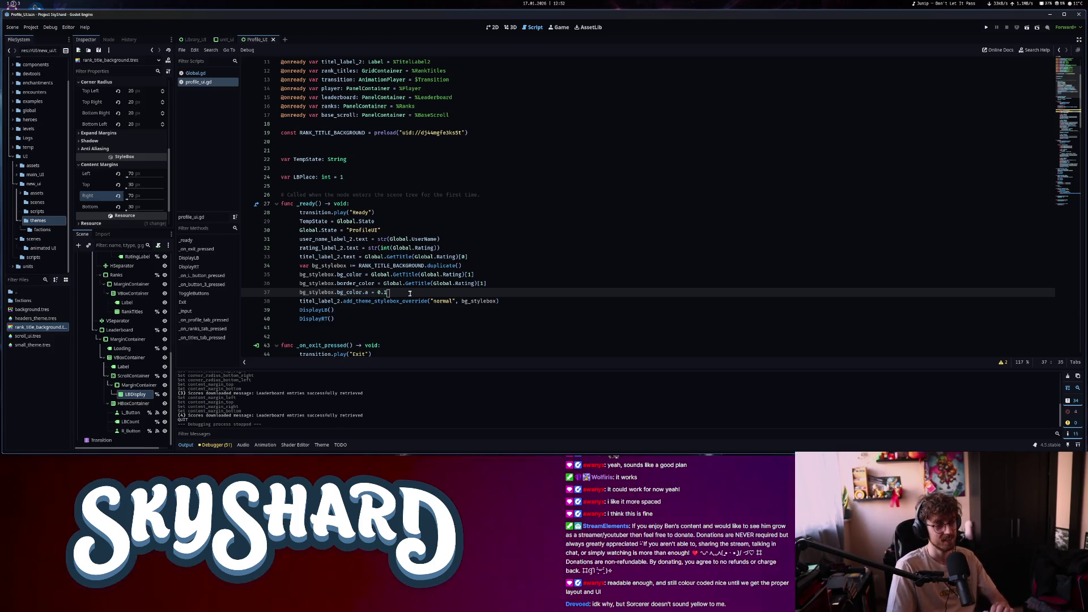
Check the bytes_to_var documentation, close the Profile_UI scene, and bring up Quick Open Scene
scroll(410, 293, "down", 15)
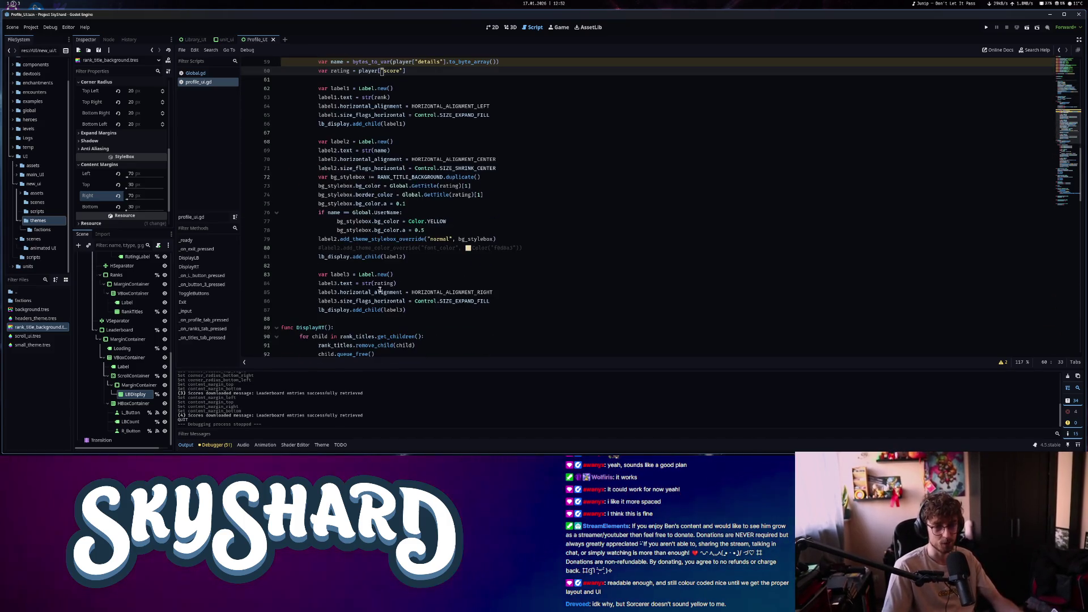
scroll(380, 292, "up", 7)
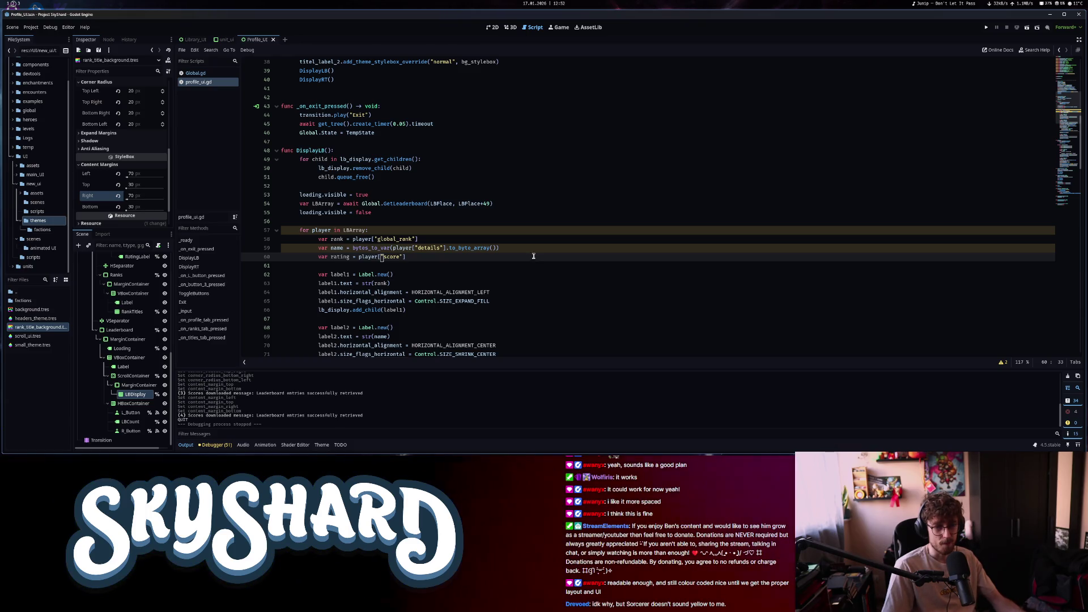
scroll(530, 261, "up", 5)
scroll(524, 275, "down", 5)
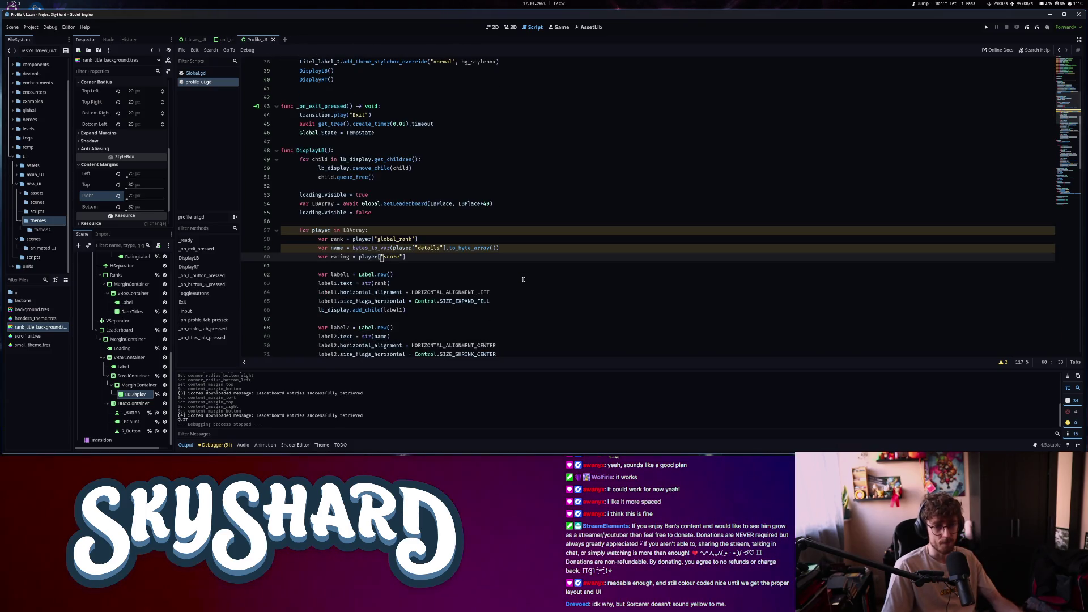
left_click(383, 248)
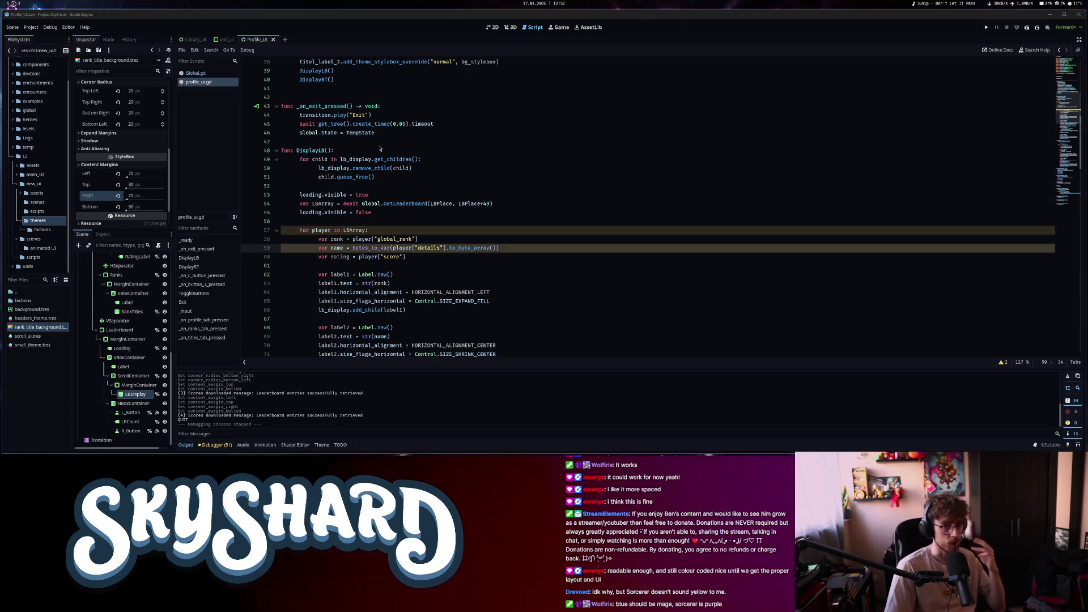
left_click(273, 39)
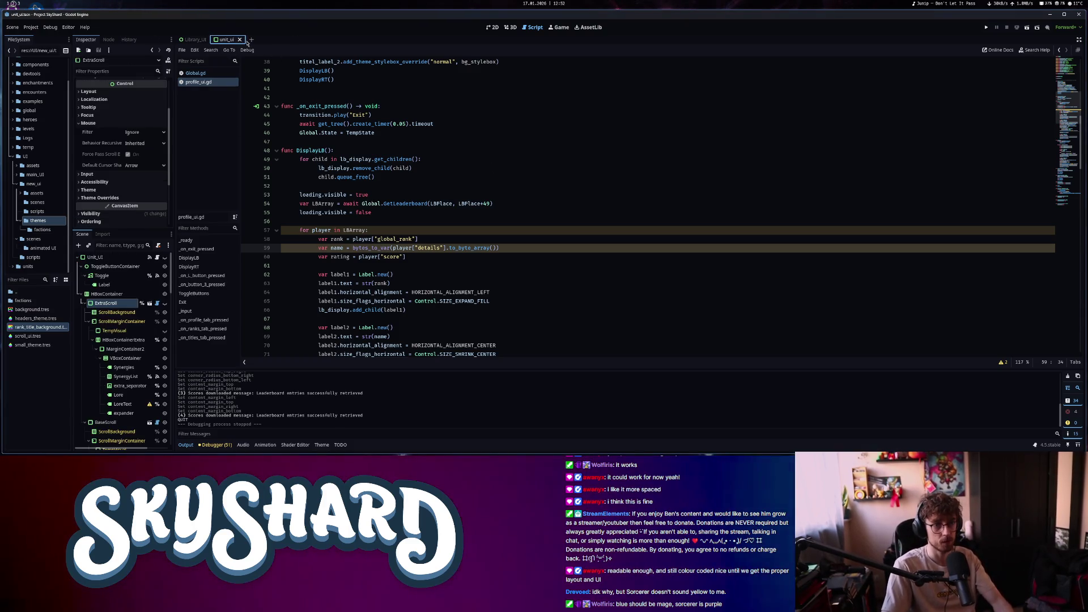
key("ctrl+shift+o")
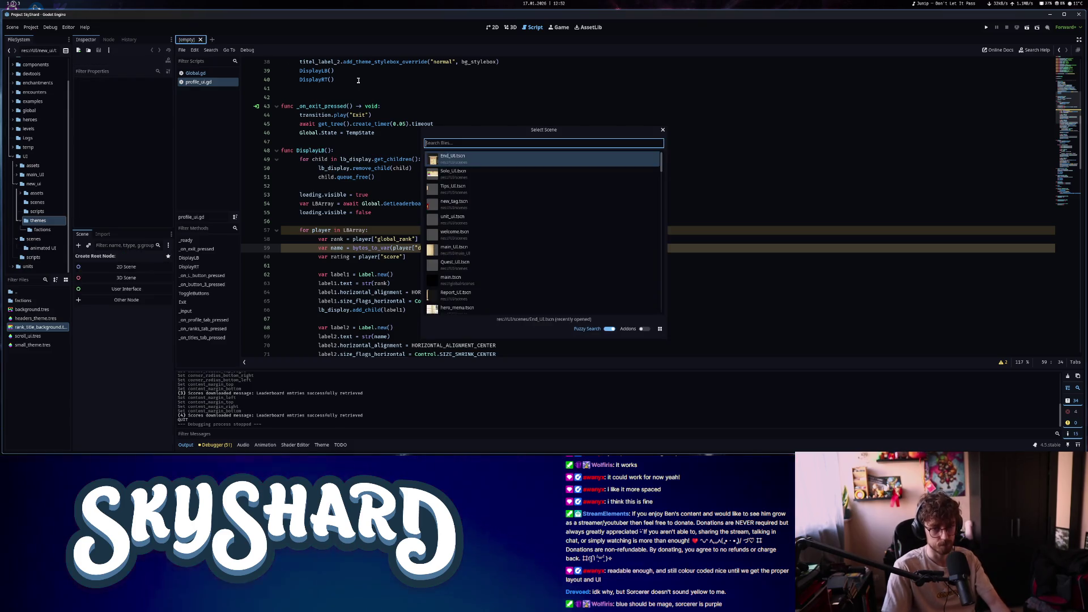
Open End_UI.tscn via quick search and inspect the Next and Next_1 button textures
type("end")
double_click(479, 164)
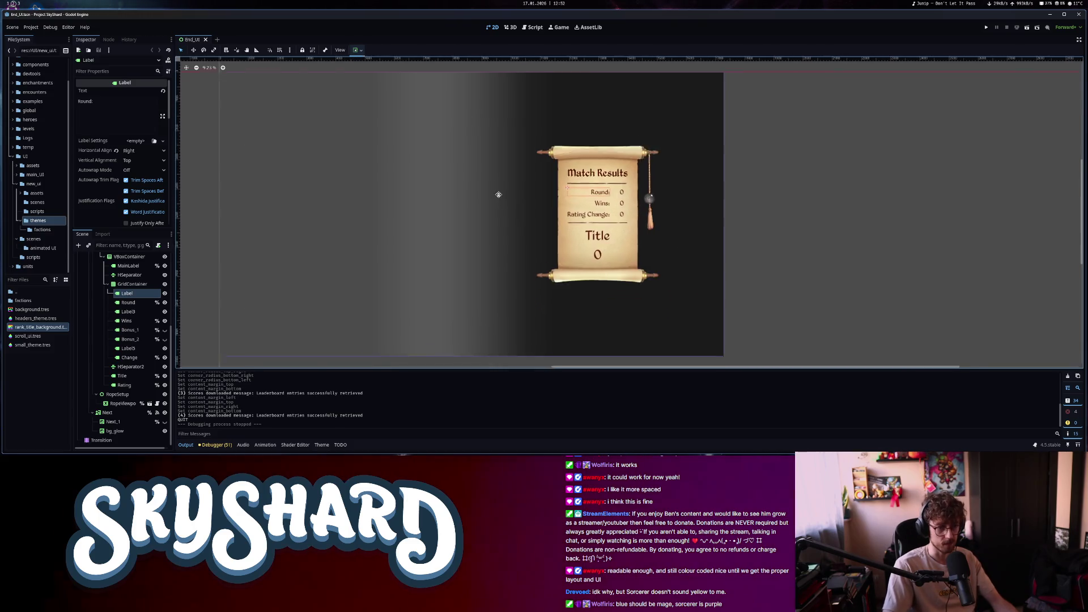
left_click(108, 413)
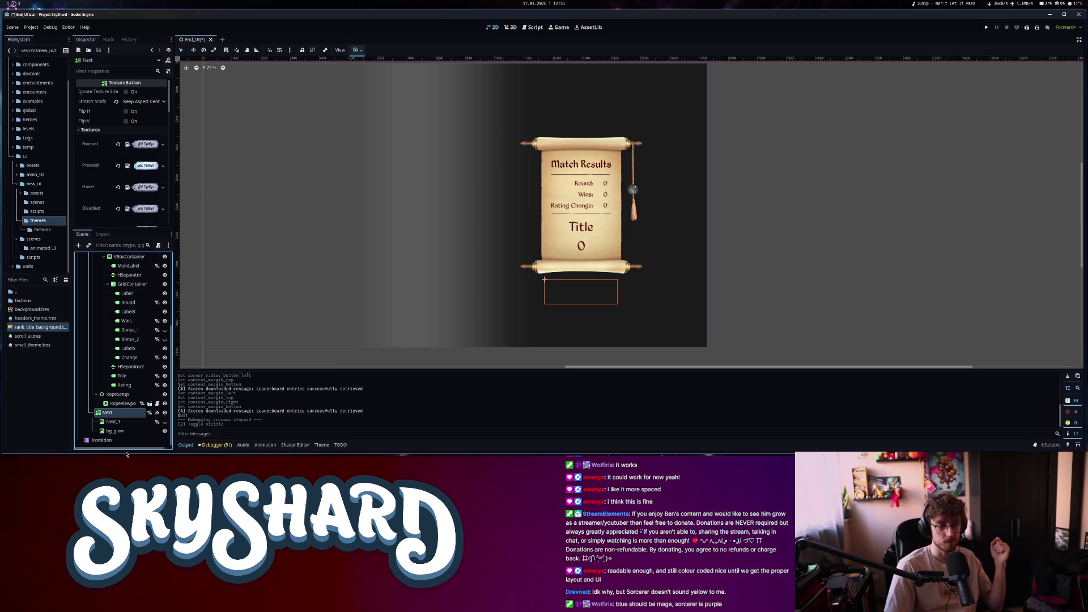
left_click(137, 425)
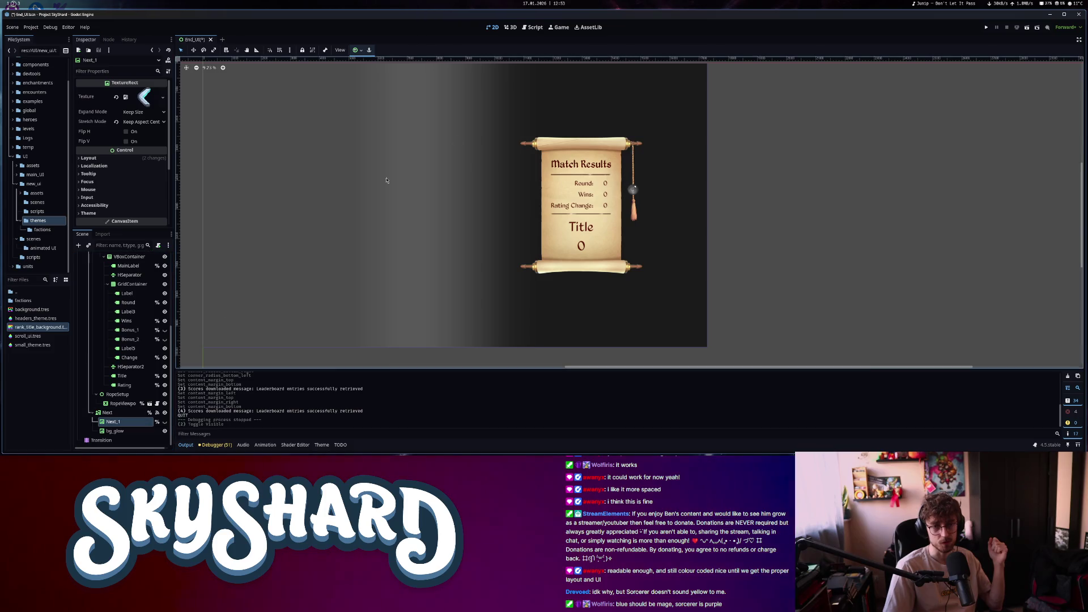
Return to the profile_ui.gd script in the script editor
left_click(533, 27)
left_click(497, 26)
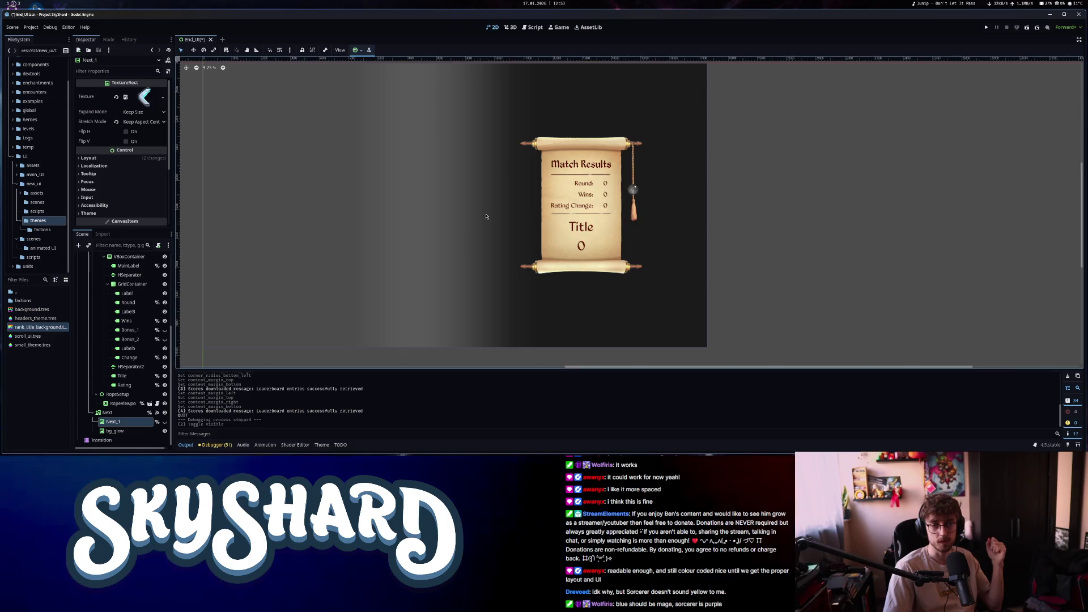
left_click(538, 29)
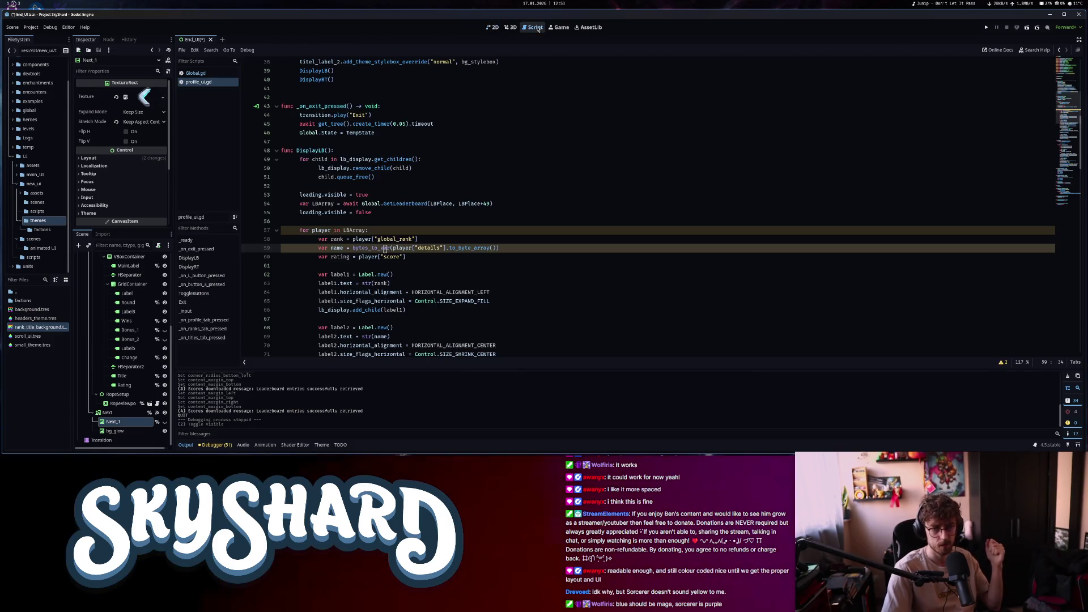
Open Global.gd and inspect the Enchanter rating range 1000–1199
left_click(194, 74)
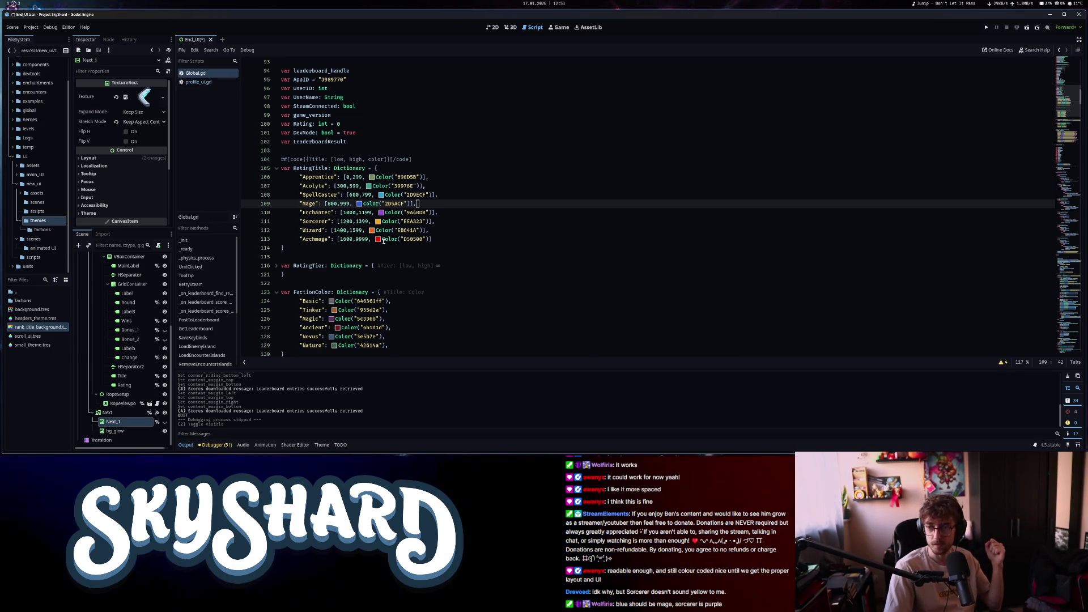
mouse_move(383, 241)
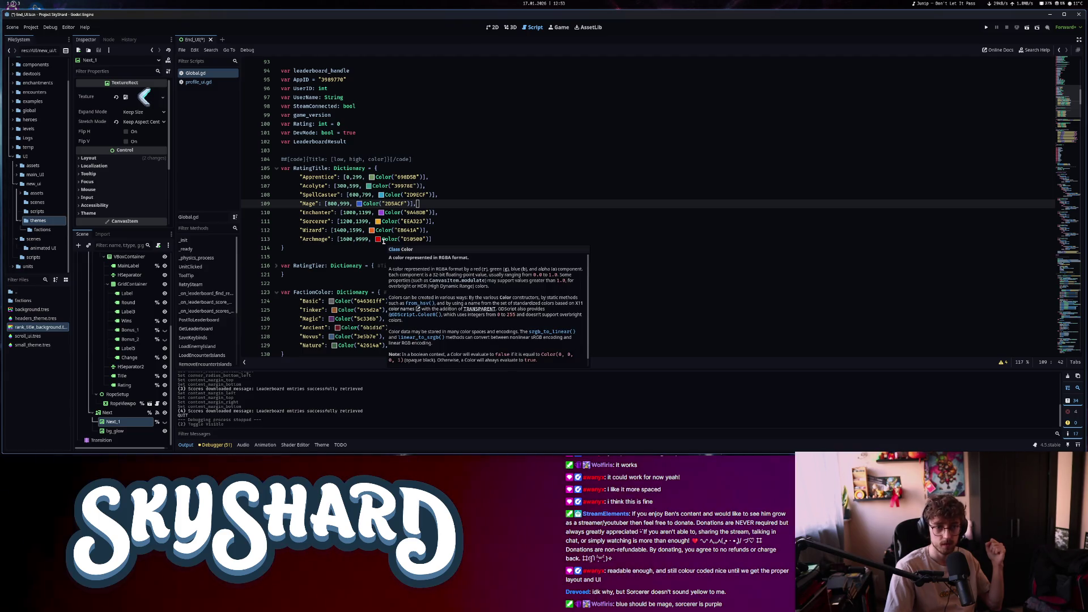
mouse_move(360, 207)
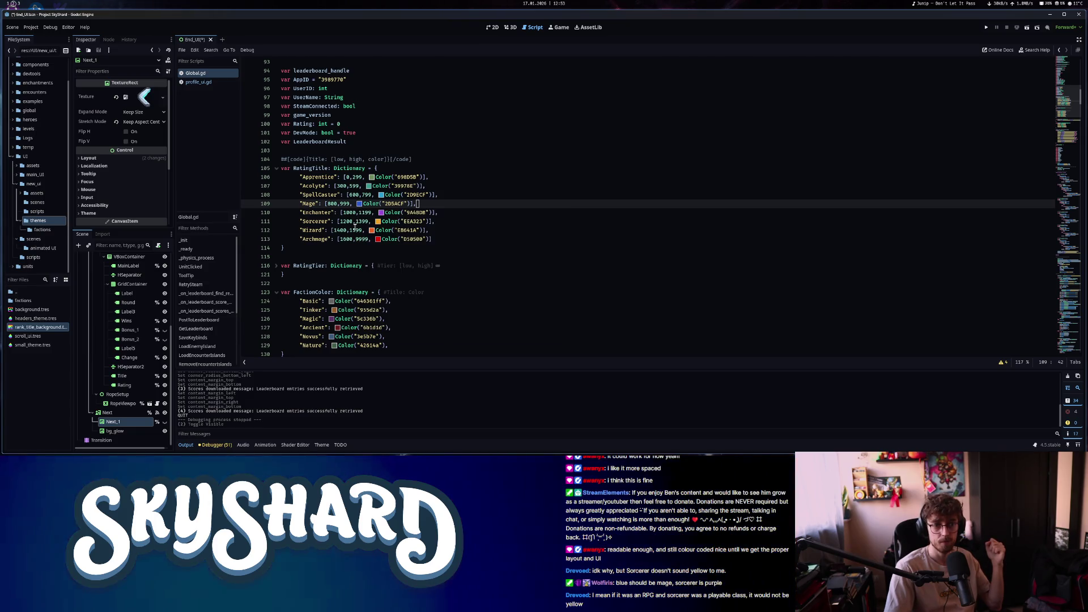
left_click(354, 213)
left_click(350, 213)
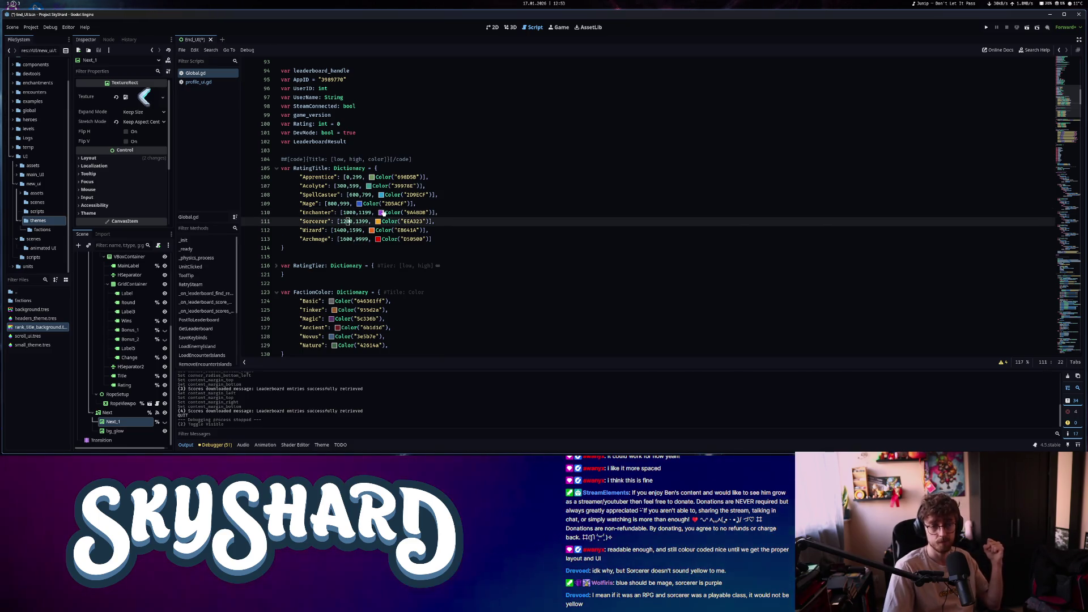
left_click(369, 212)
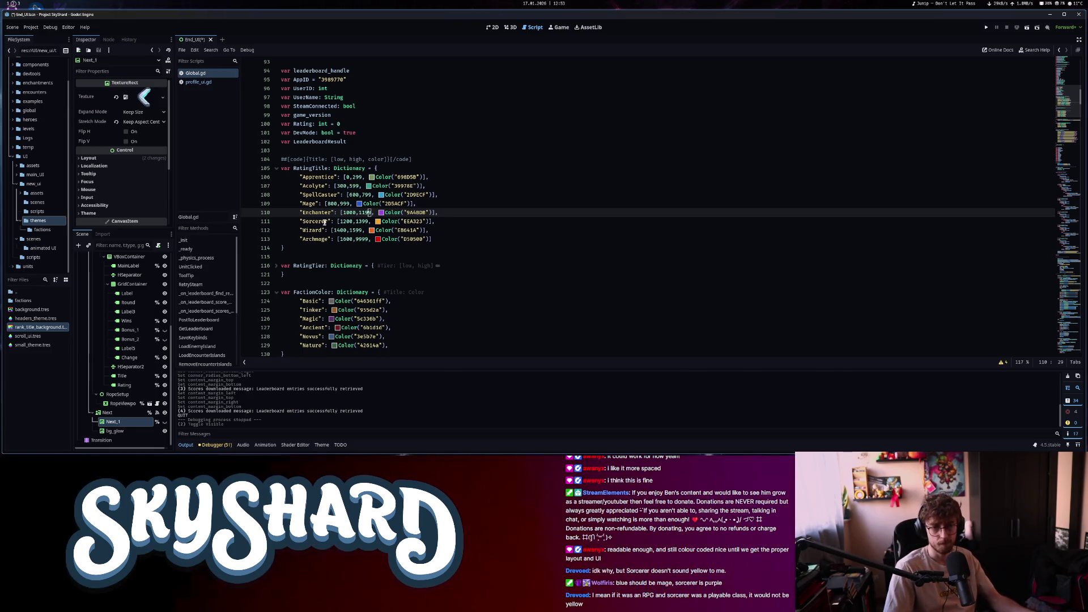
Select the RatingTitle rank entries on lines 106–113 and step through Archmage up to Apprentice
mouse_move(451, 239)
left_mouse_down()
mouse_move(397, 230)
mouse_move(300, 177)
left_mouse_up()
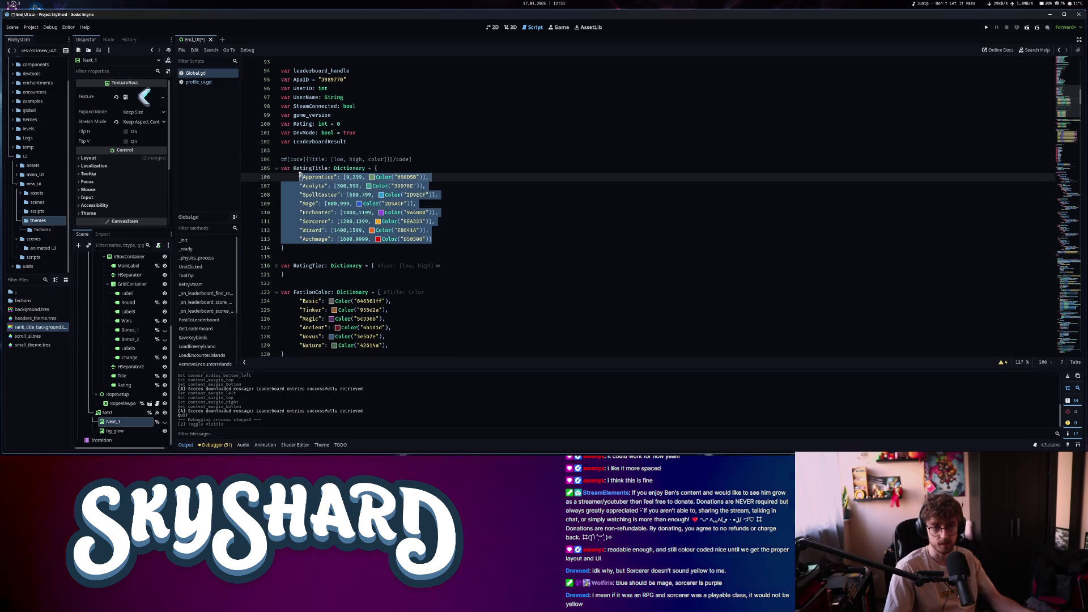
mouse_move(433, 239)
left_mouse_down()
mouse_move(352, 236)
mouse_move(279, 178)
left_mouse_up()
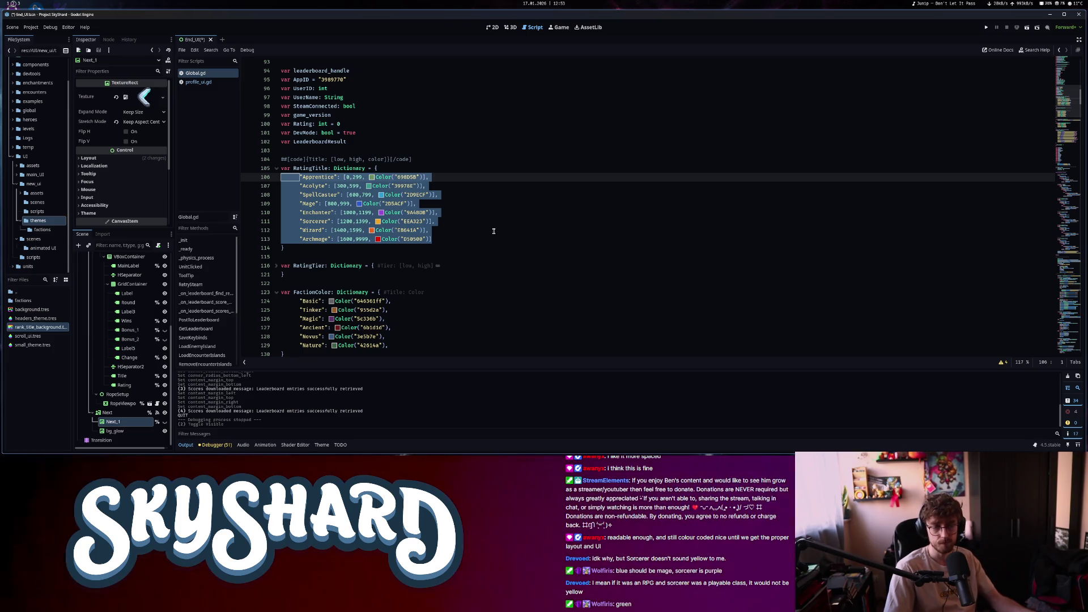
left_click(494, 231)
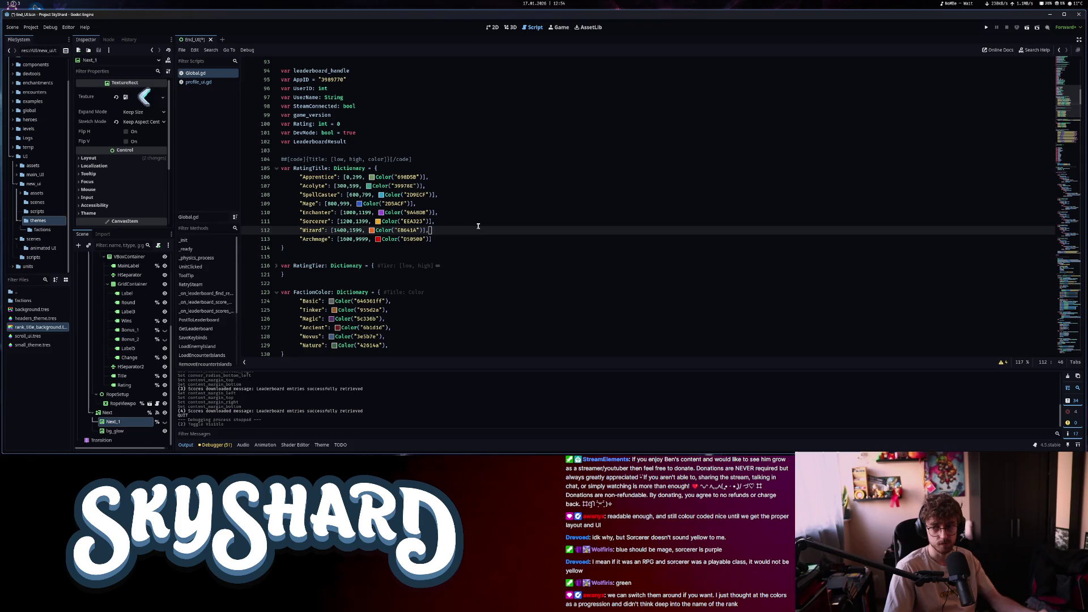
left_click_drag(455, 241, 280, 179)
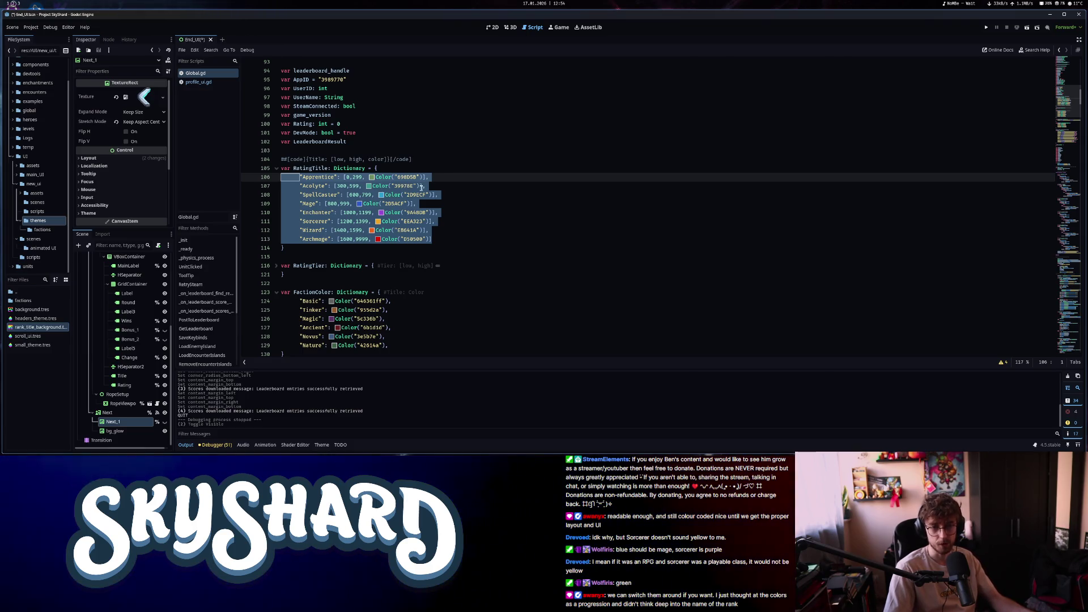
left_click(425, 185)
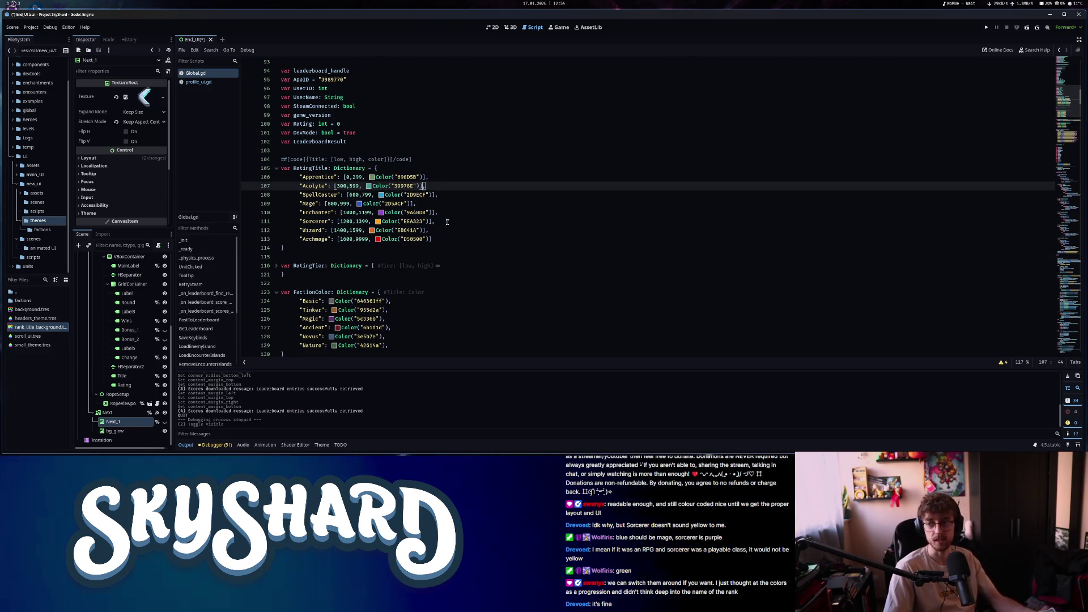
left_click(422, 238)
key("Up")
key("Up")
key("Up")
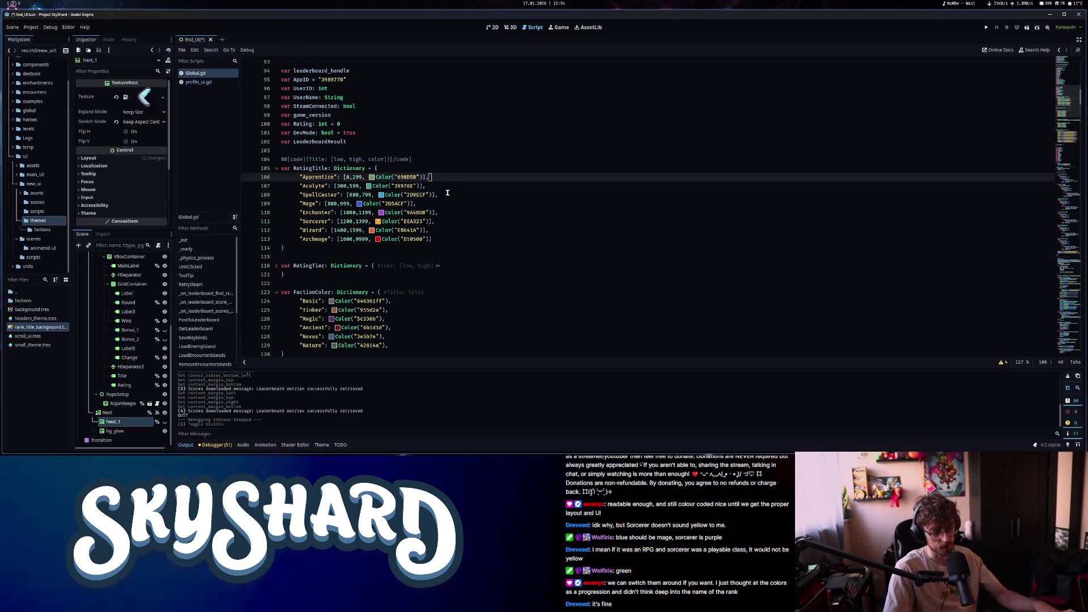
key("super+Right")
key("super+Right")
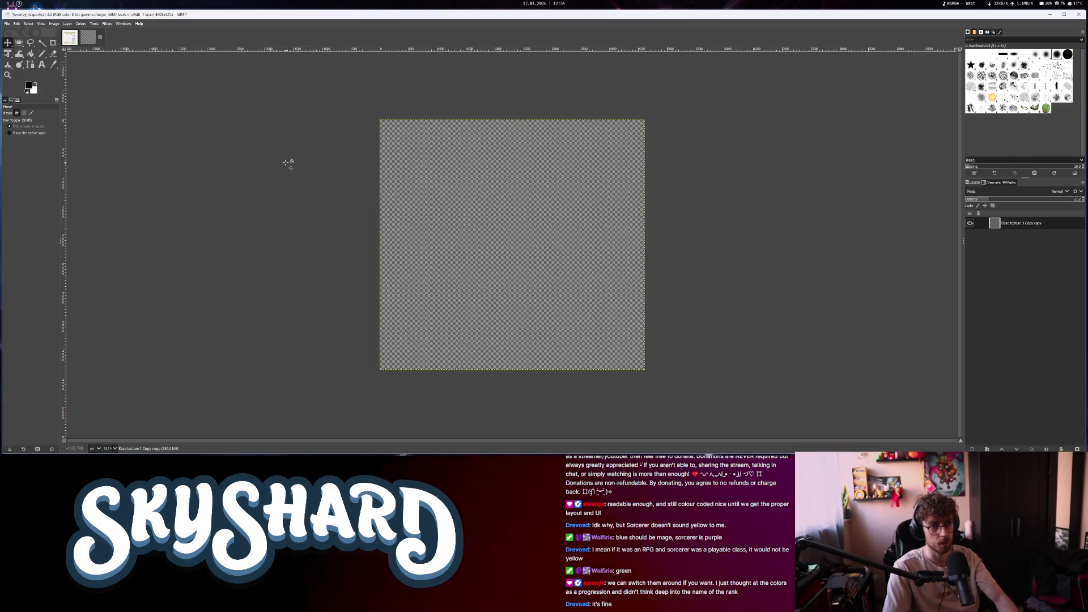
Return to Google and run an image search for 'ranks'
key("super+Left")
key("alt+Left")
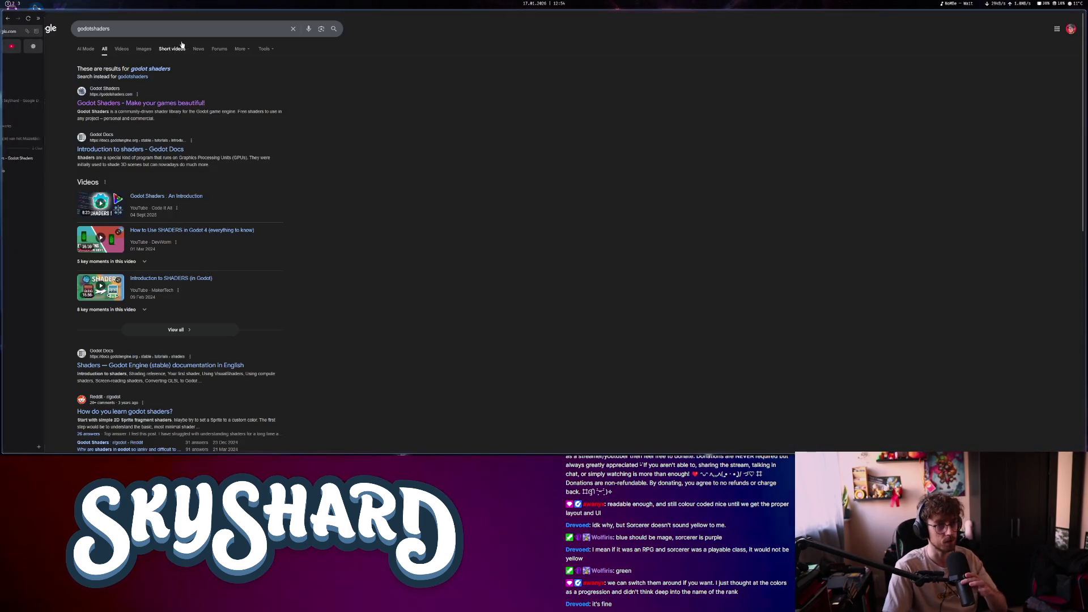
left_click(144, 49)
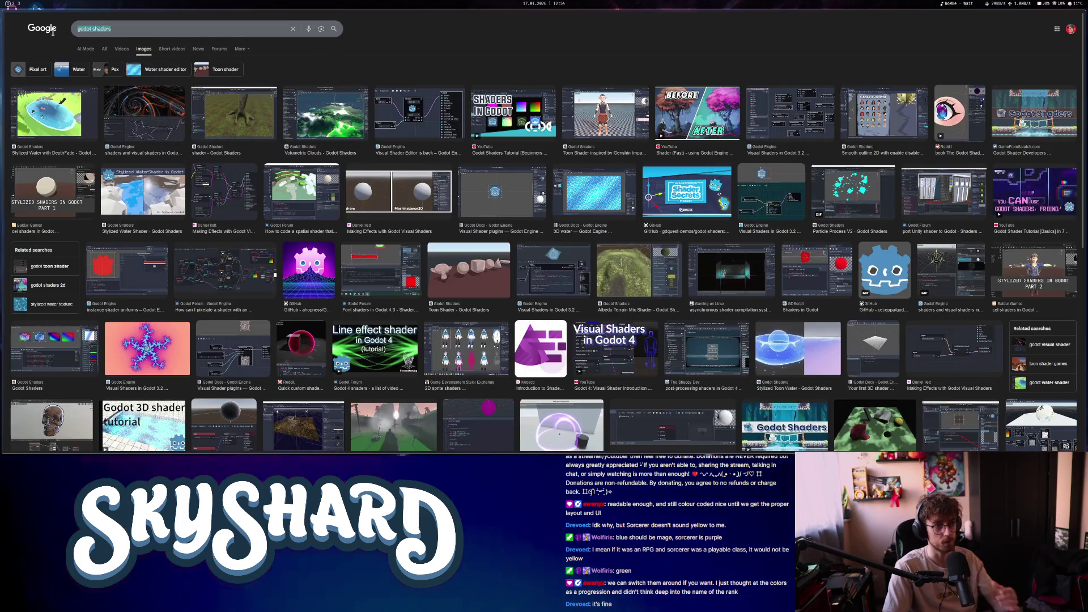
triple_click(85, 28)
type("ranks")
key("Return")
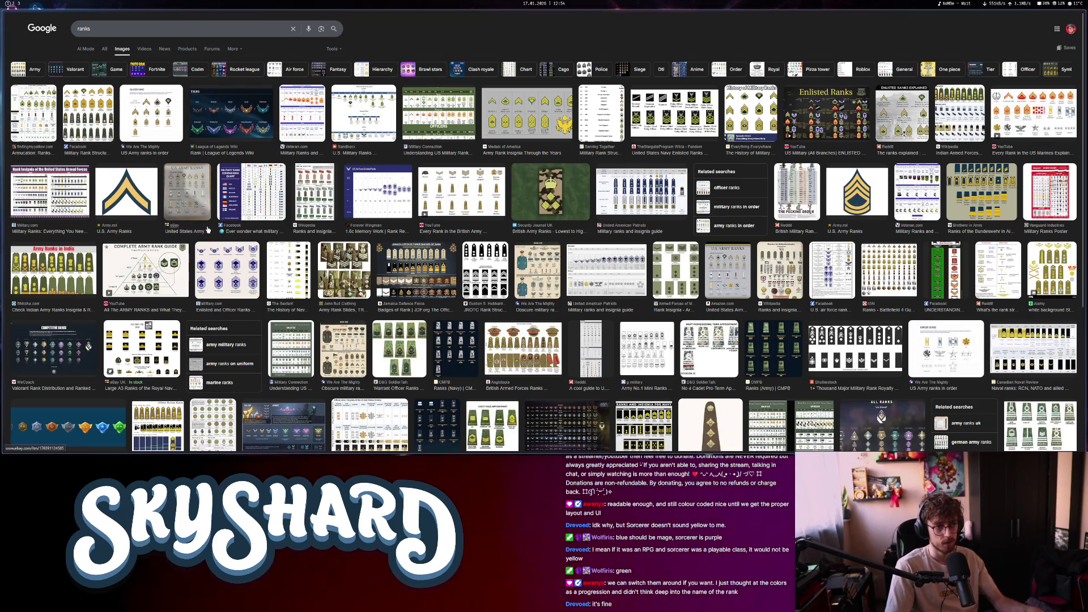
Preview rank images, open the League of Legends Rank Tiers image, then search 'ranks starcraft'
left_click(79, 113)
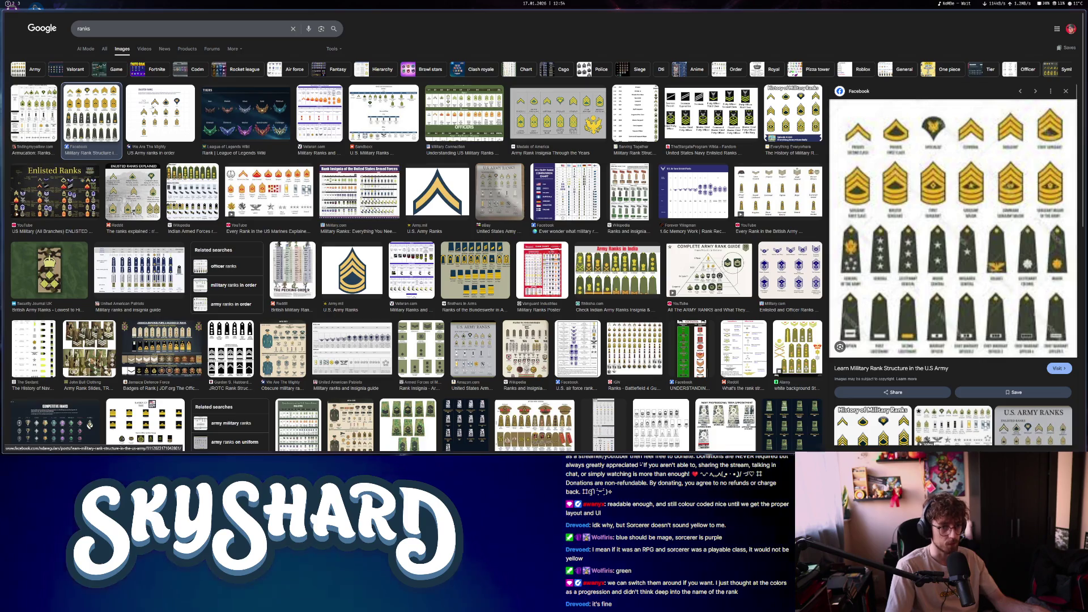
left_click(246, 117)
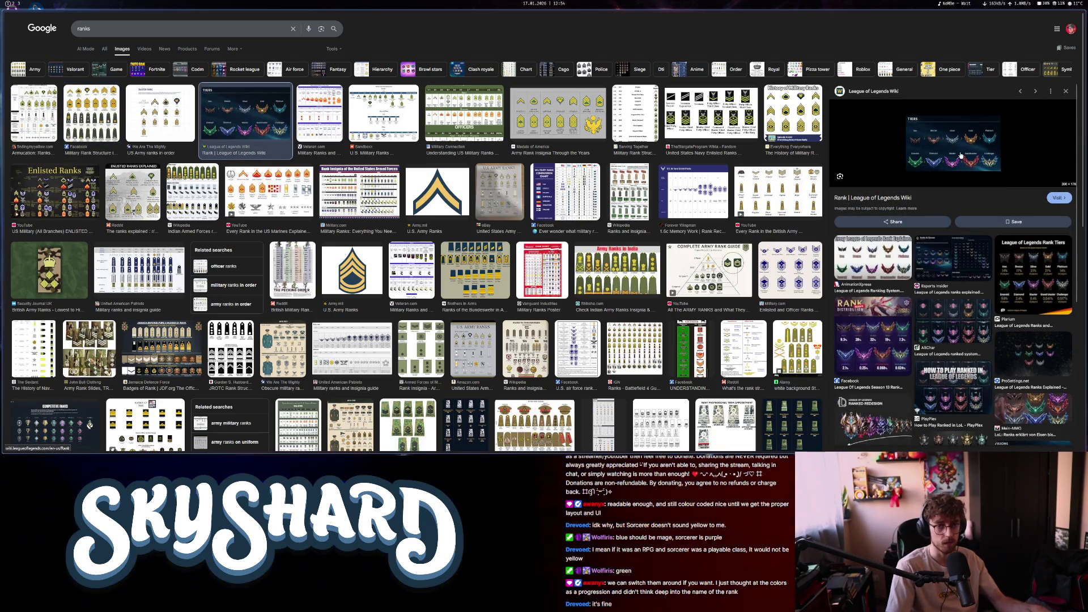
left_click(1039, 285)
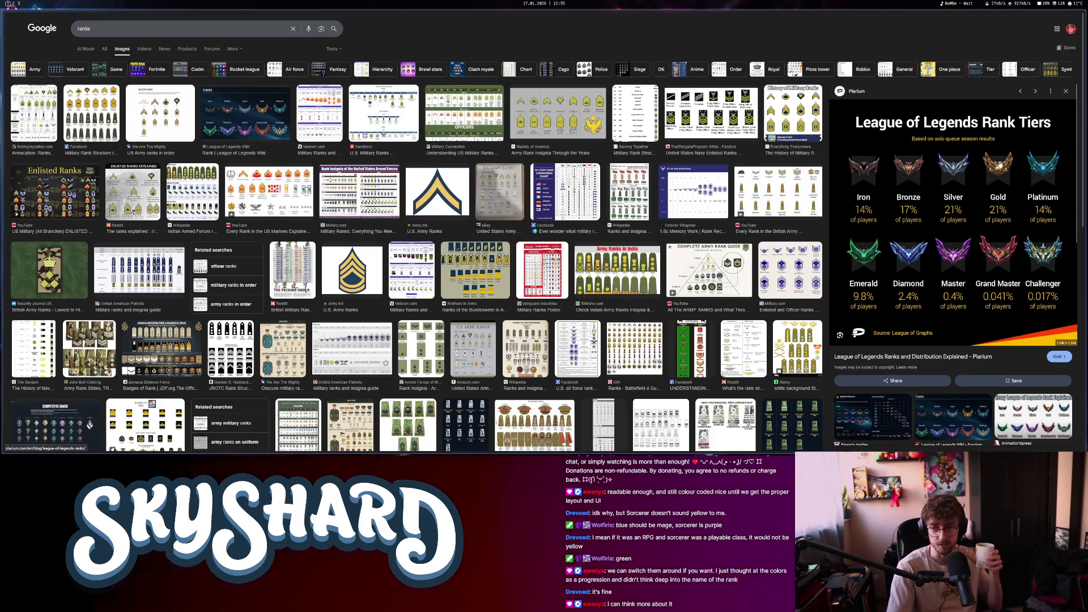
scroll(960, 216, "down", 3)
scroll(959, 218, "up", 3)
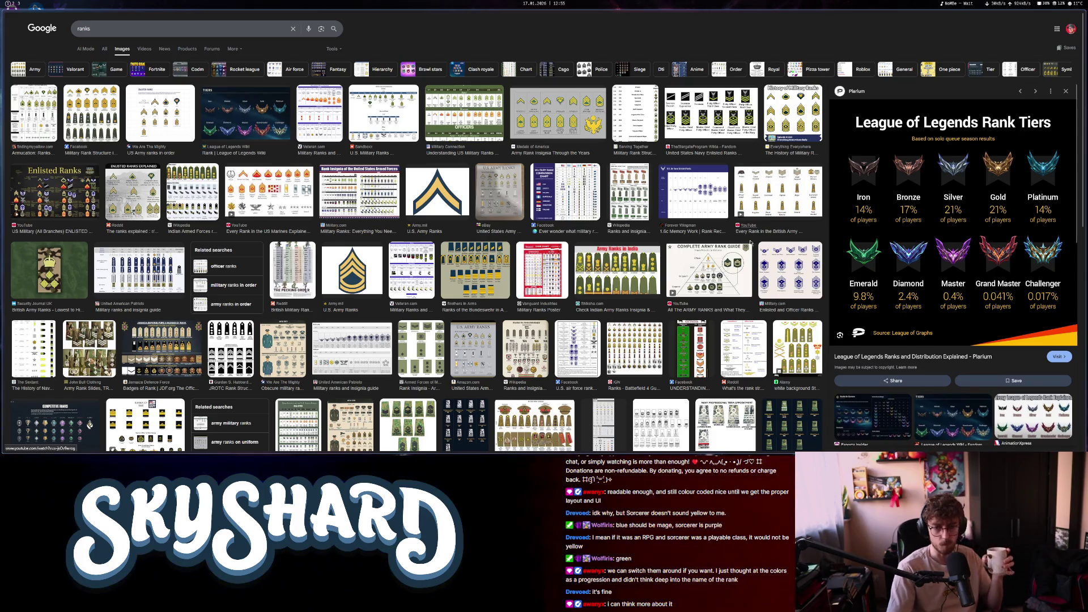
scroll(751, 242, "down", 2)
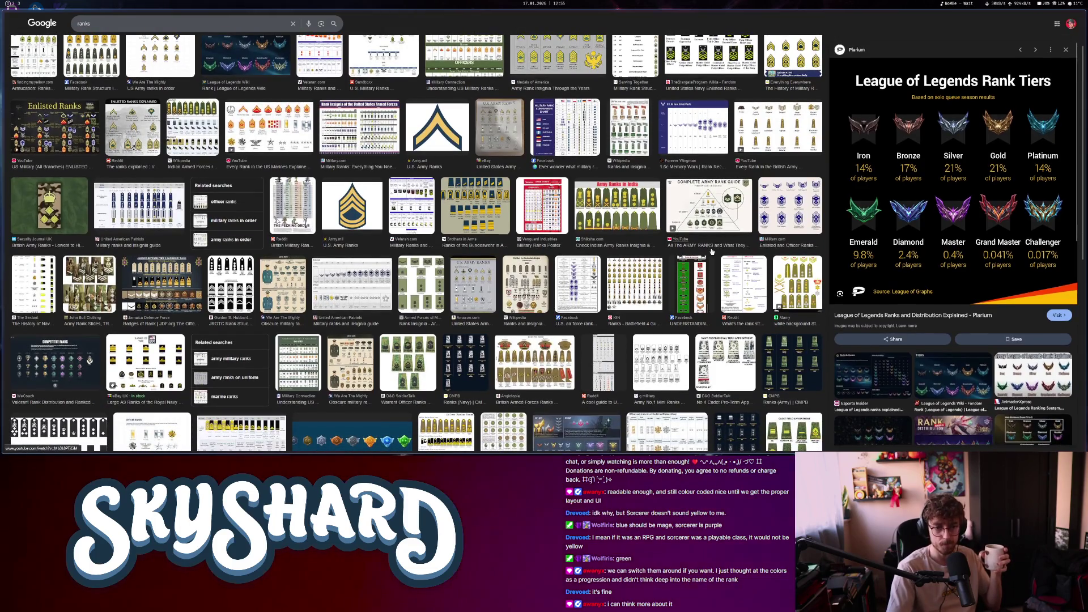
scroll(712, 252, "up", 3)
scroll(712, 251, "down", 3)
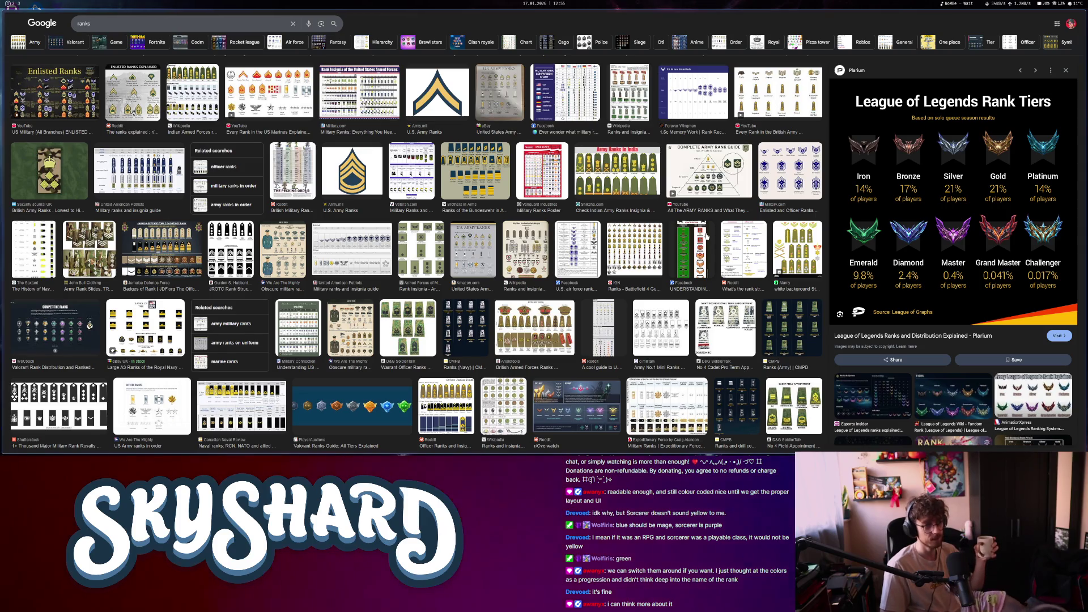
type(" starcraft")
key("Return")
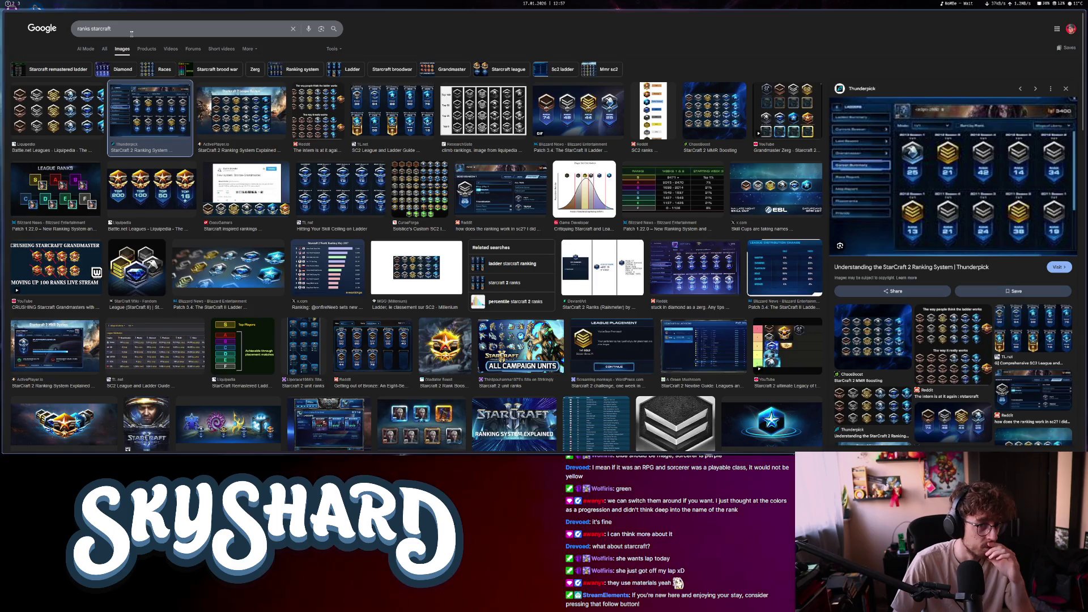
Search 'csgo ranks' and preview the Steam Support CS2 skill groups image
left_click(152, 25)
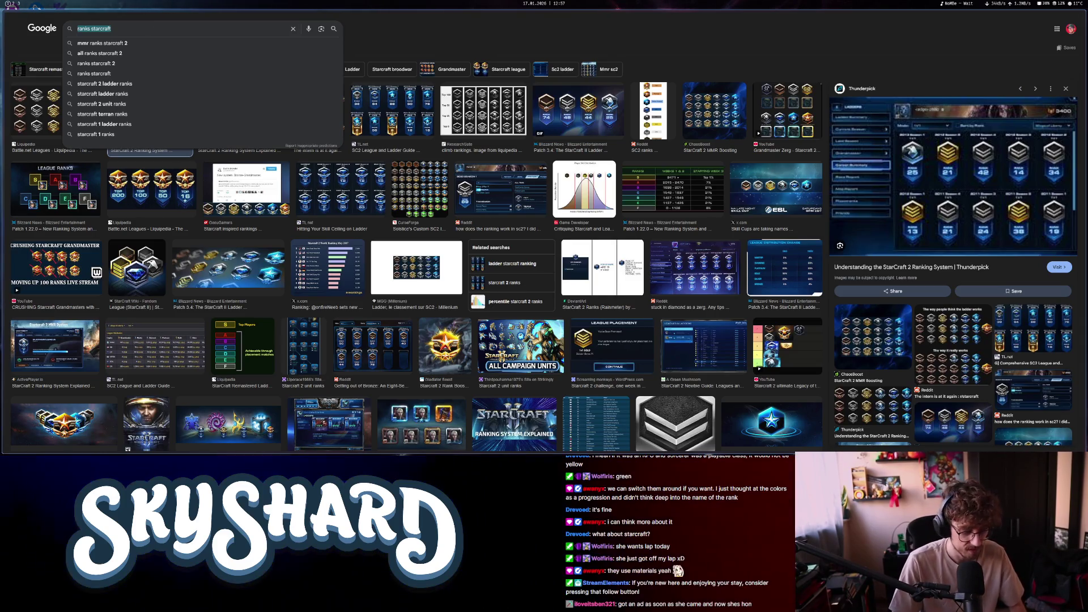
type("csgo ranks")
key("Return")
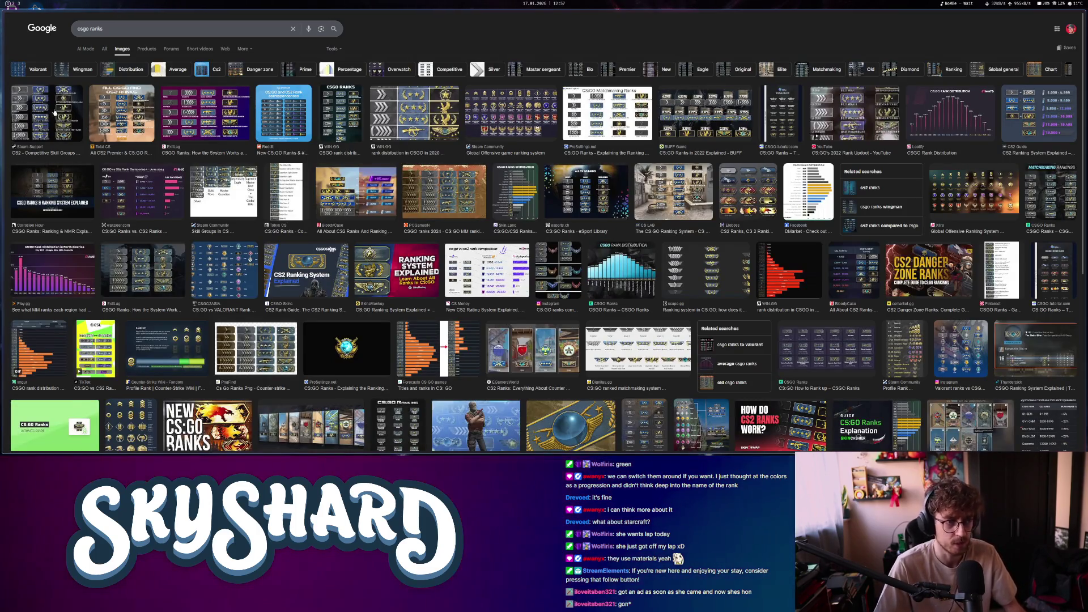
left_click(47, 113)
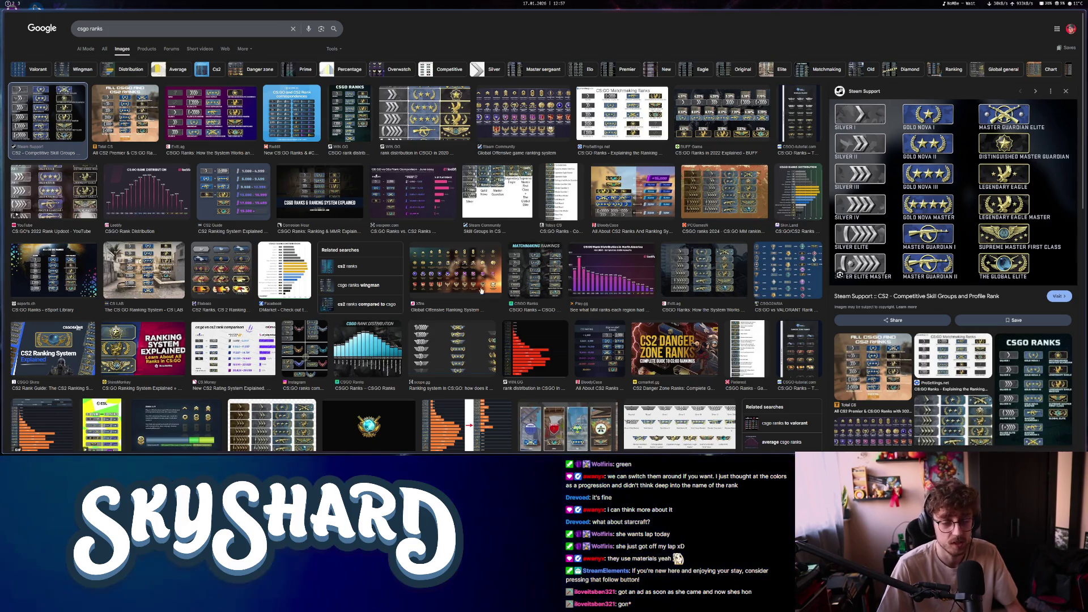
Browse further CS:GO rank images, then return to the Godot editor
scroll(510, 303, "down", 3)
scroll(408, 321, "down", 4)
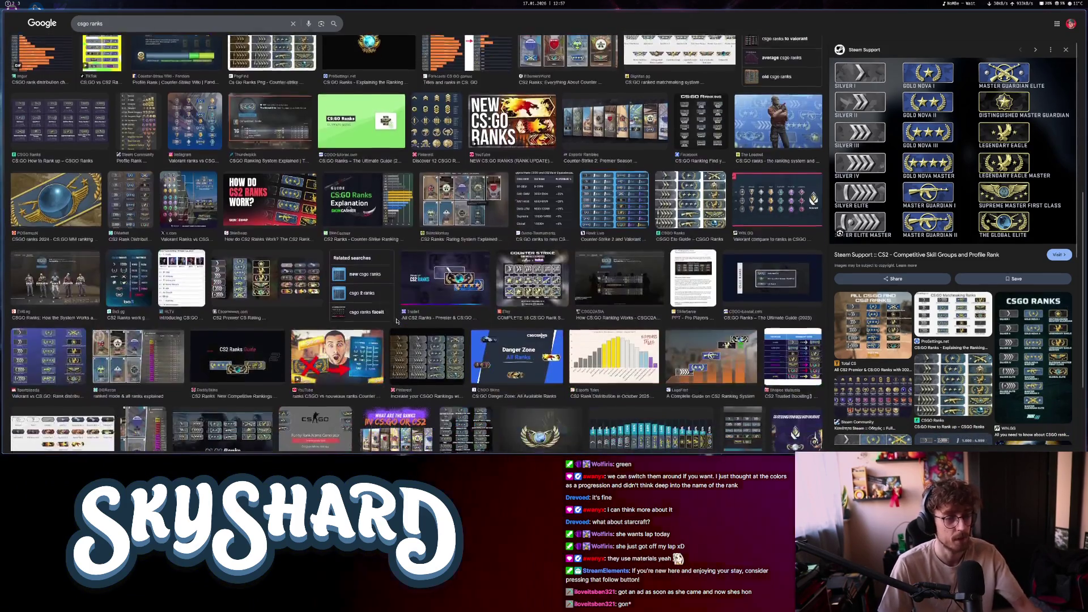
scroll(403, 302, "up", 8)
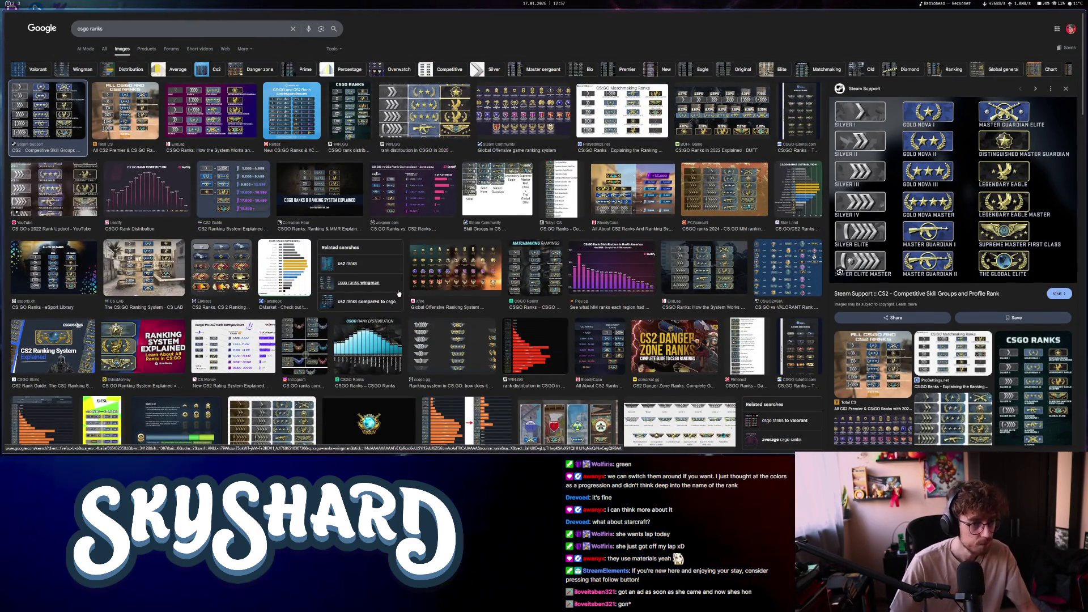
scroll(207, 342, "down", 15)
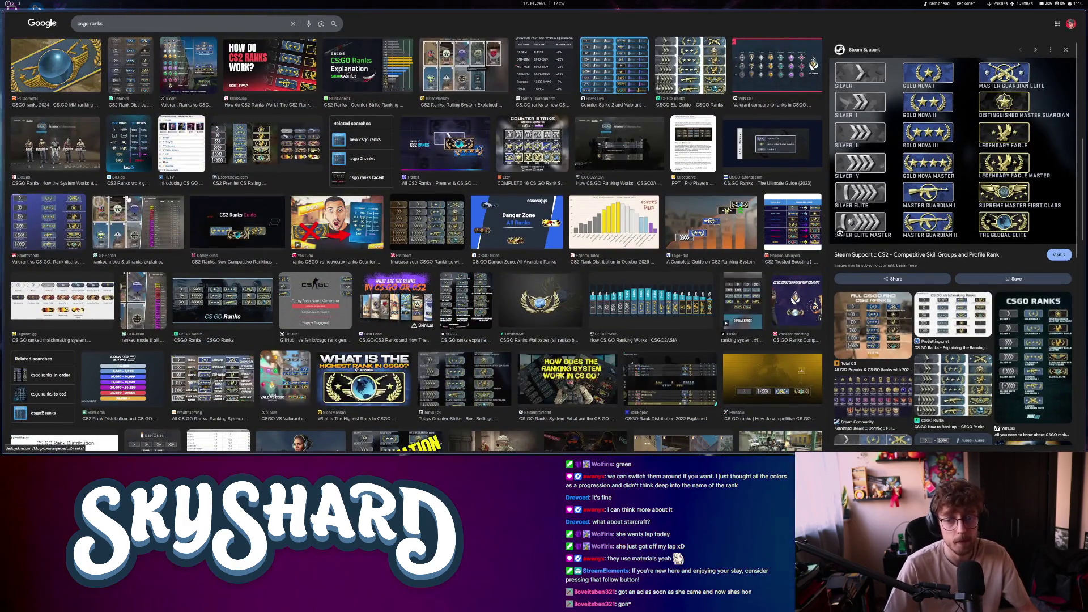
scroll(207, 345, "down", 5)
scroll(281, 360, "down", 2)
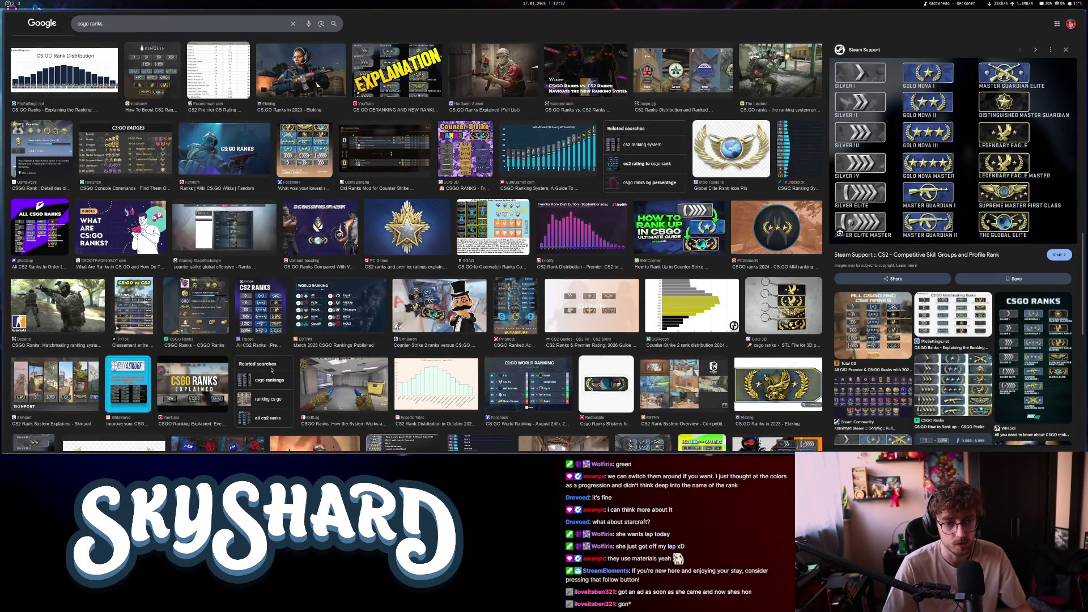
scroll(272, 370, "down", 3)
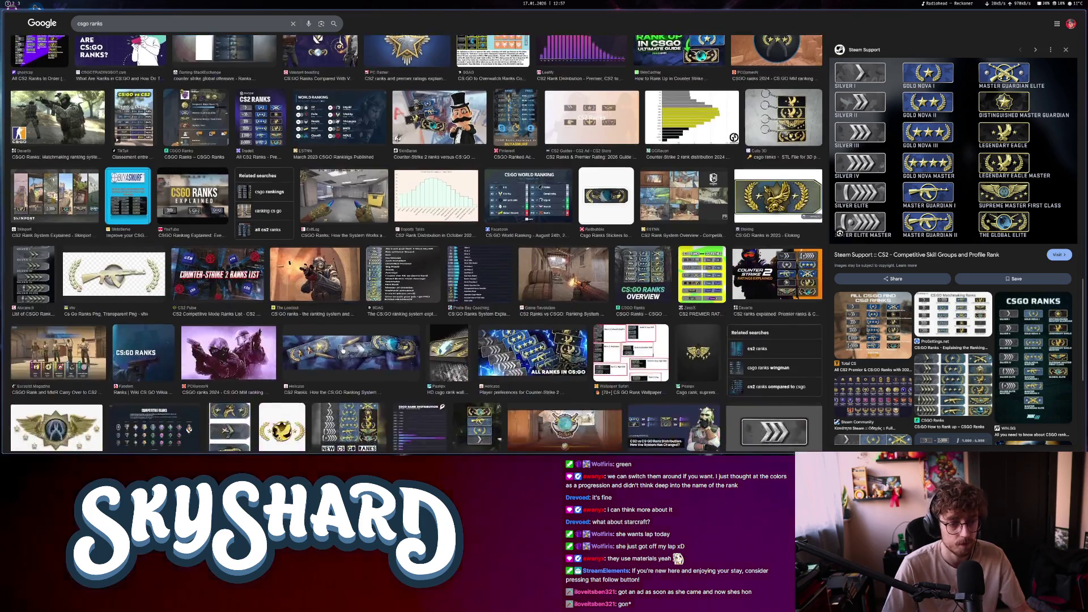
scroll(342, 350, "down", 3)
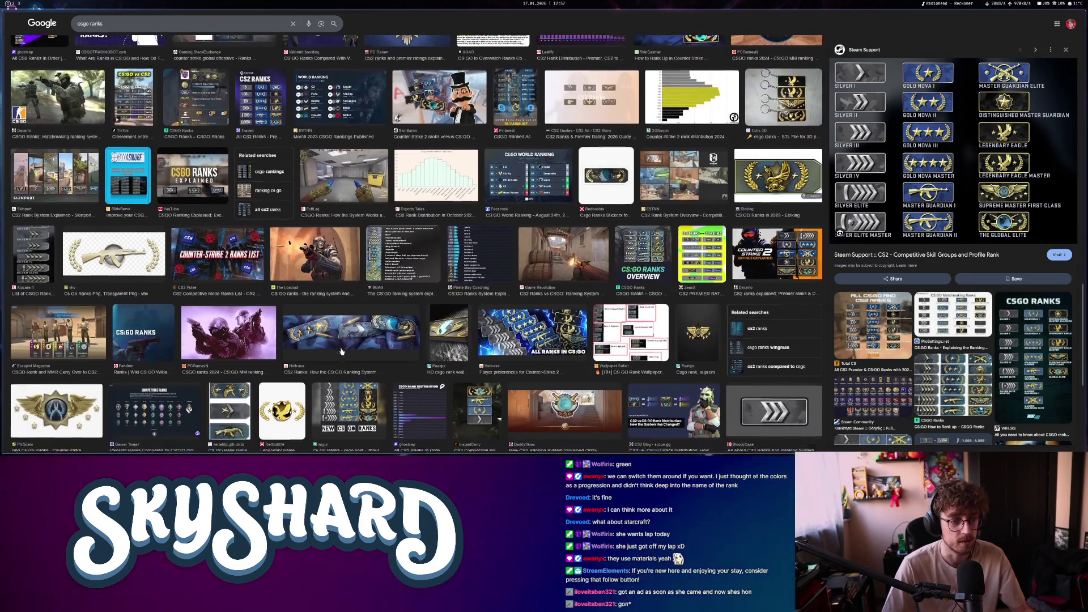
key("alt+Tab")
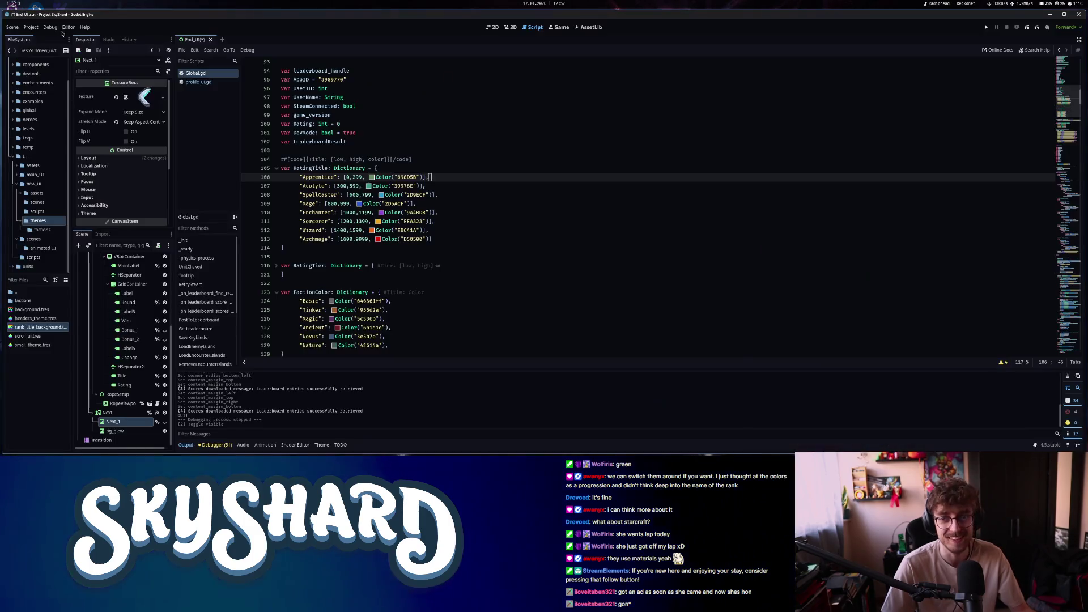
Scroll through the RatingTitle rank colours in Global.gd
left_click(500, 209)
scroll(499, 208, "down", 4)
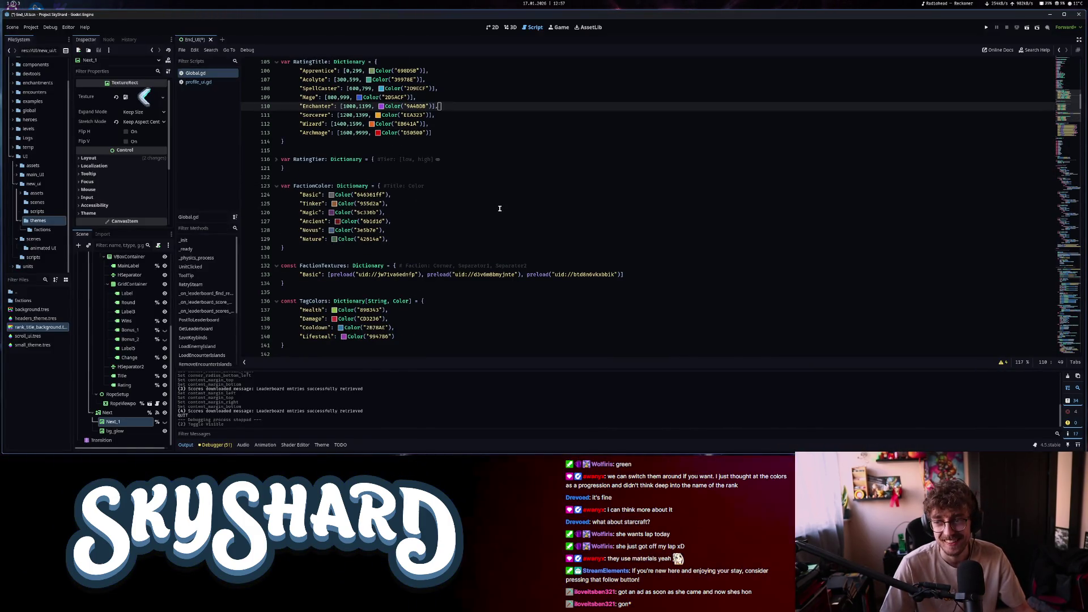
scroll(500, 209, "down", 7)
scroll(496, 211, "up", 7)
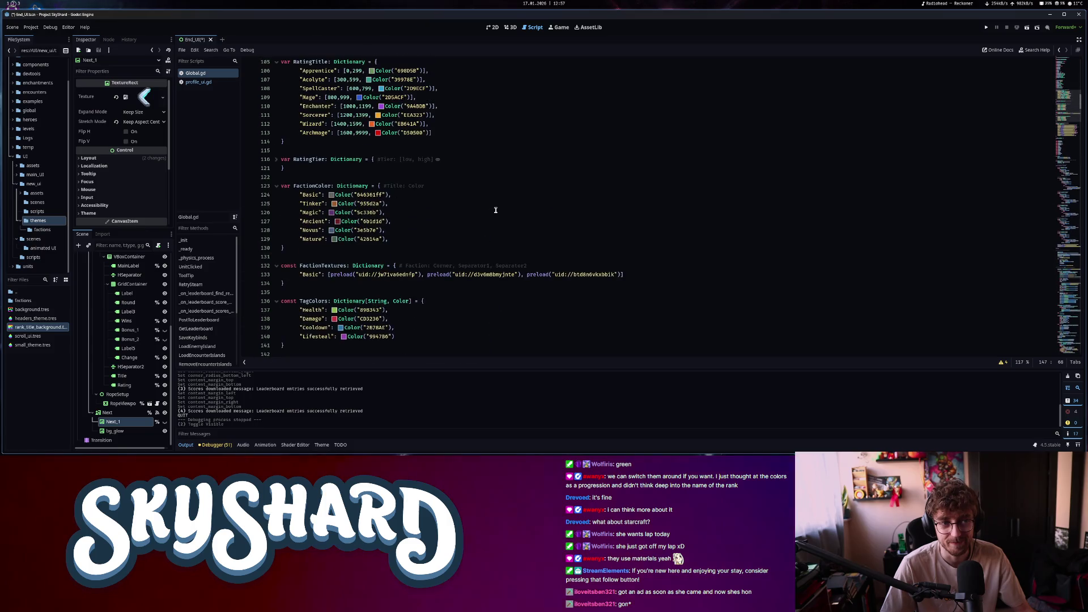
Open profile_ui.gd, save, and bring up the Match Results scene layout
left_click(196, 83)
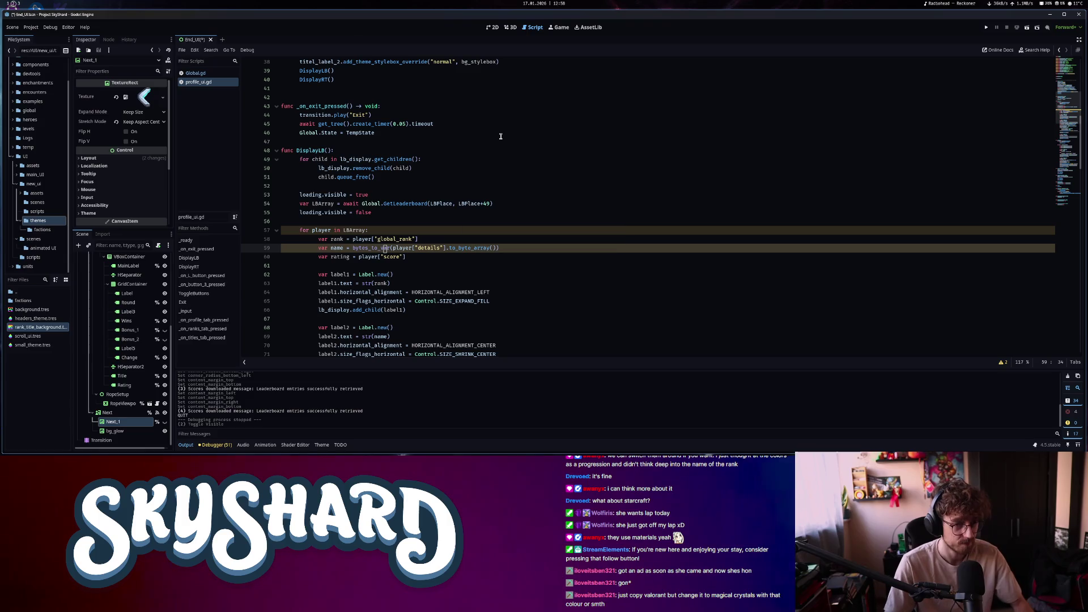
key("ctrl+s")
key("ctrl+F1")
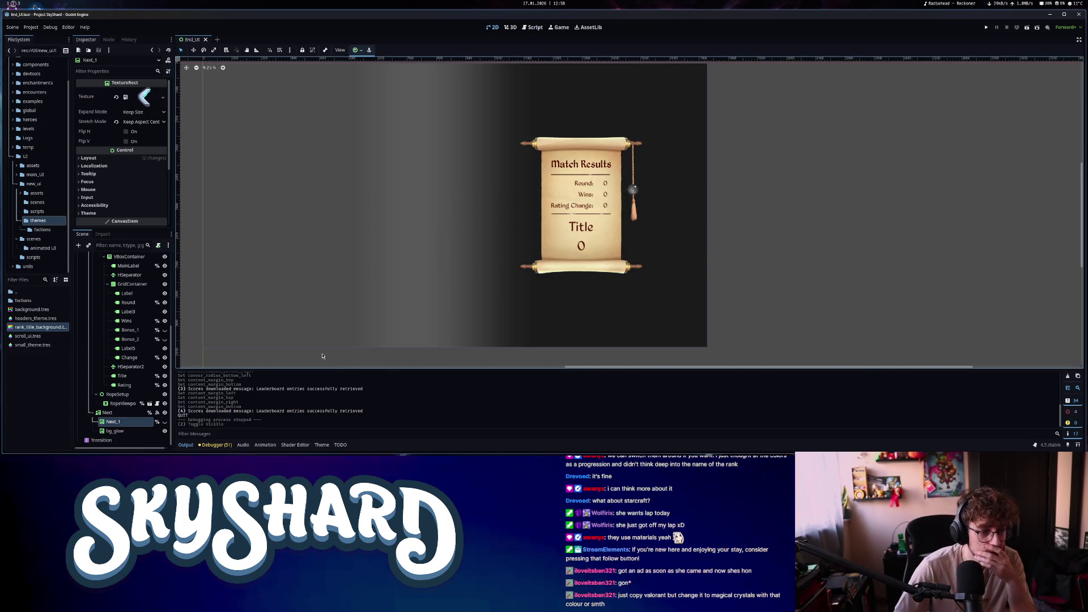
Reset the Next button's modulate to white and look over the End scene's end.gd script
left_click(108, 413)
scroll(111, 212, "down", 10)
left_click(118, 205)
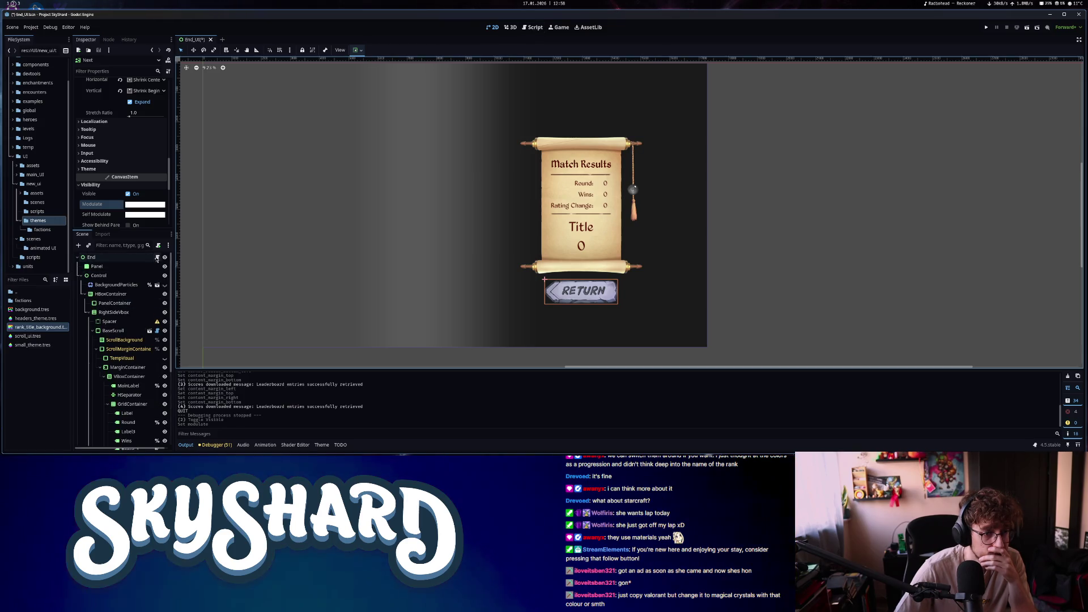
scroll(158, 259, "up", 5)
left_click(157, 257)
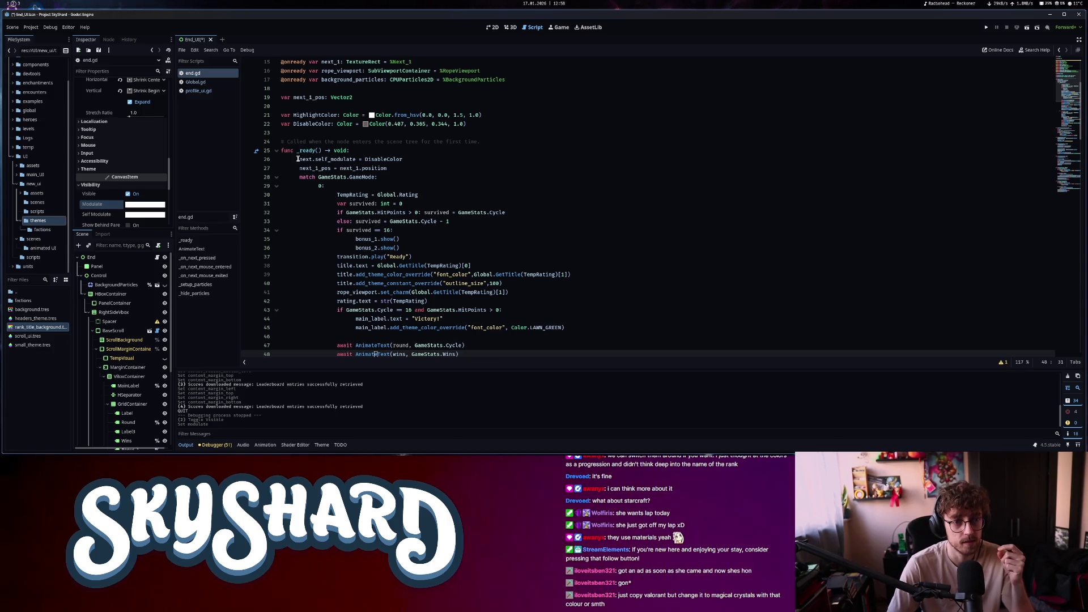
mouse_move(376, 159)
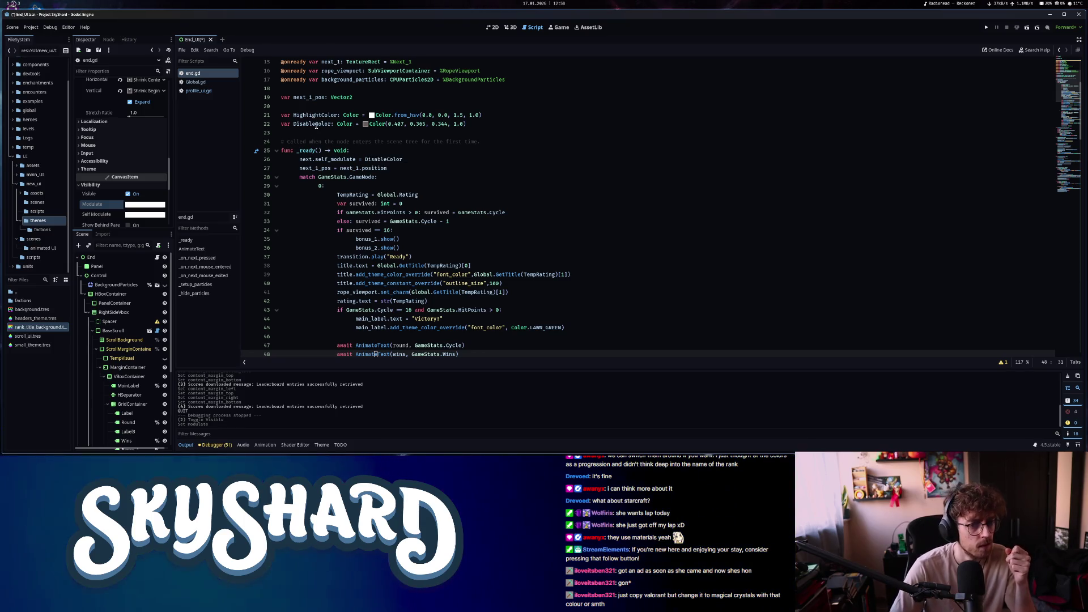
scroll(151, 354, "down", 5)
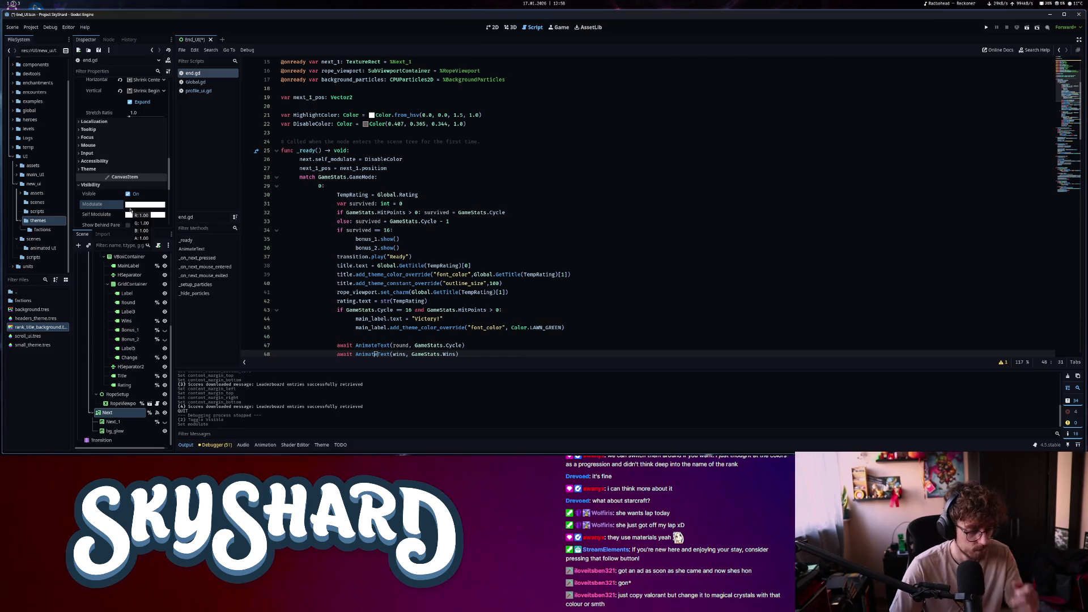
Undo the Next modulate reset and reset bg_glow's modulate to opaque white instead
left_click(493, 28)
left_click(581, 292)
key("ctrl+z")
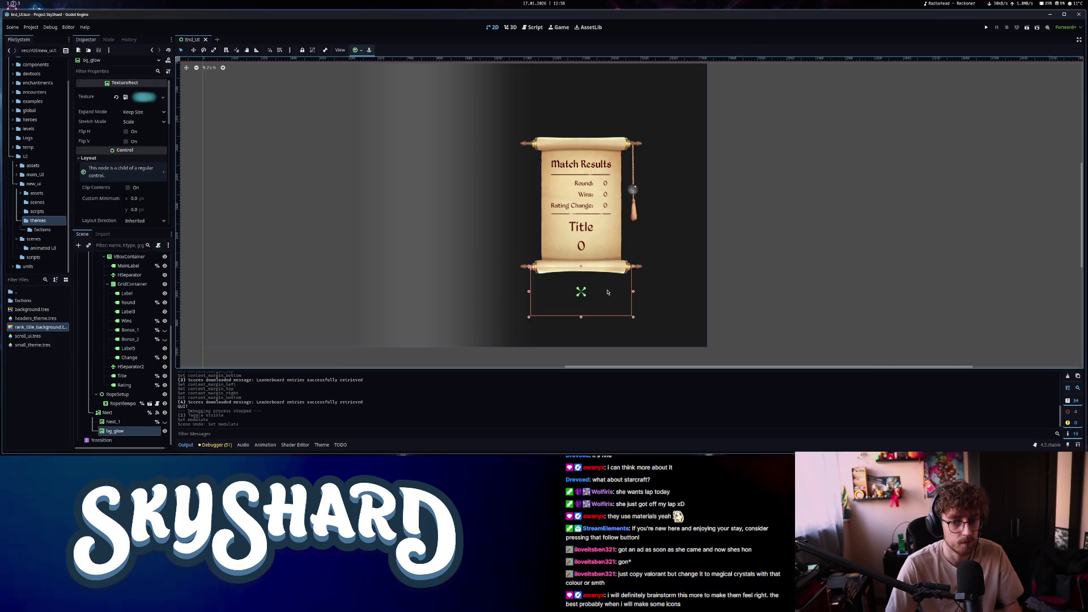
scroll(117, 206, "down", 10)
scroll(117, 206, "down", 3)
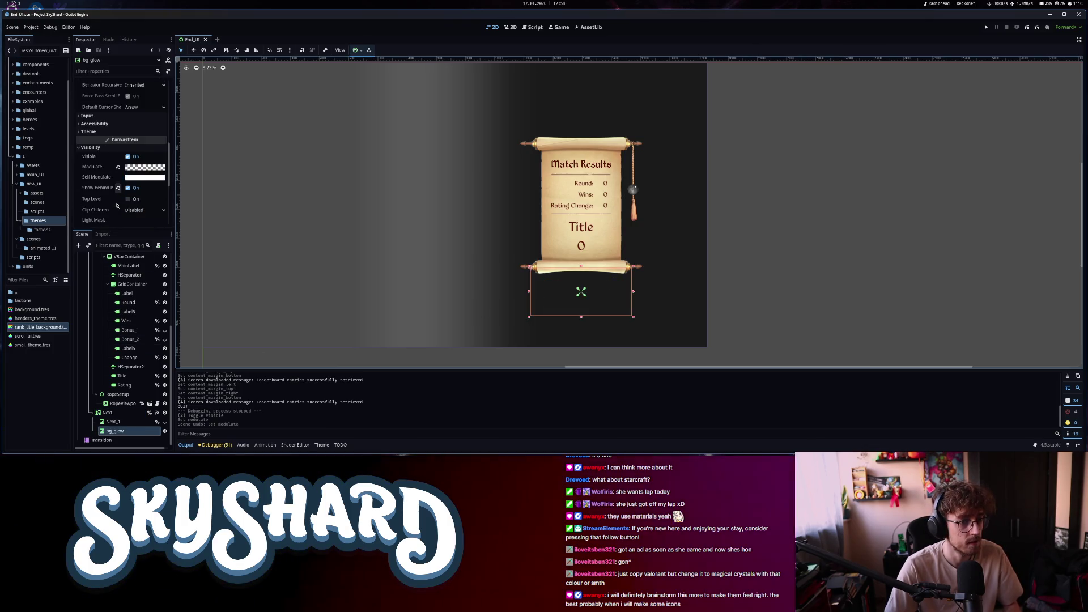
left_click(118, 167)
left_click(533, 27)
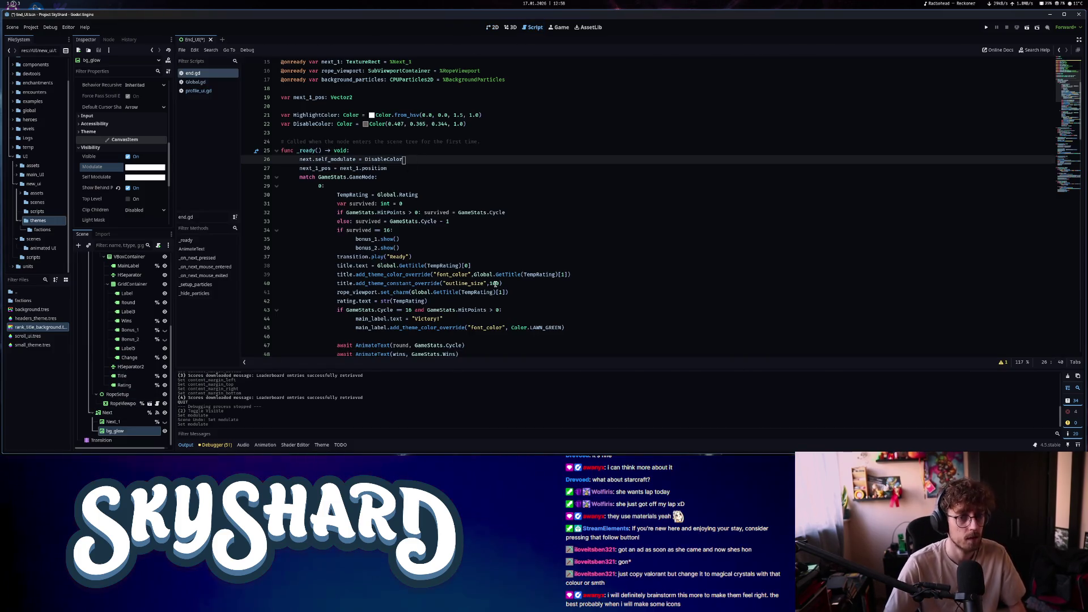
Add line 27 'next.modulate = Color.TRANSPARENT' to end.gd's _ready and save
key("Return")
type("next.modu")
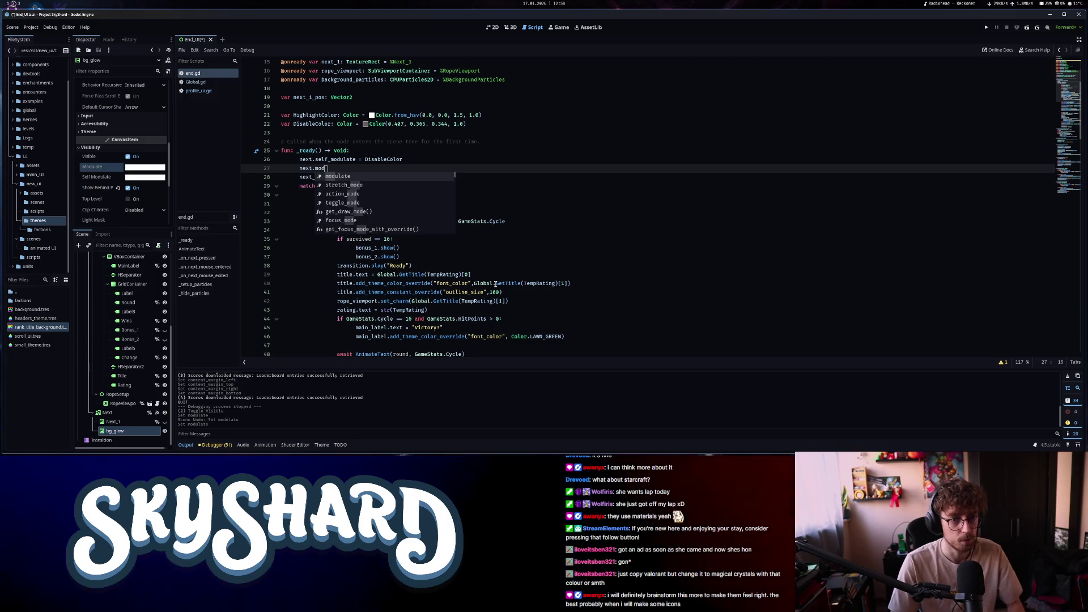
type("late = Color.TRA")
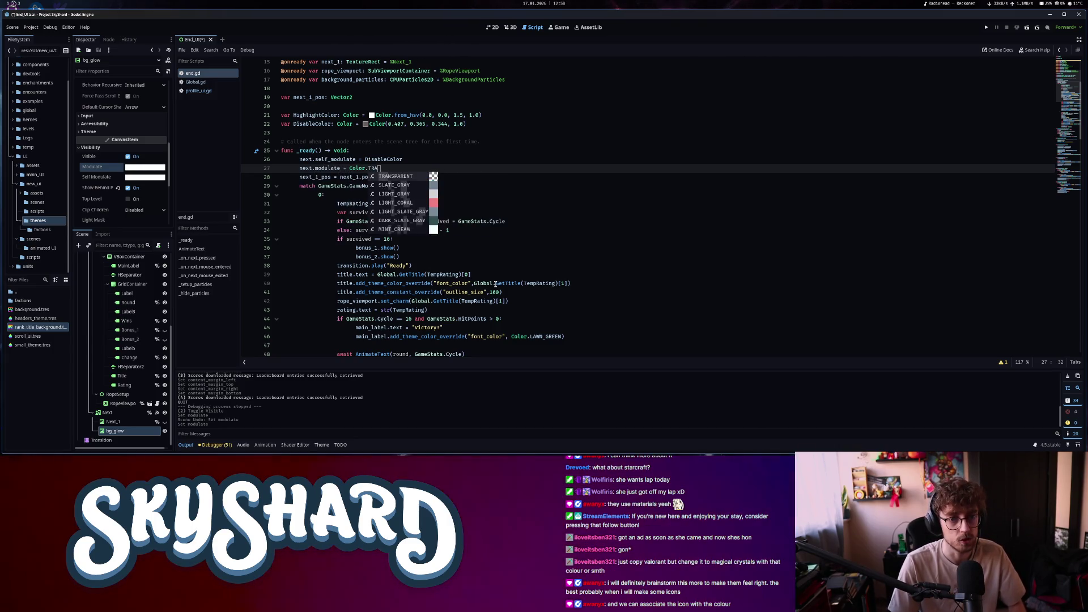
key("Return")
key("ctrl+s")
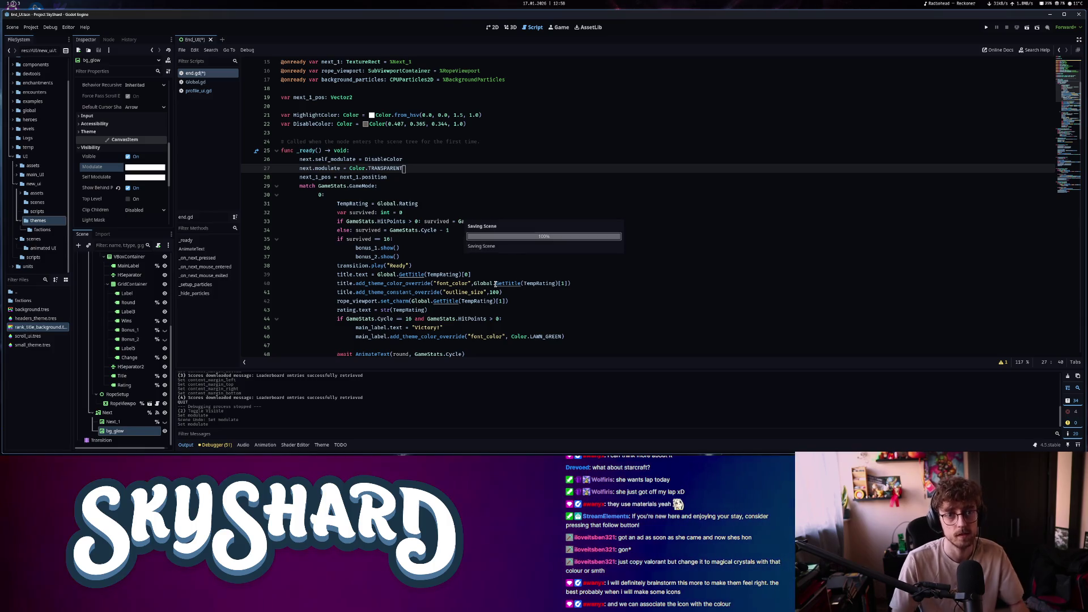
key("ctrl+F1")
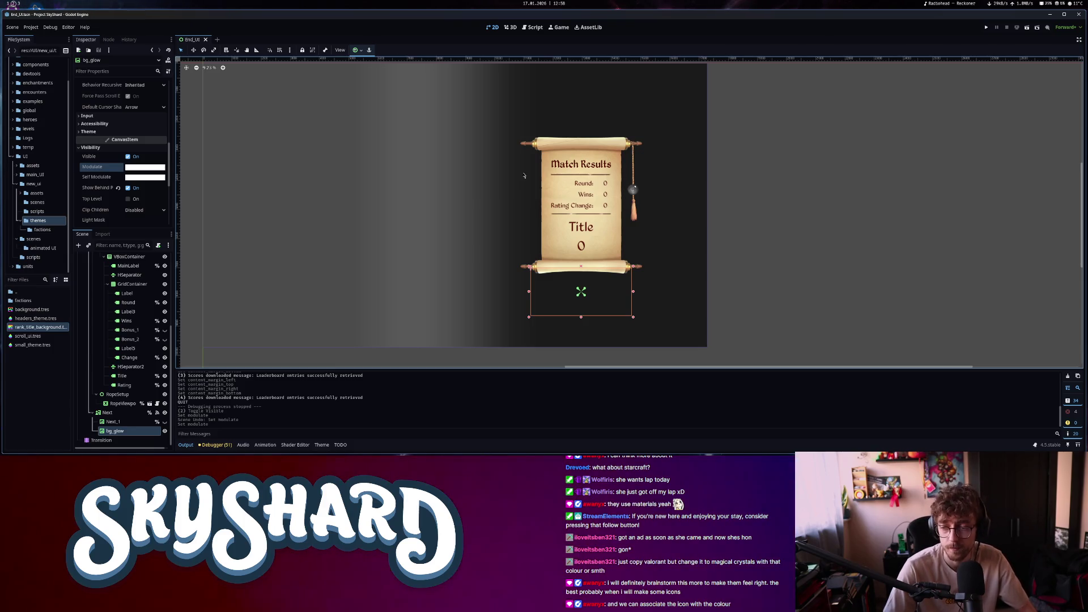
Recentre the Match Results scroll and inspect the bg_glow and Title nodes
scroll(548, 327, "down", 1)
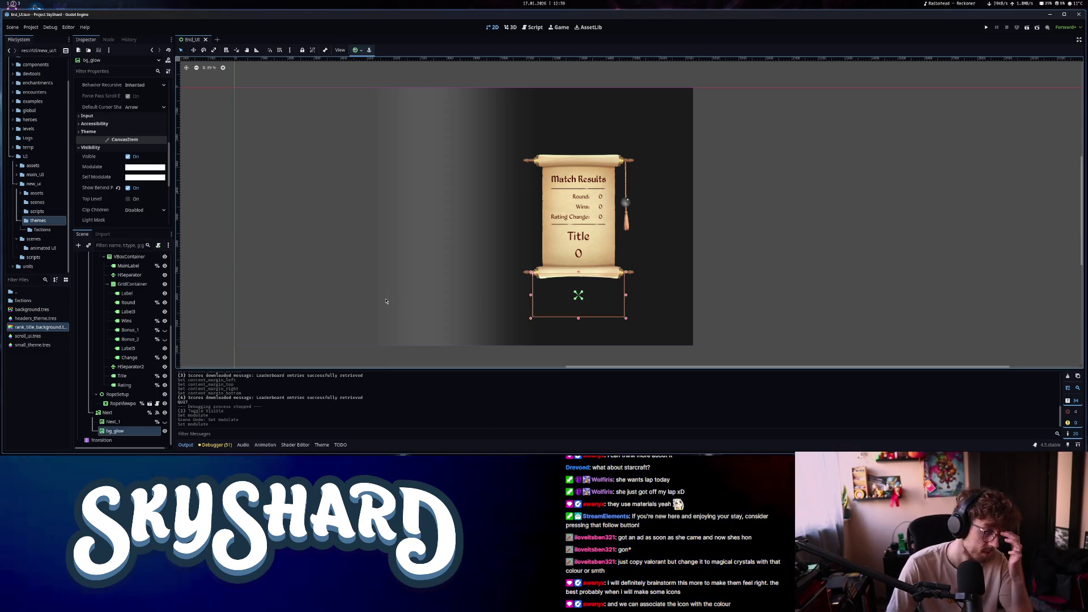
scroll(547, 270, "down", 1)
scroll(547, 270, "left", 3)
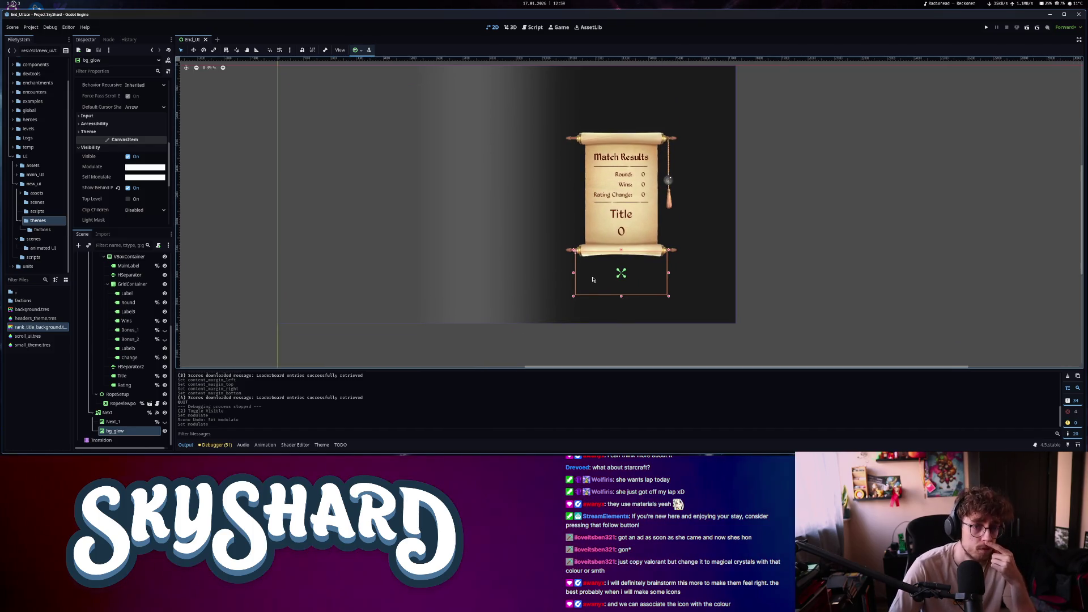
left_click_drag(593, 279, 571, 289)
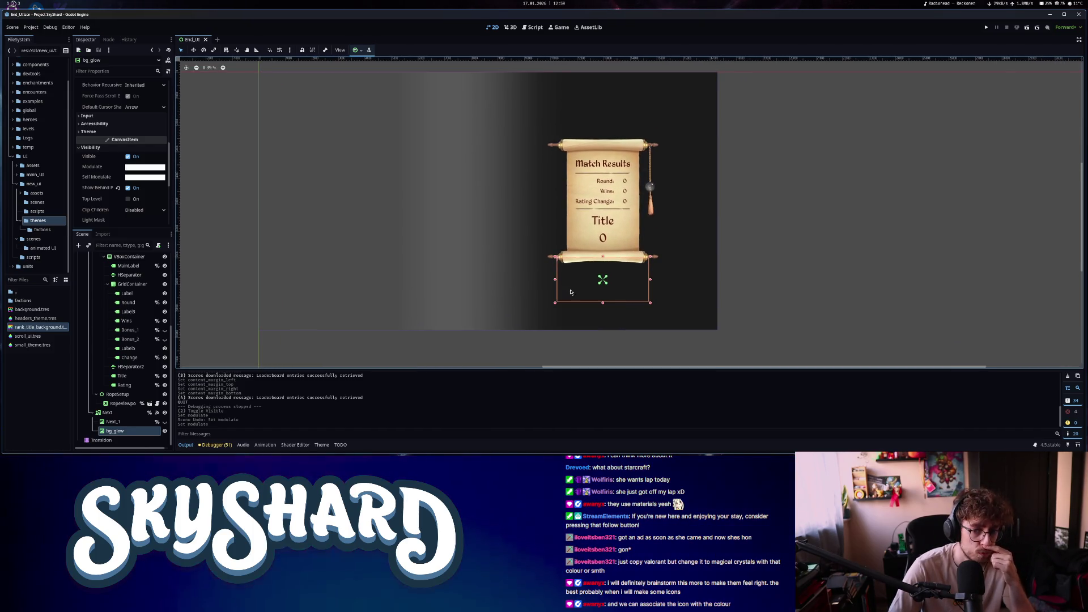
left_click(851, 263)
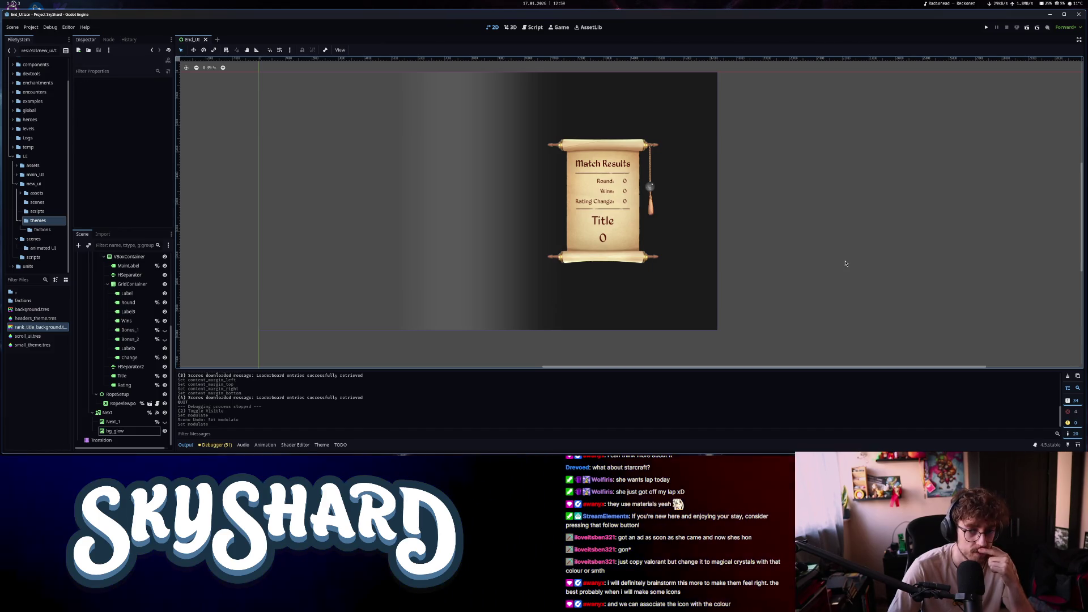
left_click(620, 276)
scroll(619, 275, "up", 2)
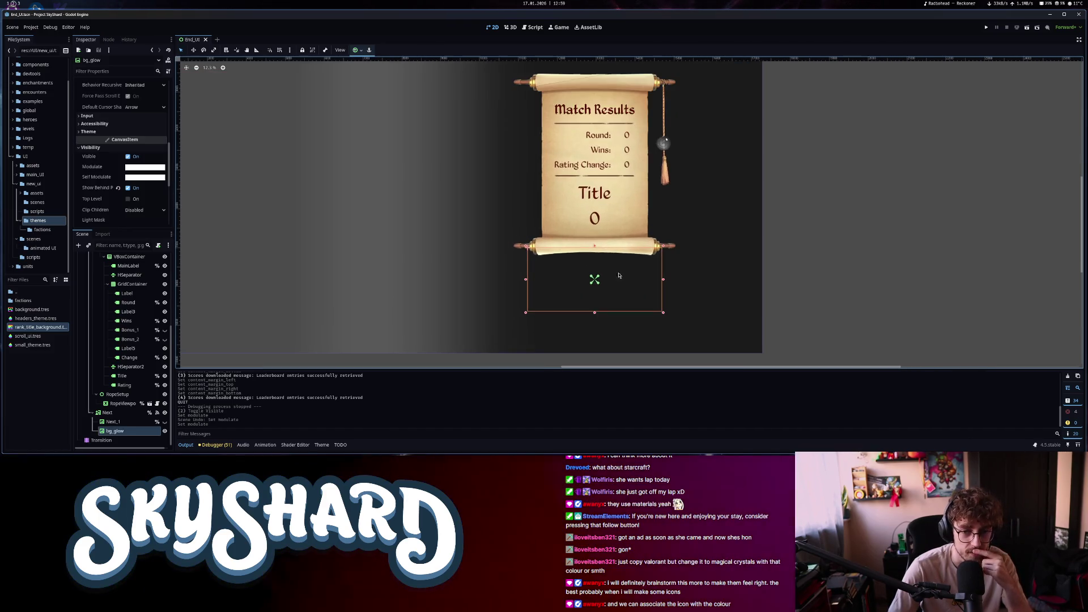
left_click(595, 196)
left_click(573, 201)
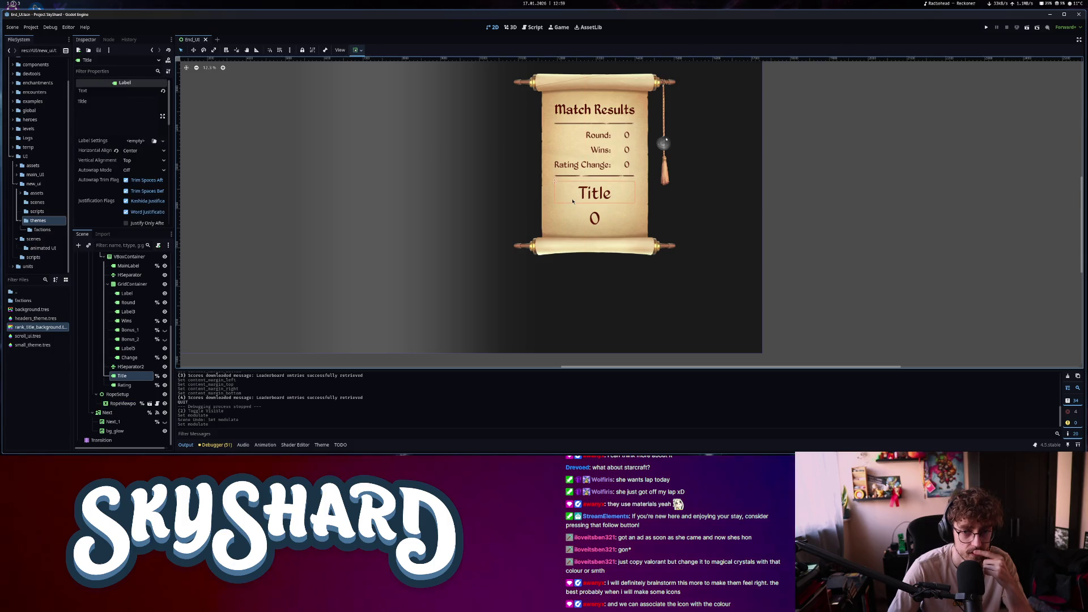
left_click(592, 281)
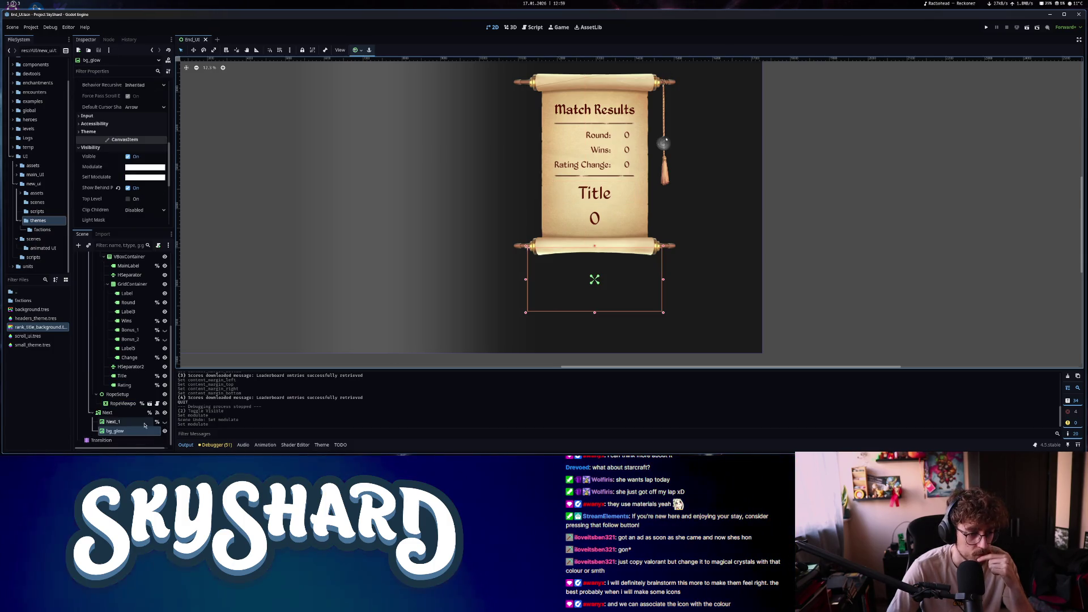
Inspect the Next button's properties and the root End node
left_click(107, 413)
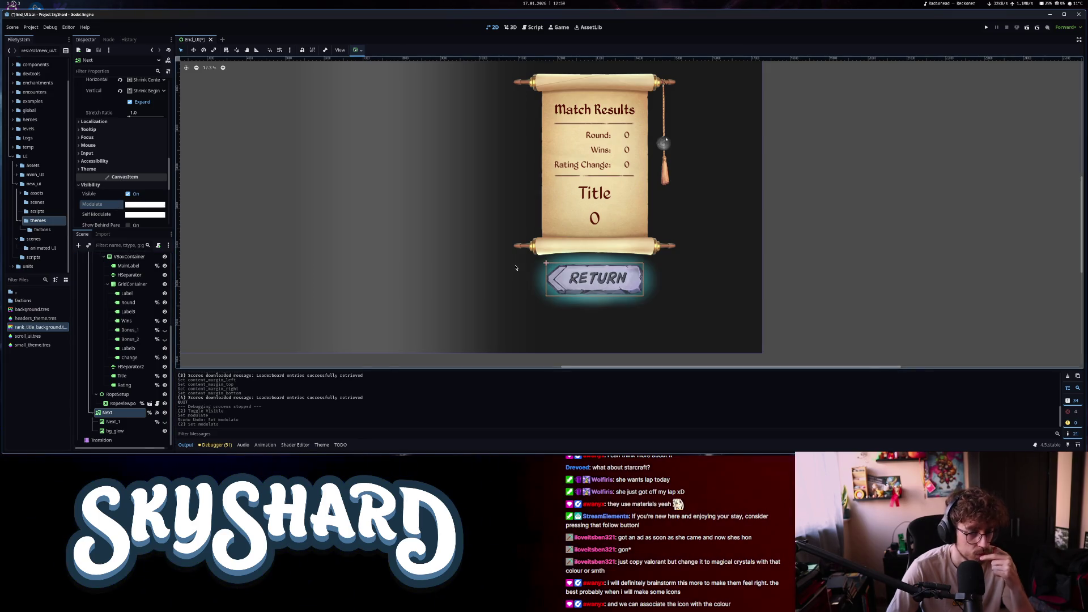
scroll(657, 281, "down", 1)
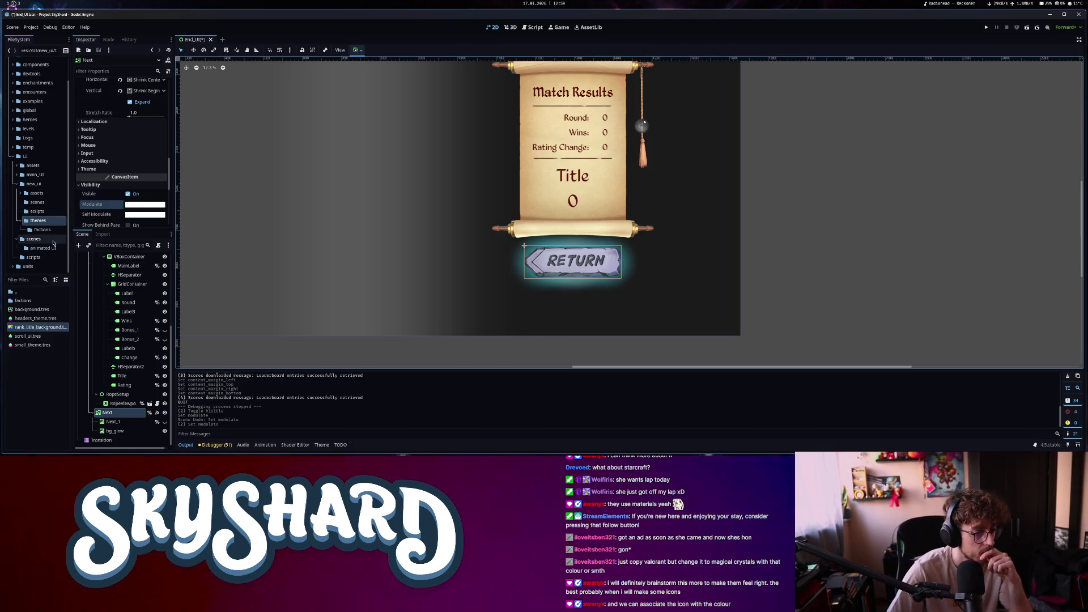
scroll(122, 370, "up", 5)
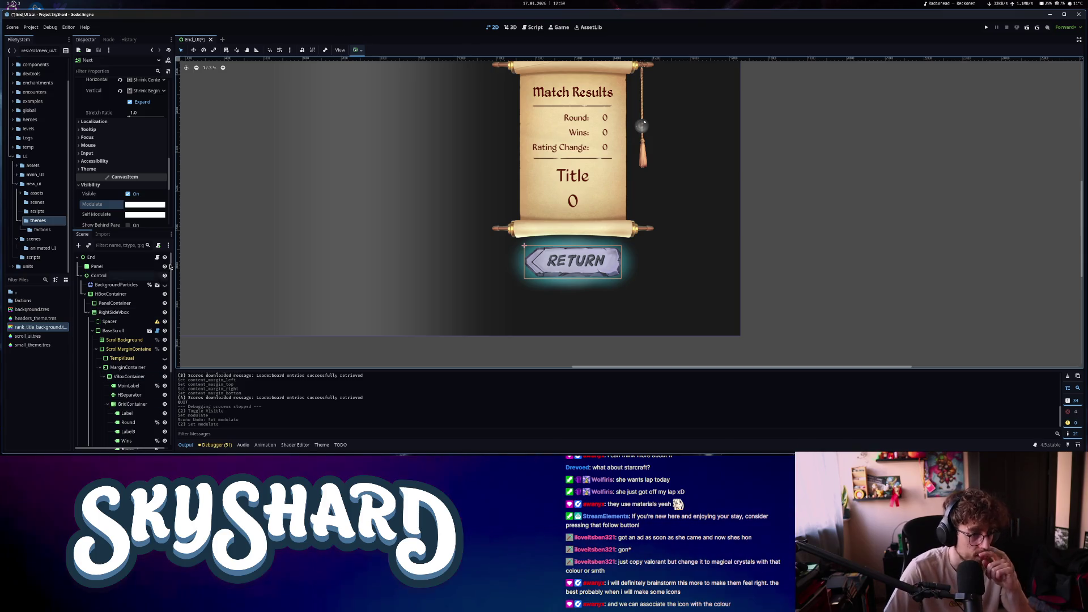
left_click(91, 257)
scroll(127, 412, "down", 5)
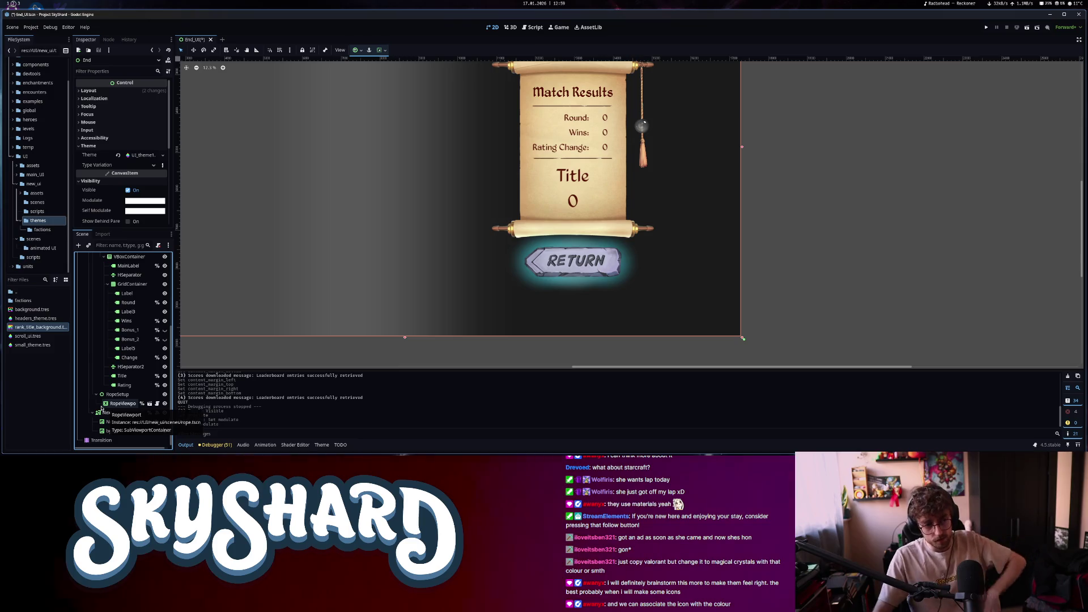
left_click(125, 417)
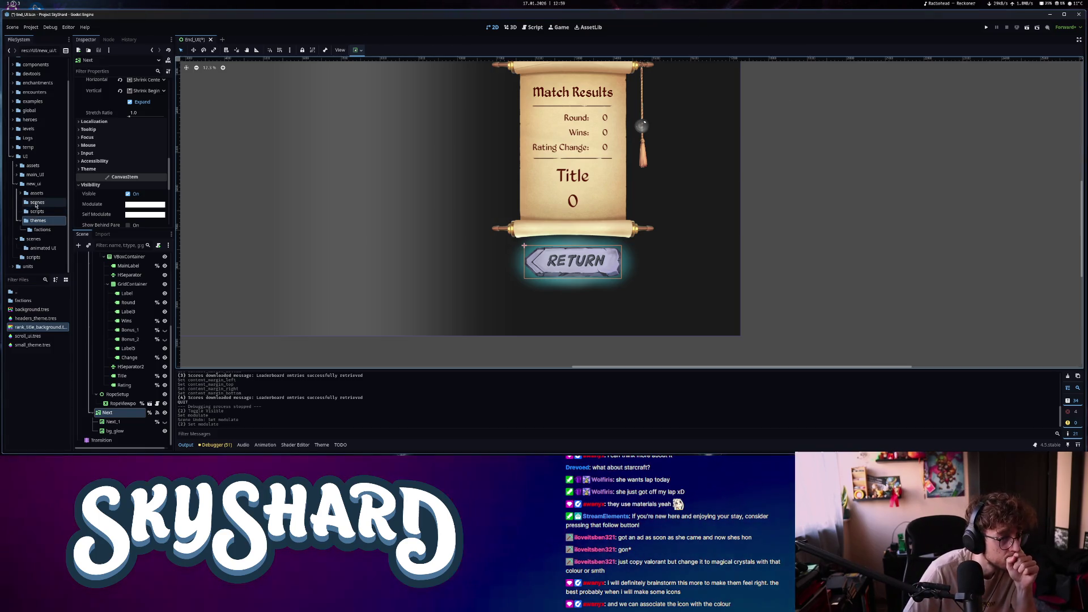
Tidy the FileSystem tree: collapse new_ui and themes, browse the UI folders, expand global
double_click(32, 183)
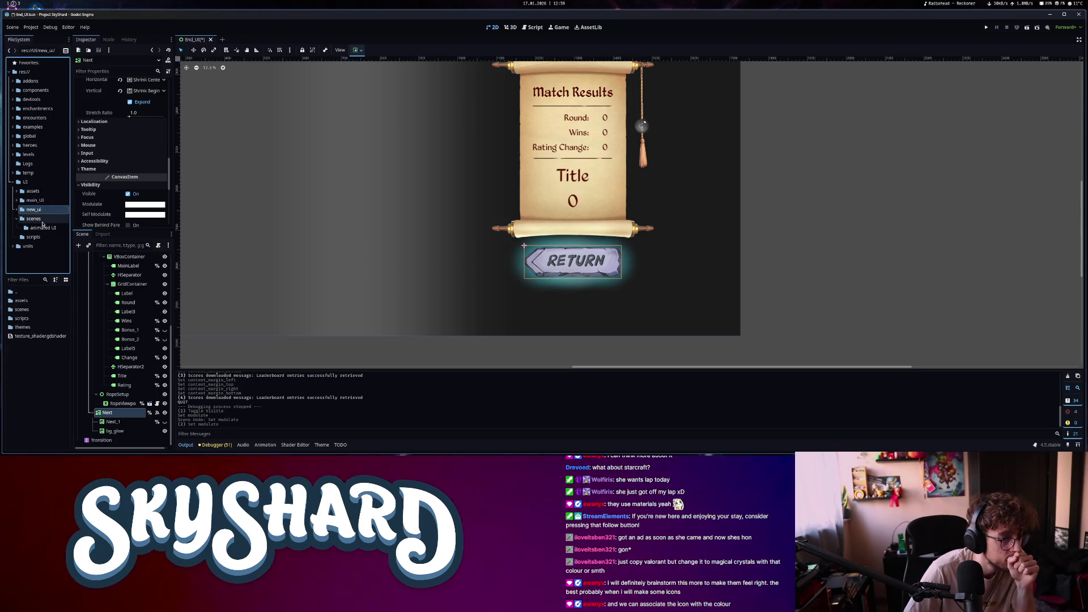
left_click(38, 219)
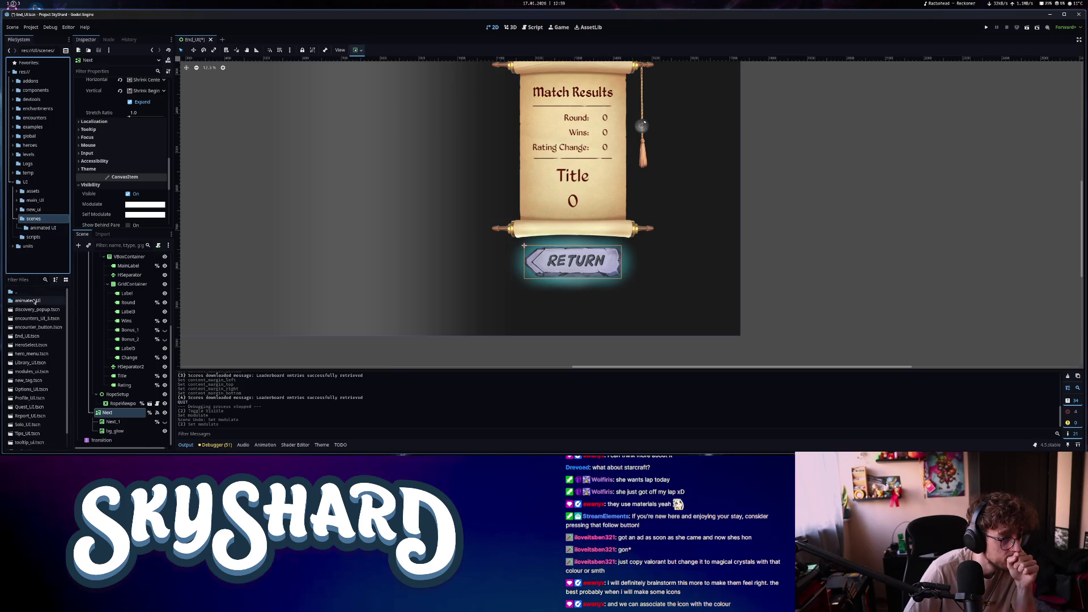
left_click(25, 230)
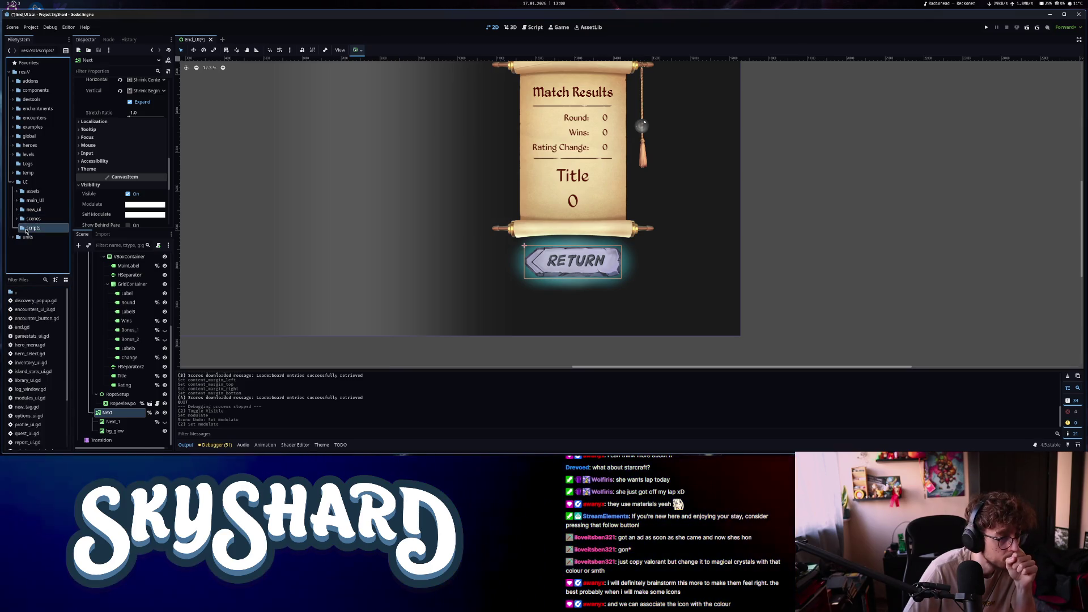
left_click(33, 220)
left_click(14, 136)
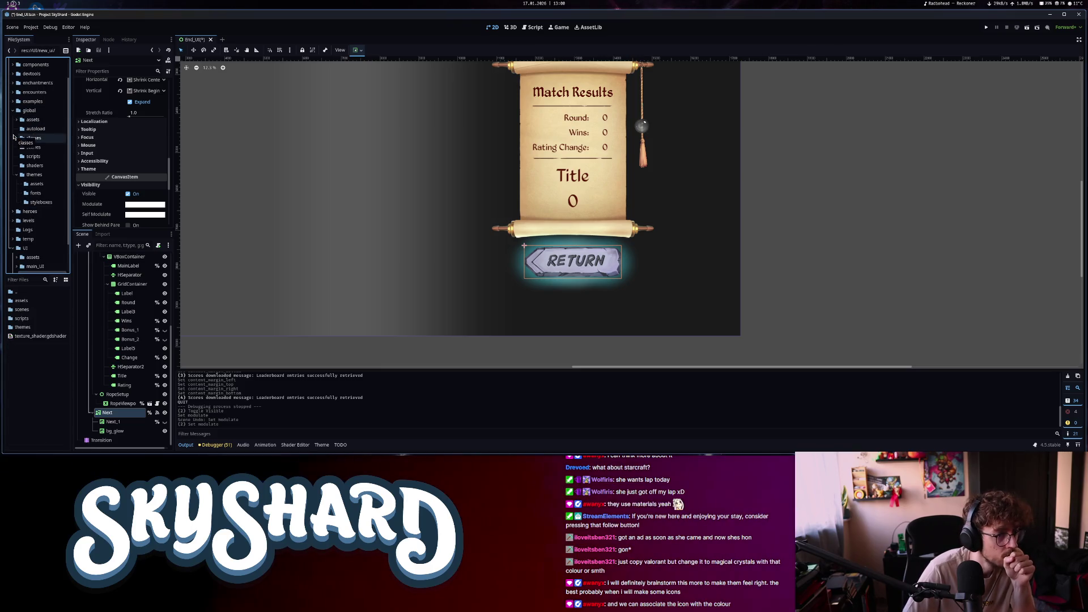
left_click(16, 178)
Open global/assets/buttons/other to reveal the continue button images
double_click(33, 119)
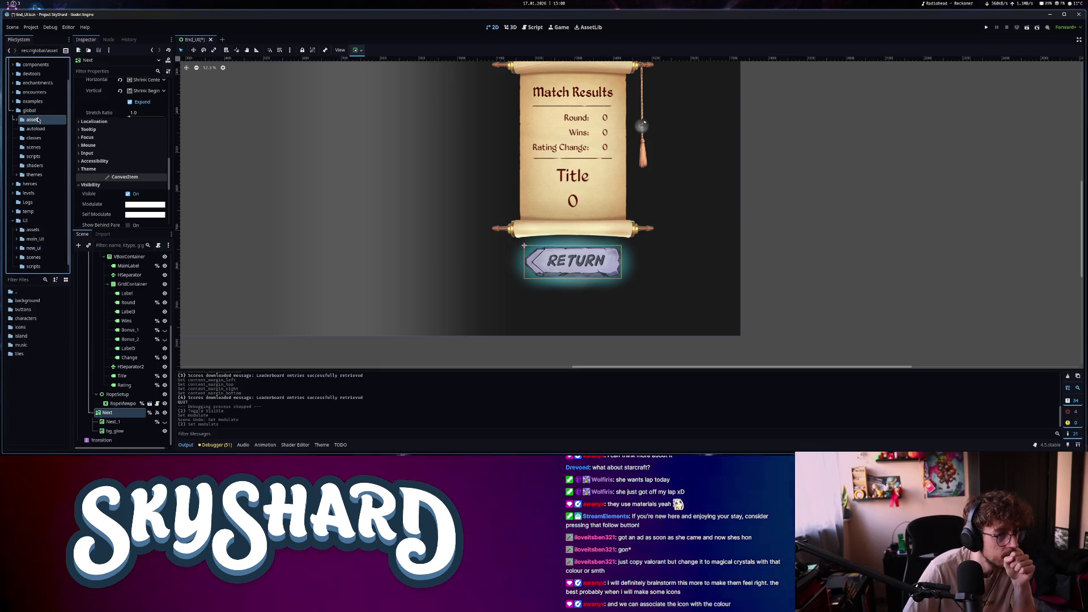
left_click(38, 138)
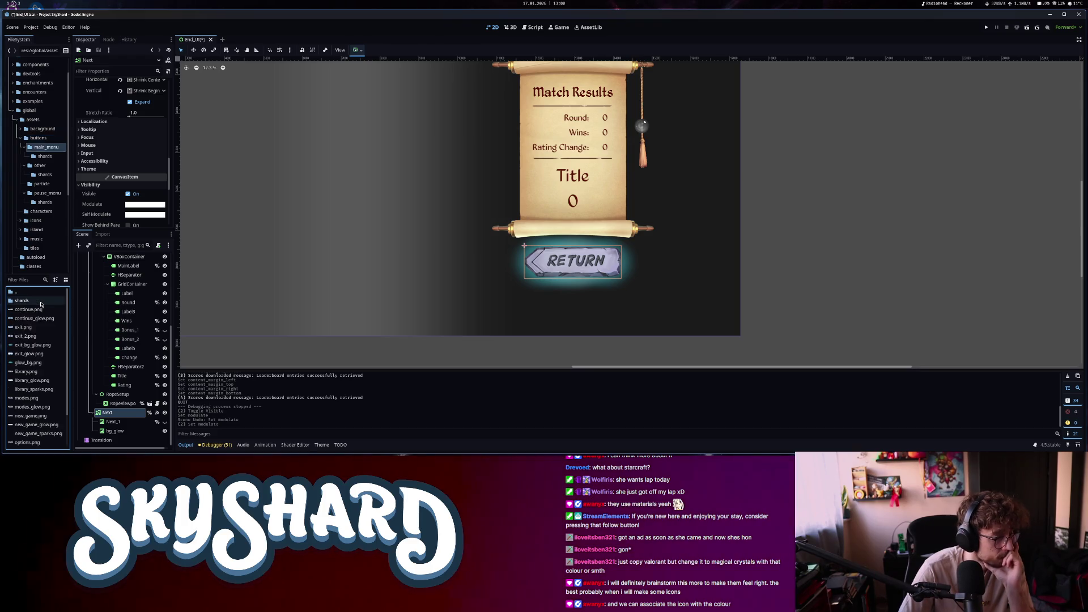
left_click(24, 147)
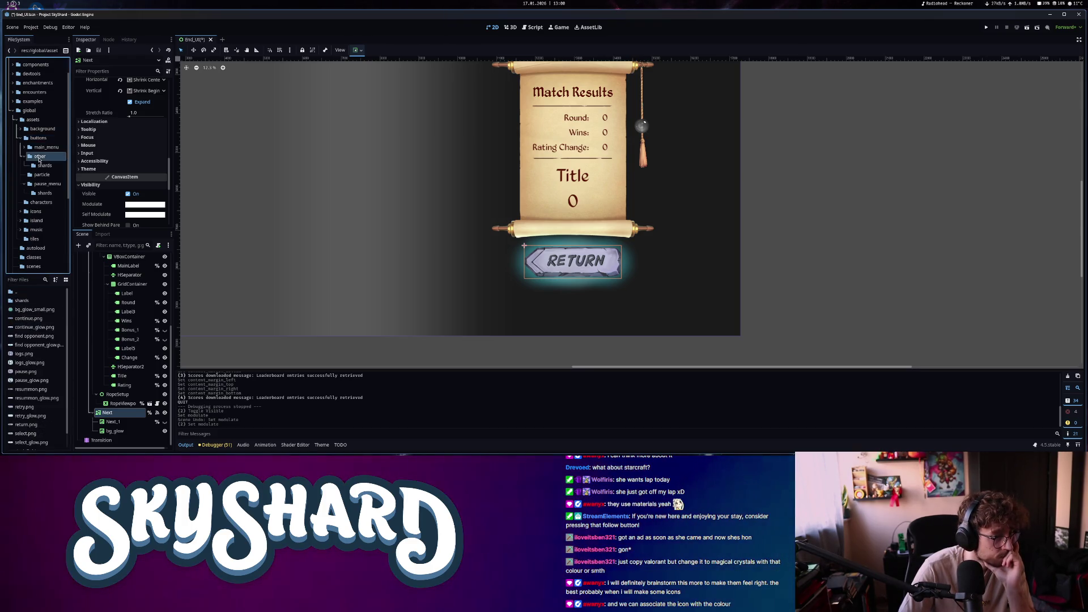
left_click(31, 157)
left_click(38, 138)
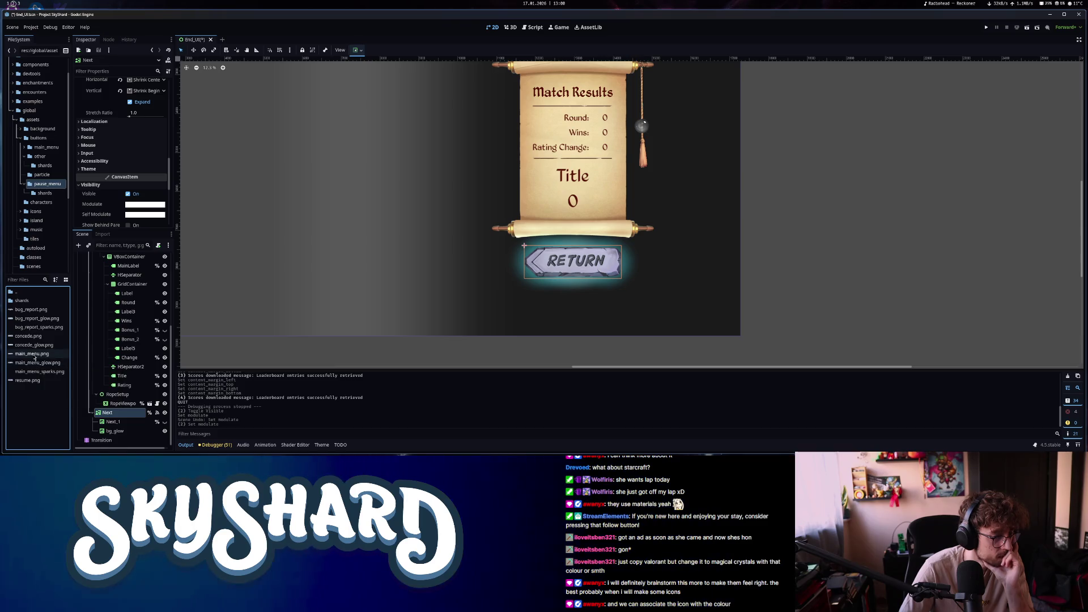
mouse_move(34, 356)
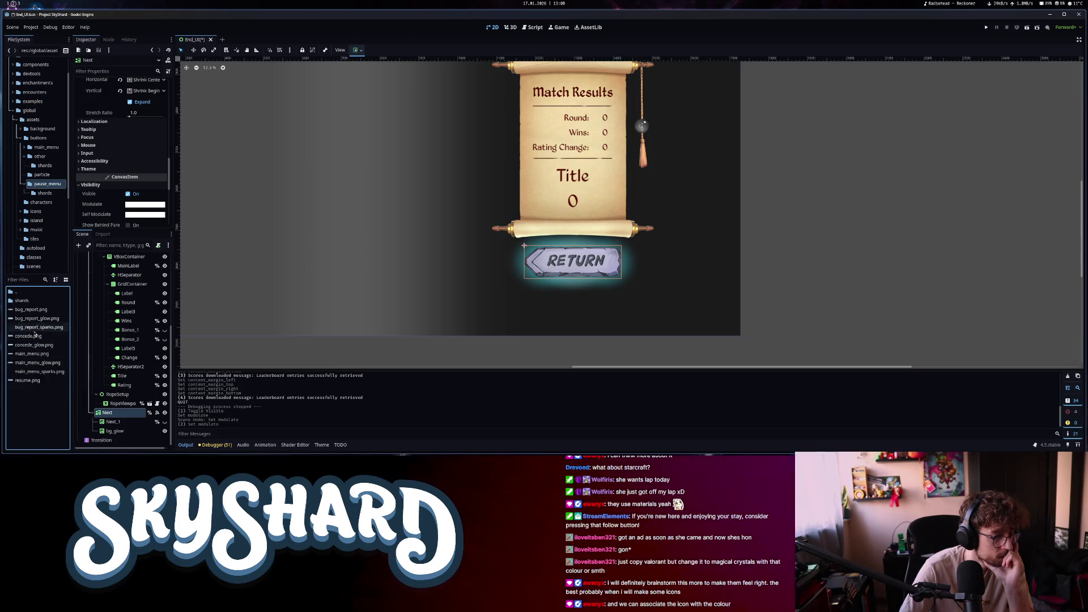
left_click(39, 156)
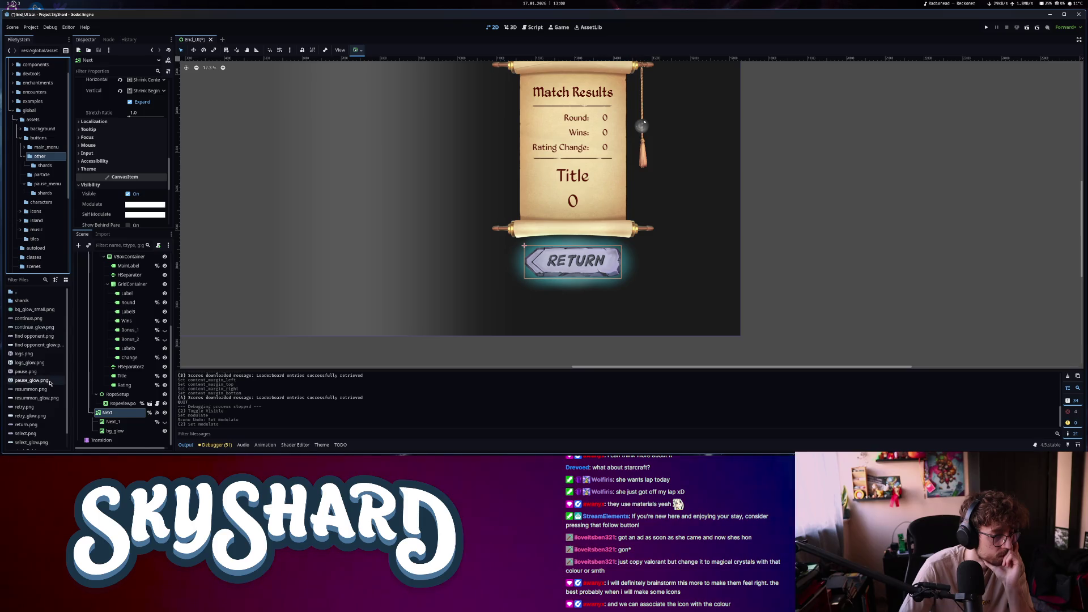
mouse_move(46, 324)
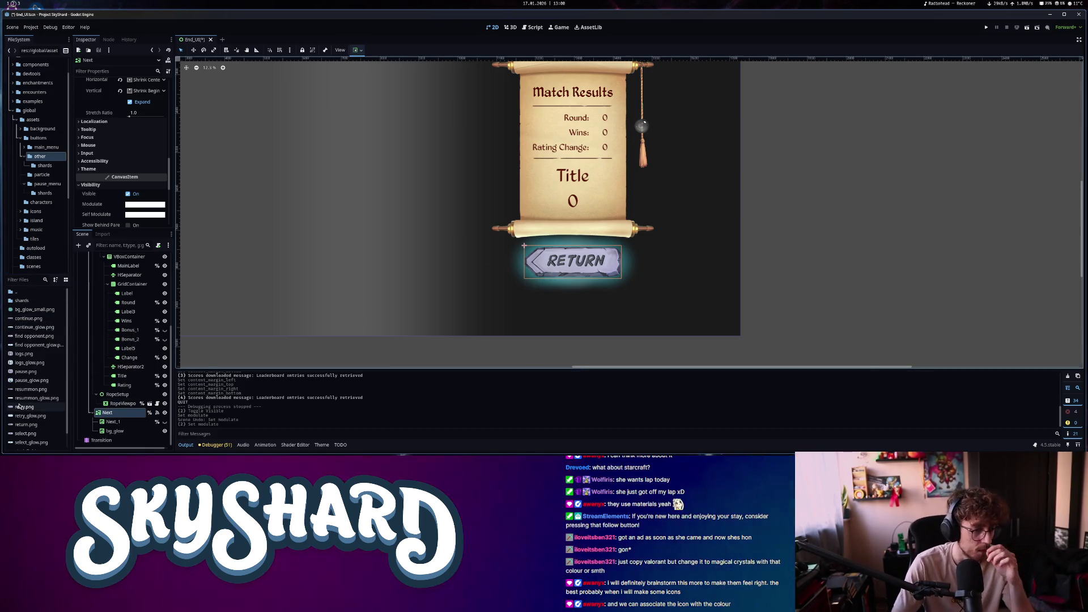
scroll(53, 424, "down", 1)
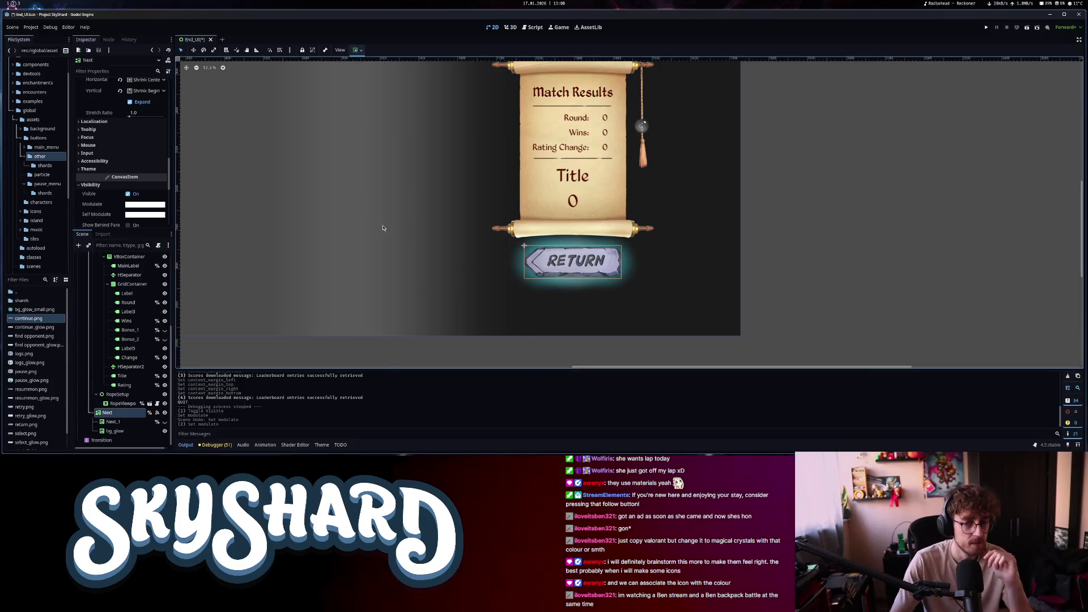
scroll(95, 198, "up", 6)
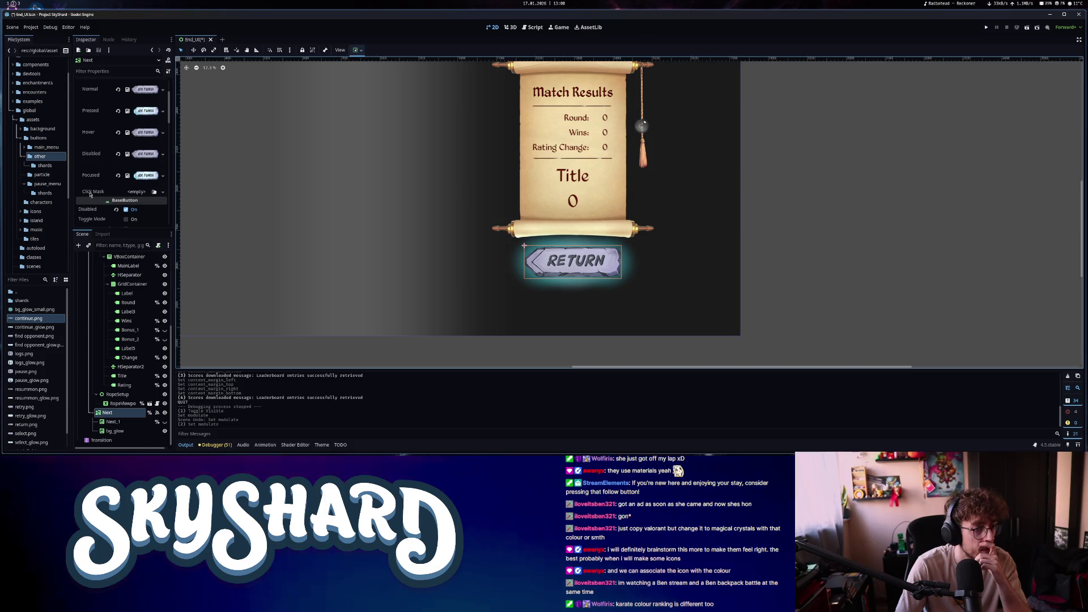
Use continue.png for Normal and Disabled, and continue_glow.png for Hover and Focused
mouse_move(29, 318)
left_mouse_down()
mouse_move(149, 92)
mouse_move(145, 111)
left_mouse_up()
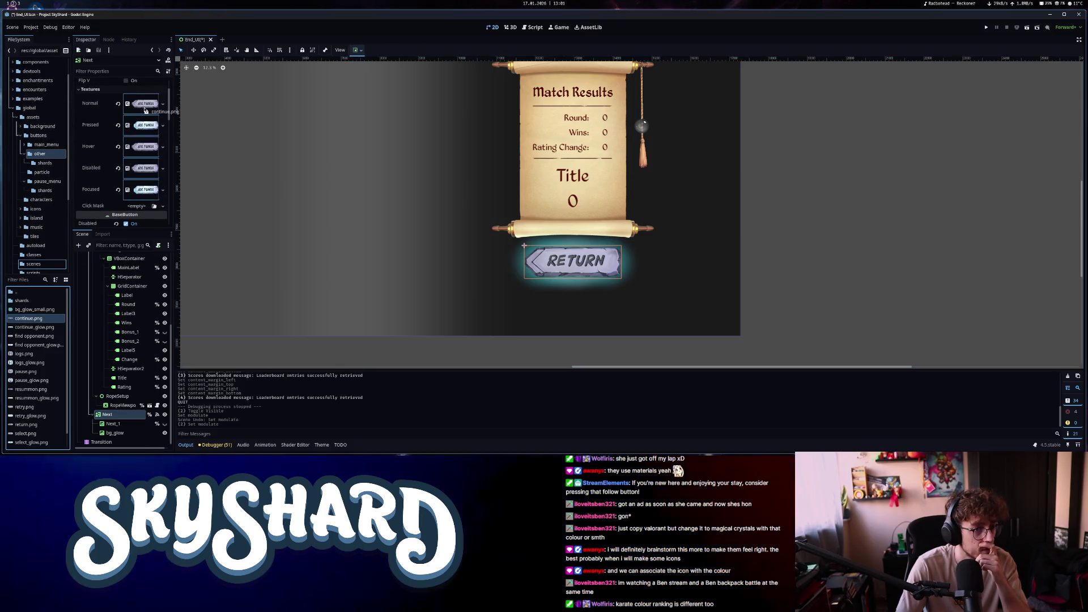
left_click_drag(29, 327, 147, 148)
left_click_drag(41, 327, 146, 139)
left_click(24, 318)
left_click_drag(24, 318, 145, 161)
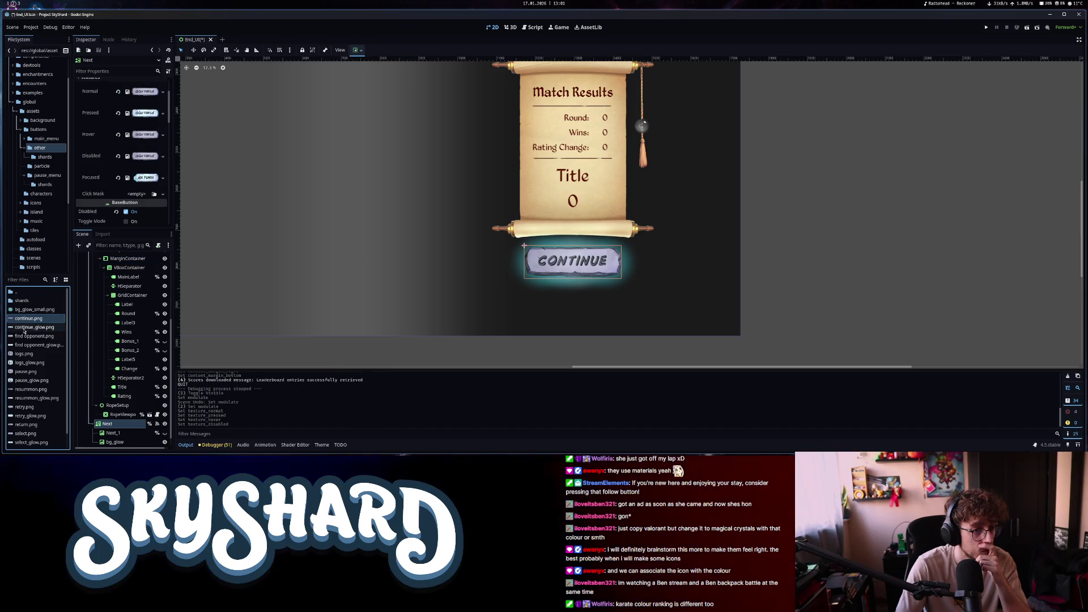
left_click_drag(36, 329, 120, 220)
Select the Next_1 image node in the scene tree
scroll(106, 185, "up", 10)
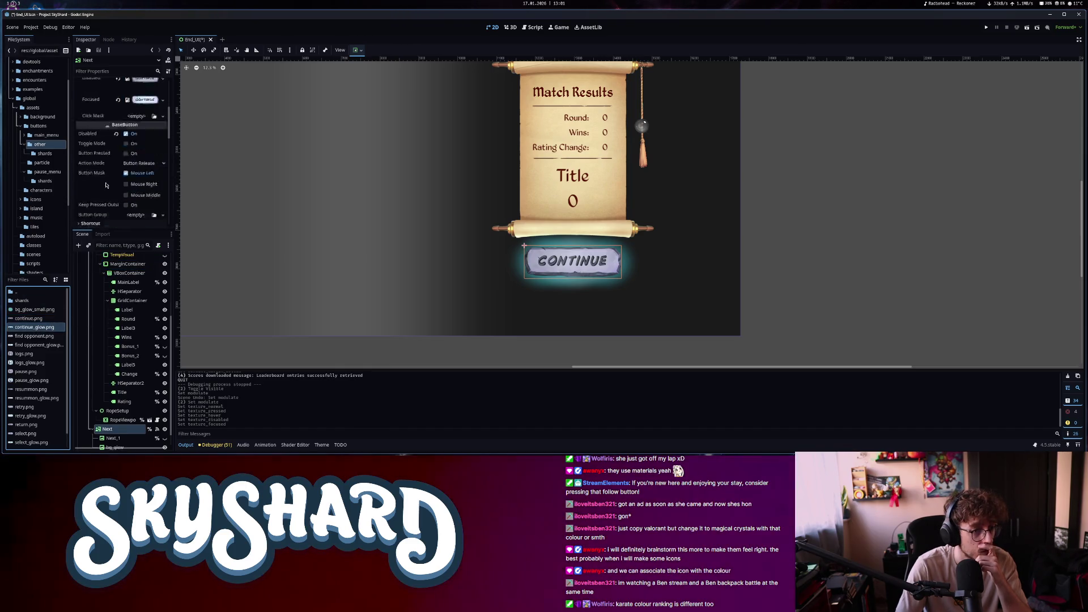
scroll(106, 184, "down", 10)
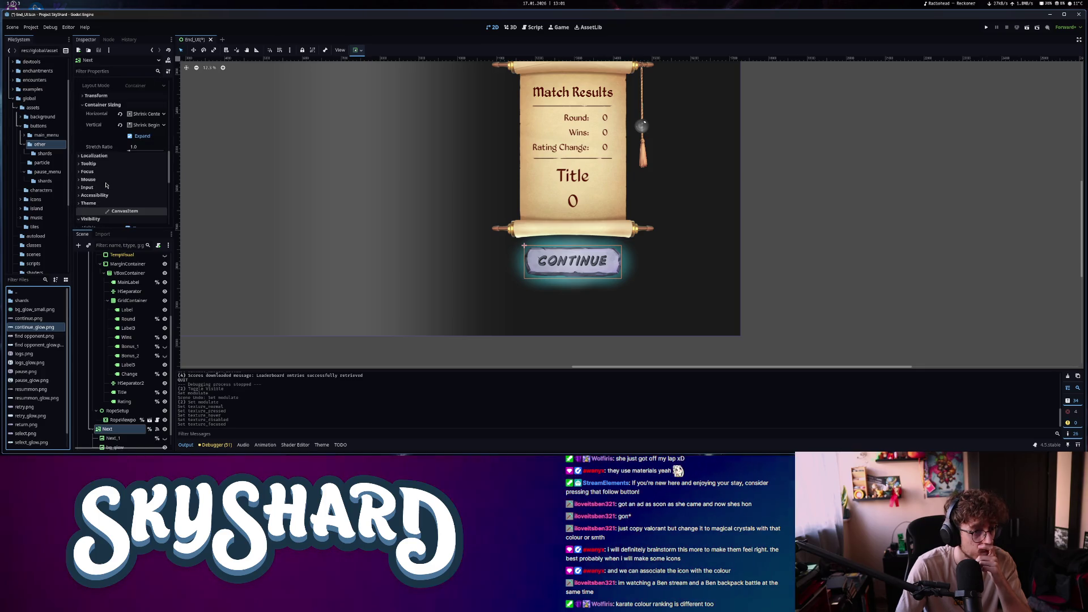
scroll(117, 385, "down", 1)
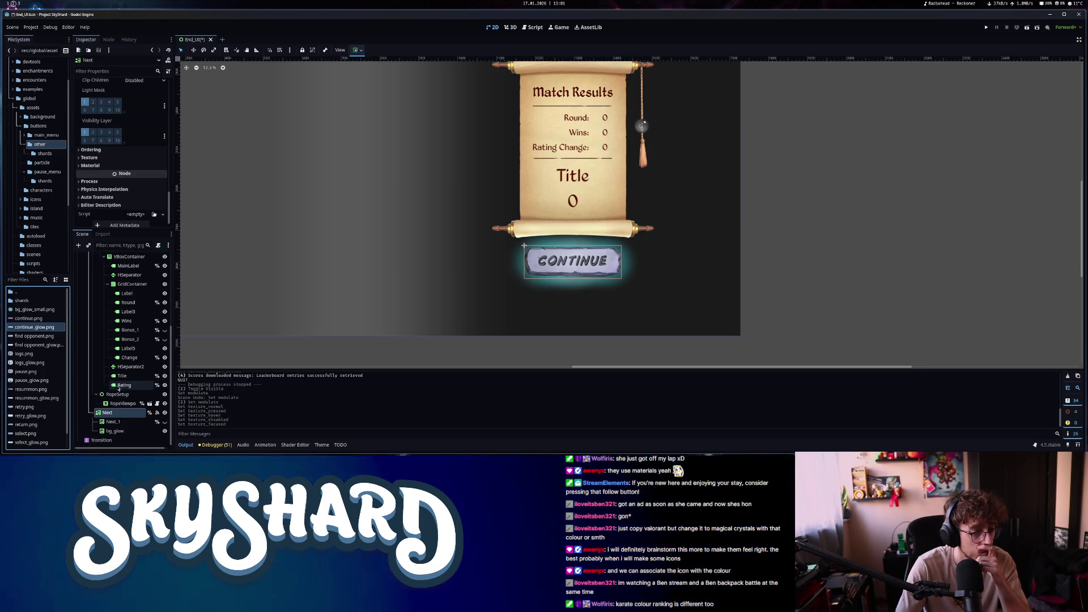
left_click(166, 422)
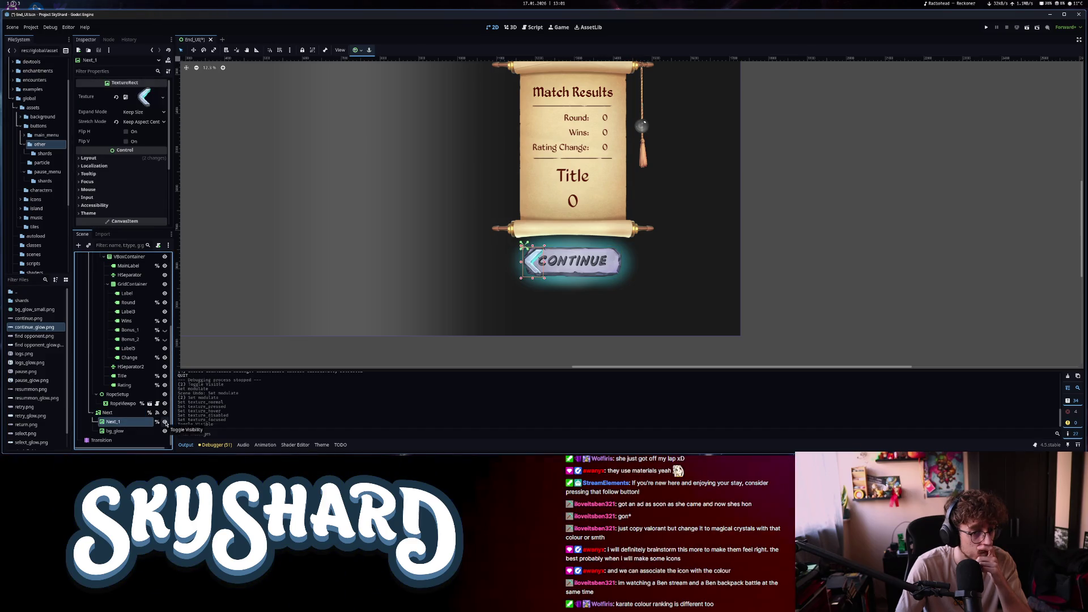
Delete the Next_1 node and remove the line referencing it in end.gd
right_click(135, 423)
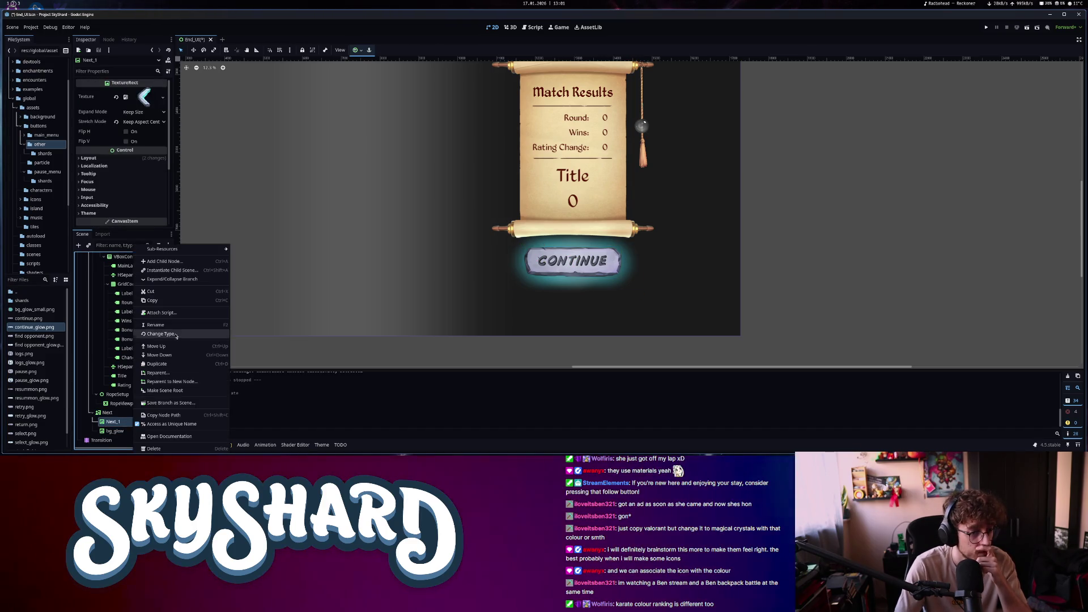
left_click(153, 449)
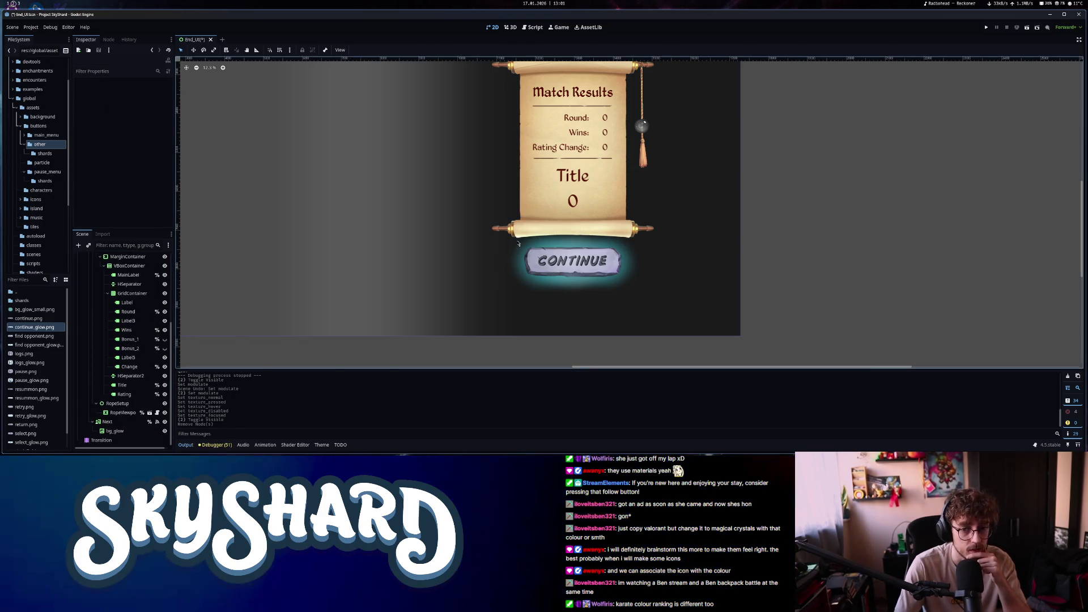
left_click(535, 27)
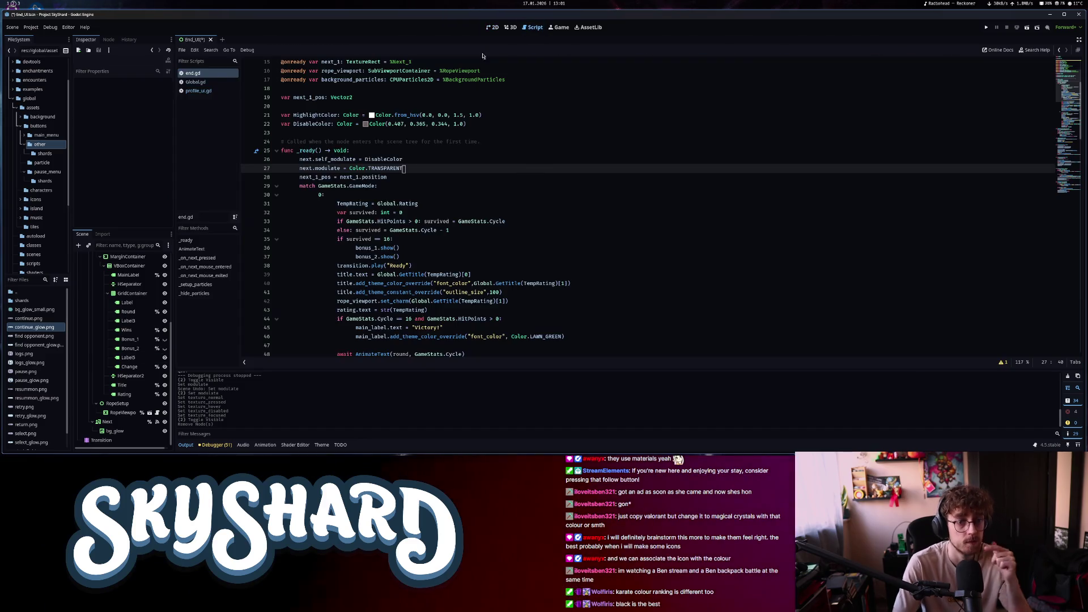
scroll(406, 142, "up", 5)
left_click_drag(414, 183, 401, 177)
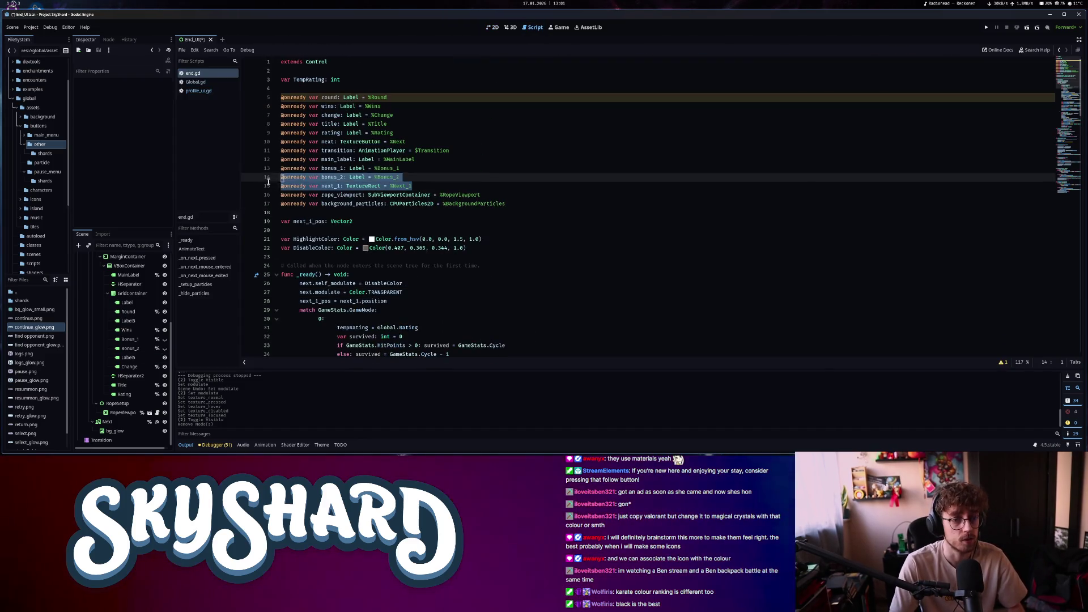
key("BackSpace")
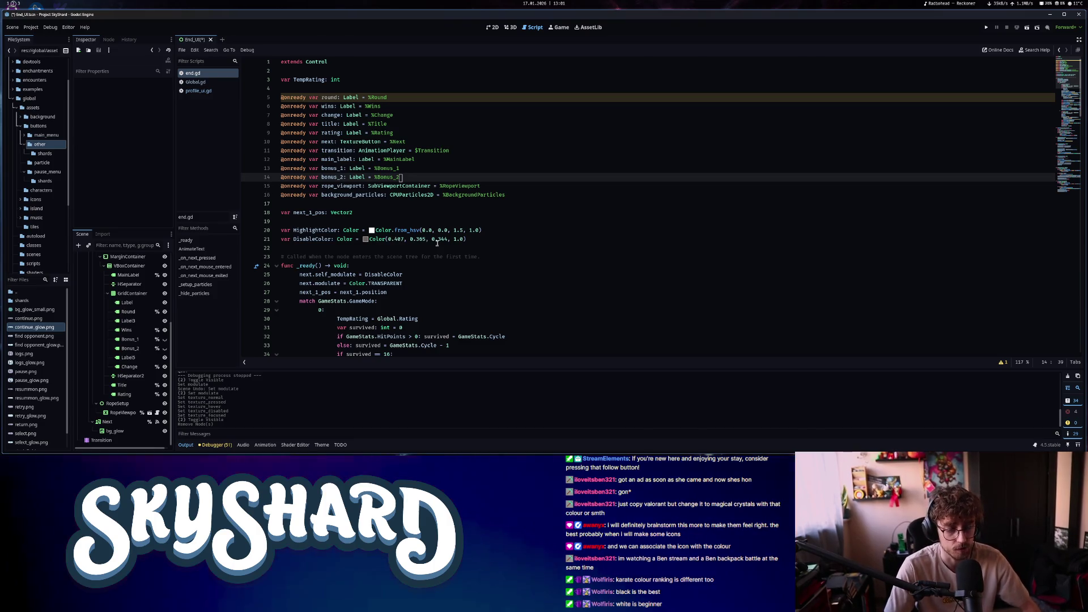
Delete the next_1_pos assignment and the commented-out modulate line in the mouse-entered handler
left_click(395, 292)
left_click_drag(395, 292, 277, 293)
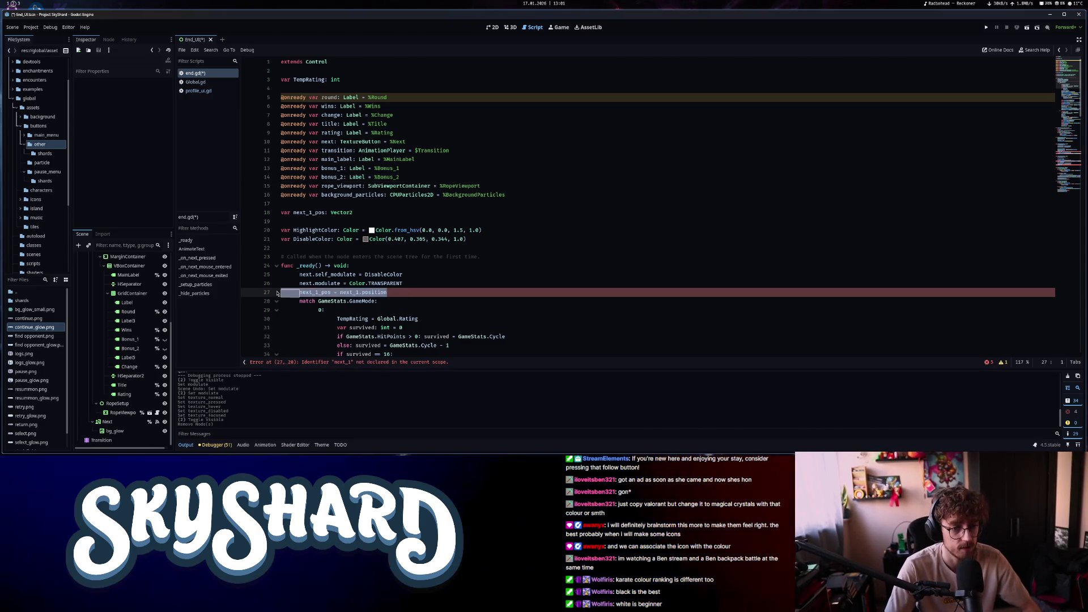
key("BackSpace")
key("BackSpace")
left_click(348, 363)
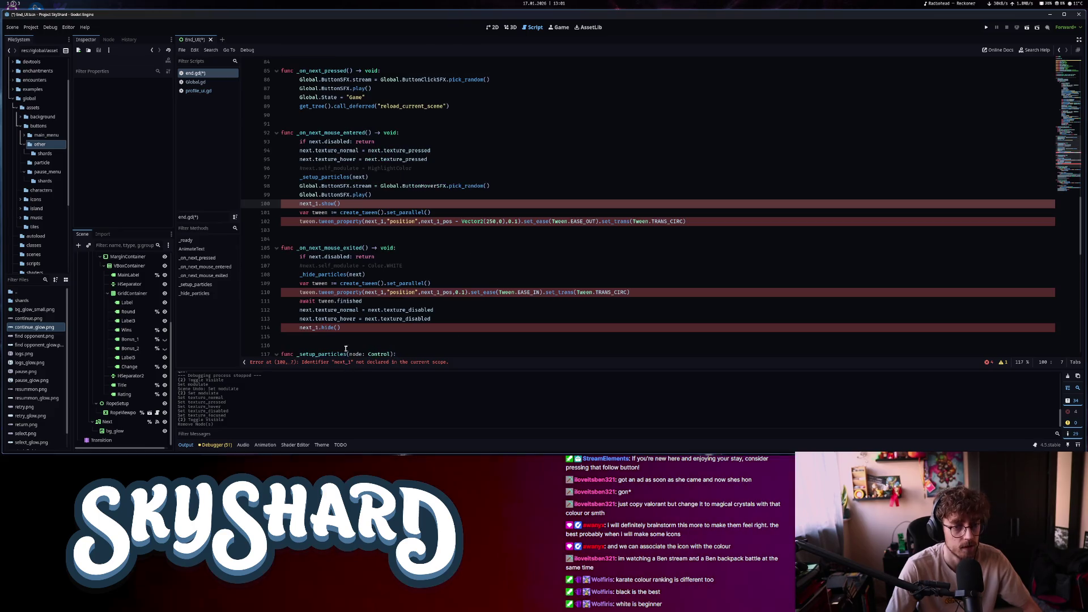
left_click(321, 132)
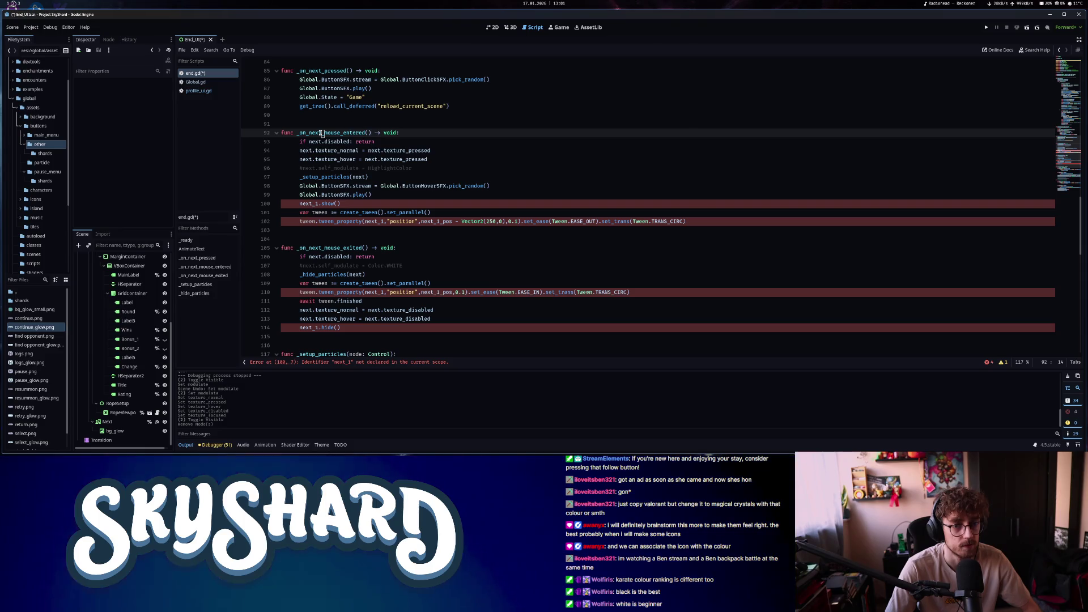
left_click_drag(300, 150, 420, 150)
left_click_drag(306, 159, 389, 159)
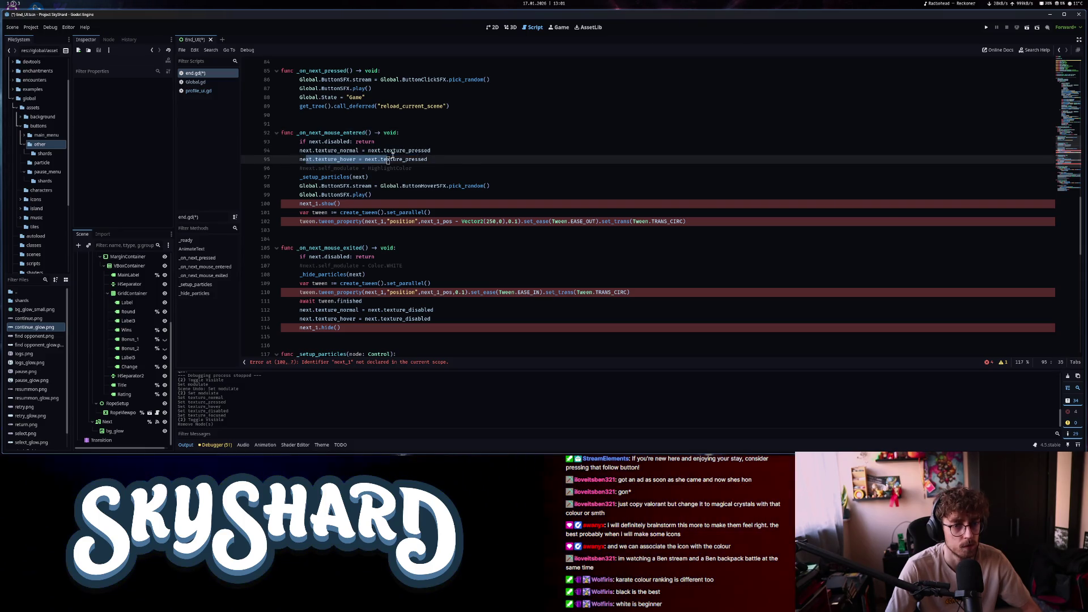
left_click(411, 167)
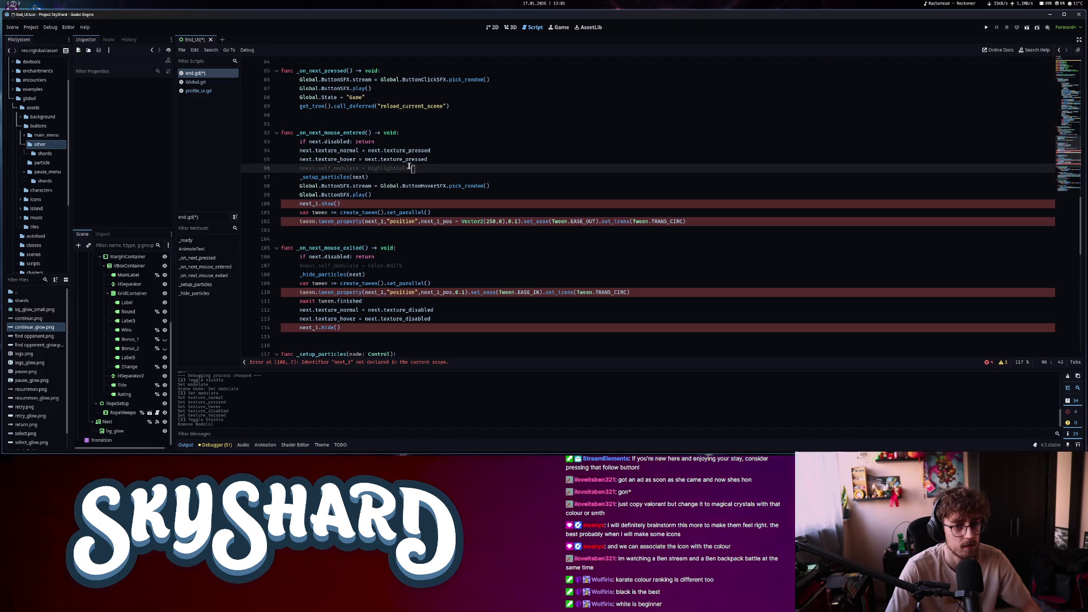
key("Delete")
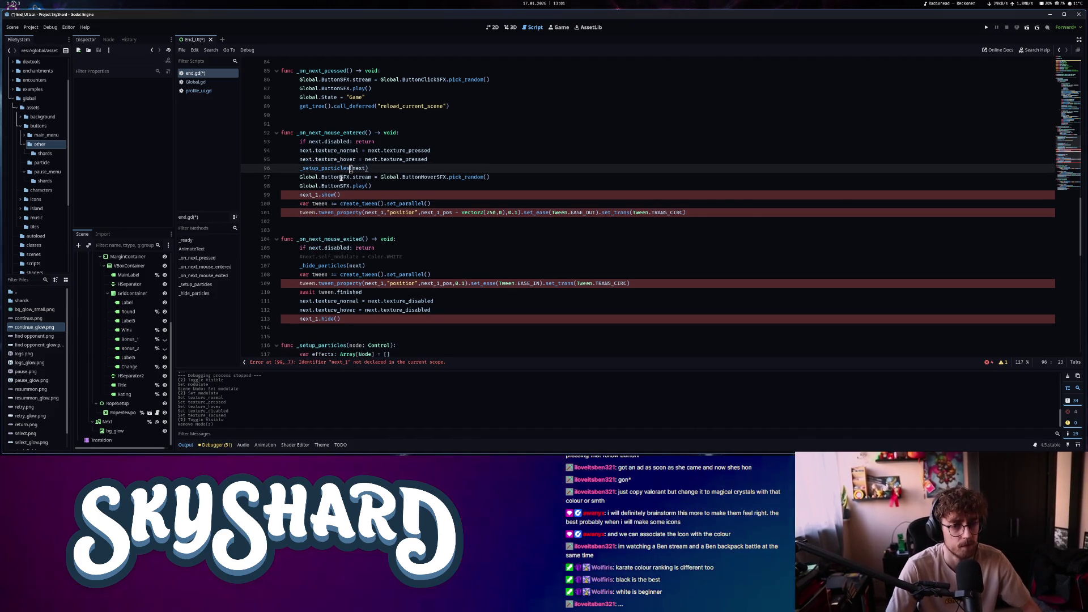
Remove the next_1.show() call, its tween lines, and the commented Color.WHITE modulate line
left_click(343, 177)
left_click(345, 195)
key("ctrl+shift+k")
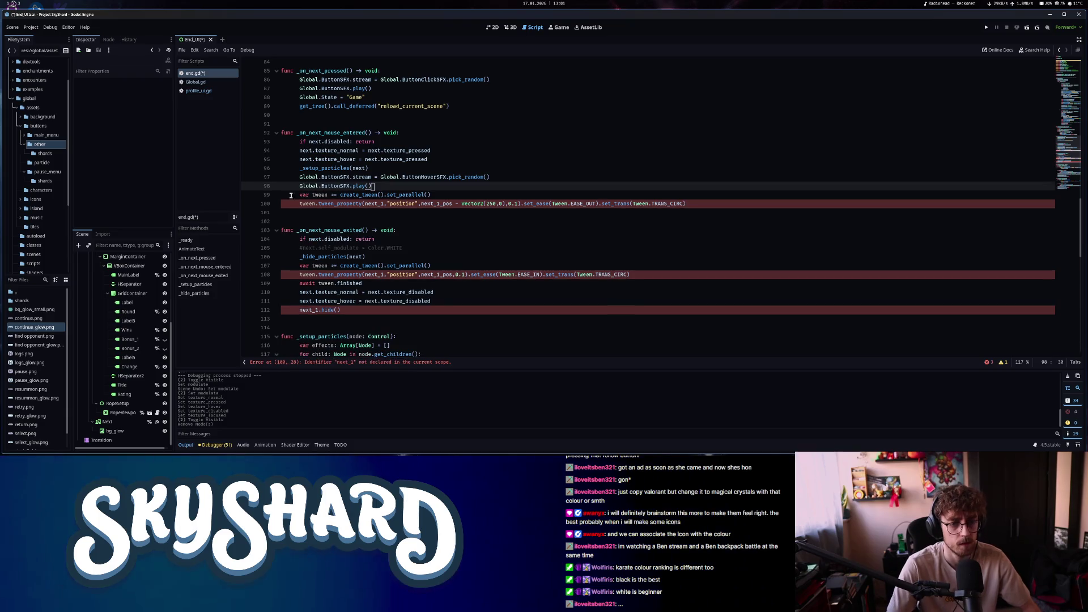
left_click(703, 206, "shift")
key("BackSpace")
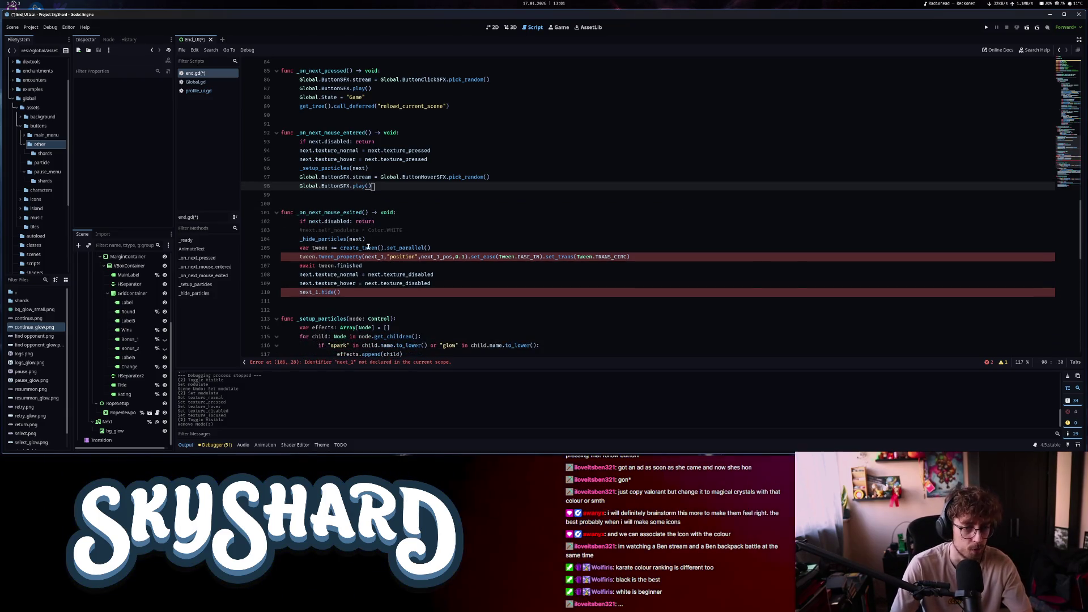
left_click(406, 231)
key("ctrl+shift+k")
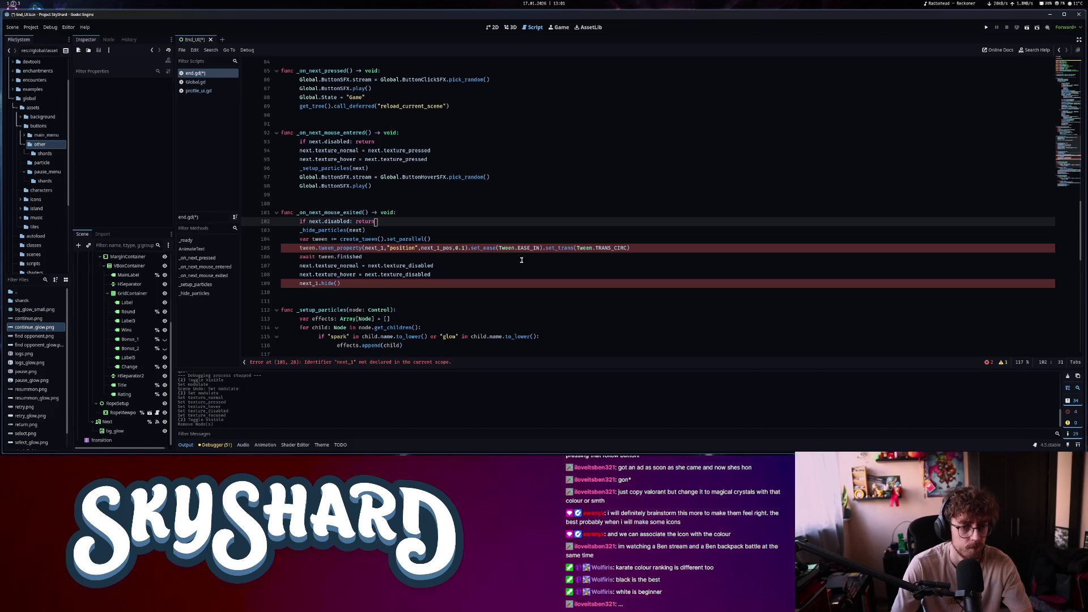
Strip the exit handler's tween, await and next_1.hide() lines, then relaunch the game
left_click(645, 248)
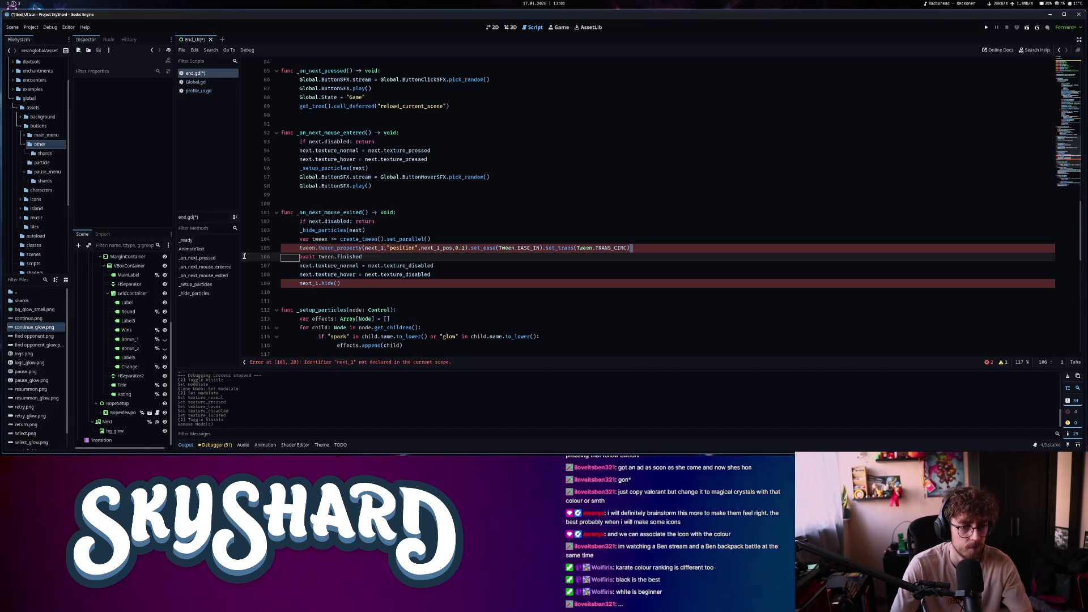
left_click(375, 256)
left_click_drag(374, 257, 284, 239)
key("BackSpace")
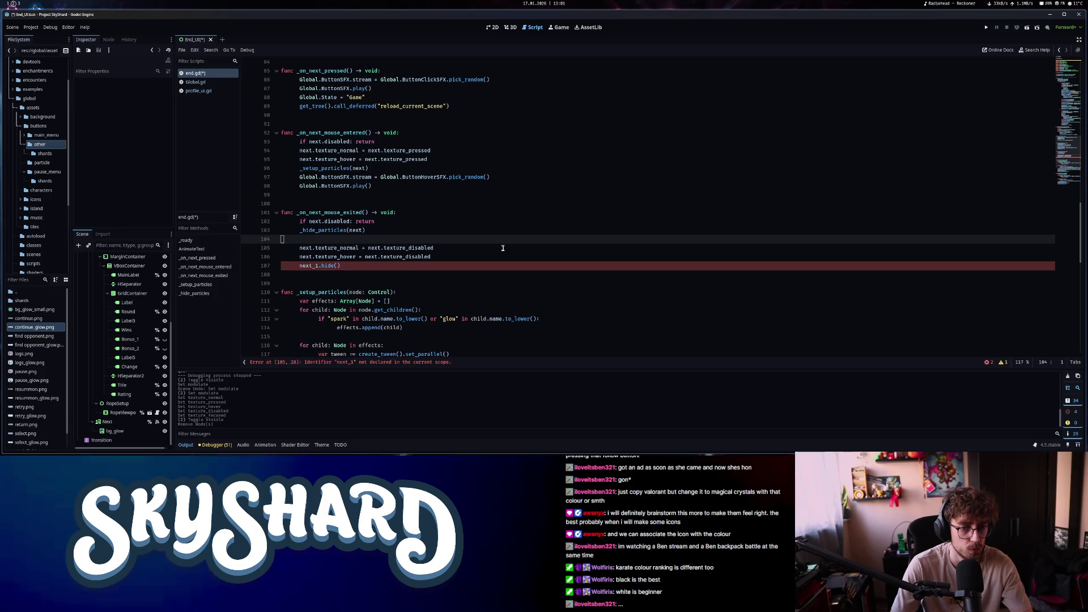
key("BackSpace")
left_click(503, 257)
key("shift+Home")
key("shift+Home")
key("BackSpace")
key("BackSpace")
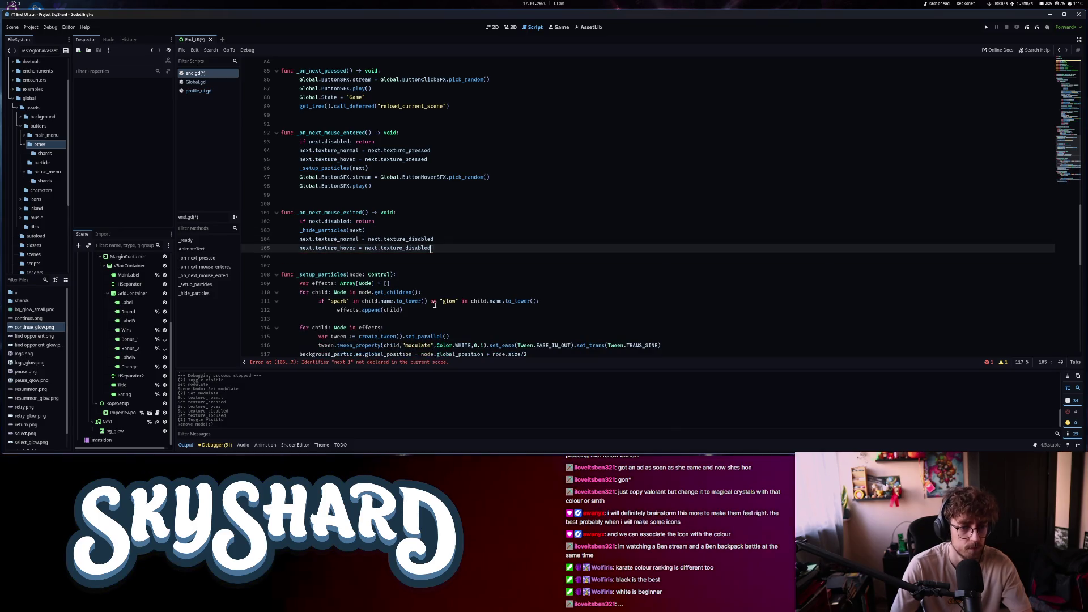
scroll(432, 307, "down", 3)
scroll(432, 306, "down", 3)
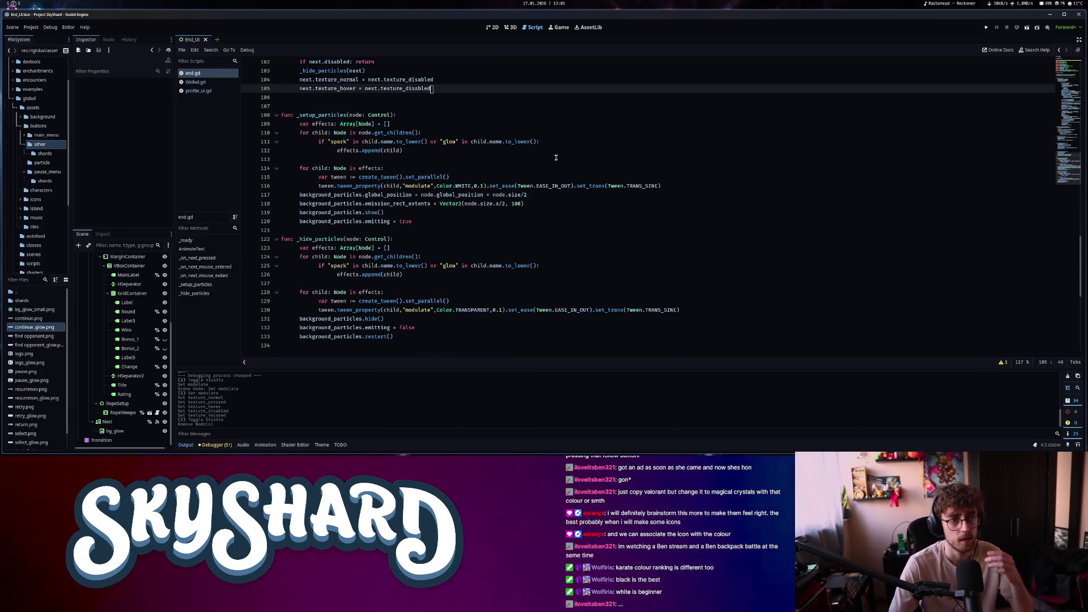
left_click(1026, 29)
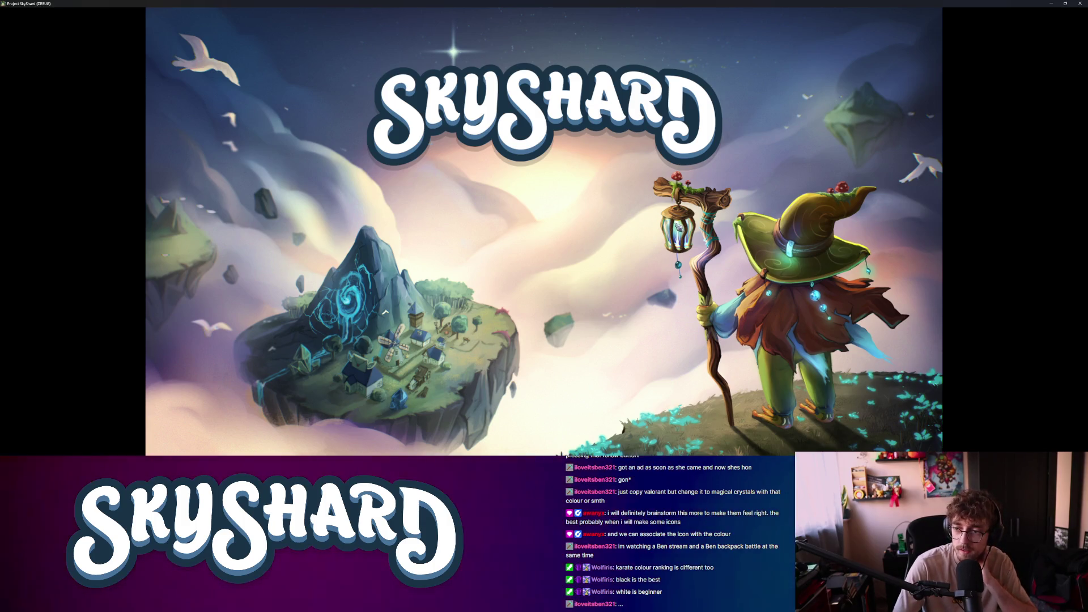
Run the end scene with F6 beside the editor, press Continue twice to check its glow, then close it
key("super+f")
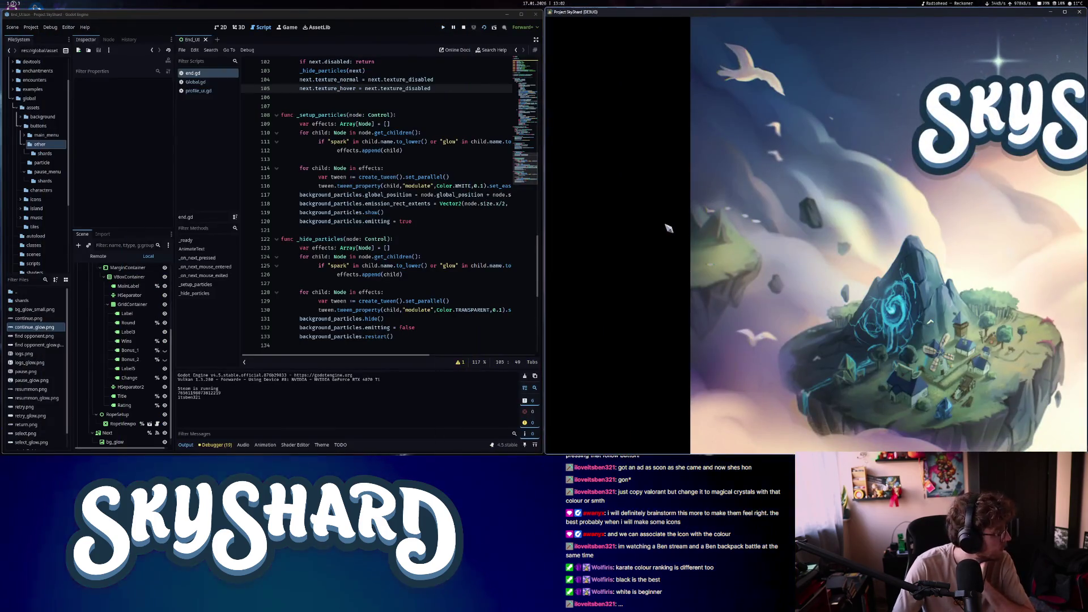
key("F6")
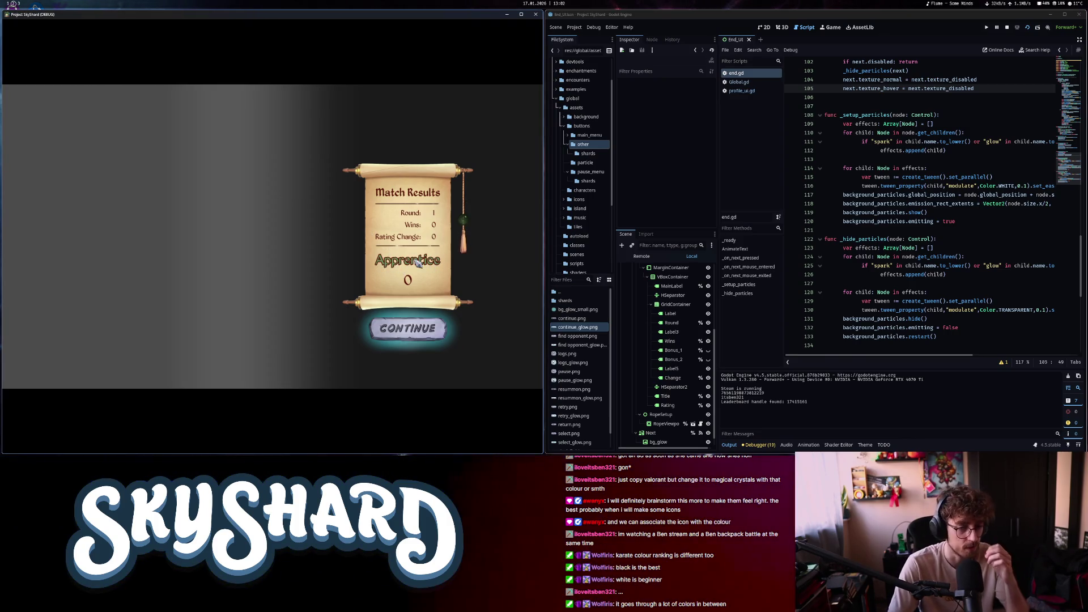
left_click(410, 322)
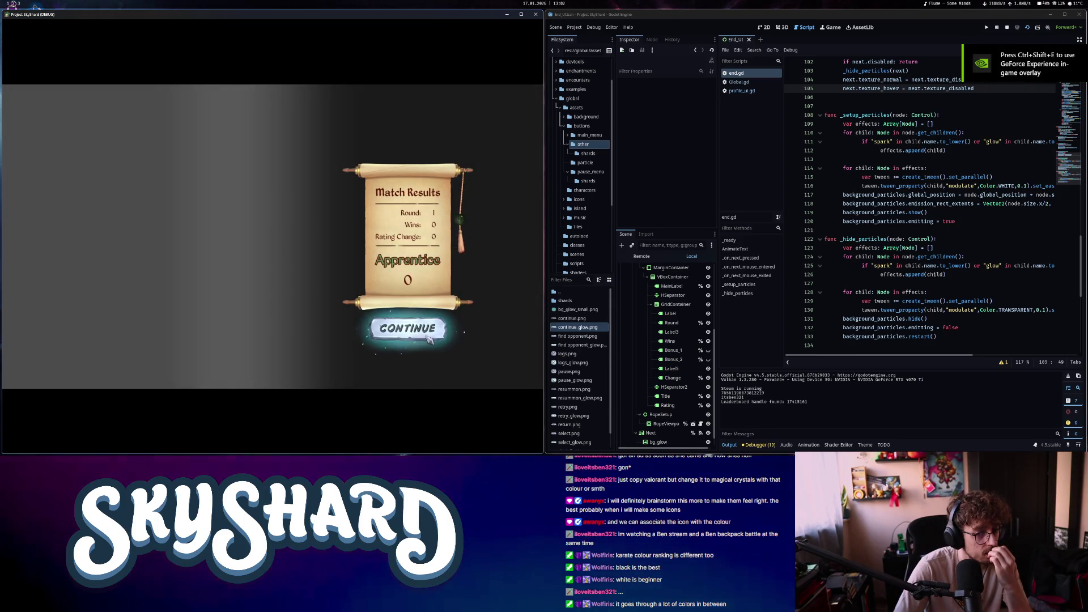
left_click(408, 328)
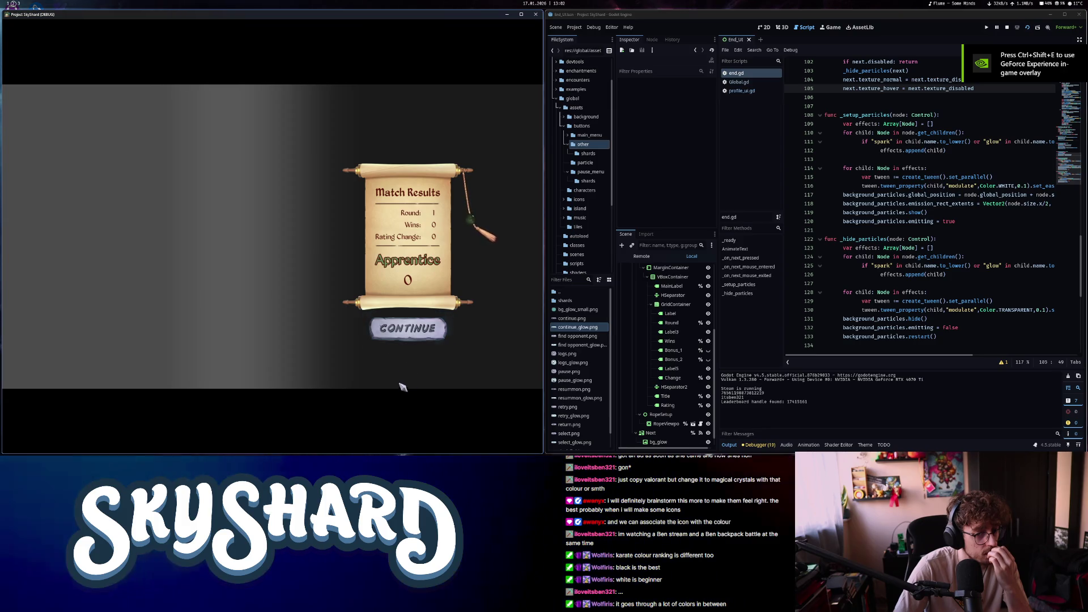
left_click(535, 15)
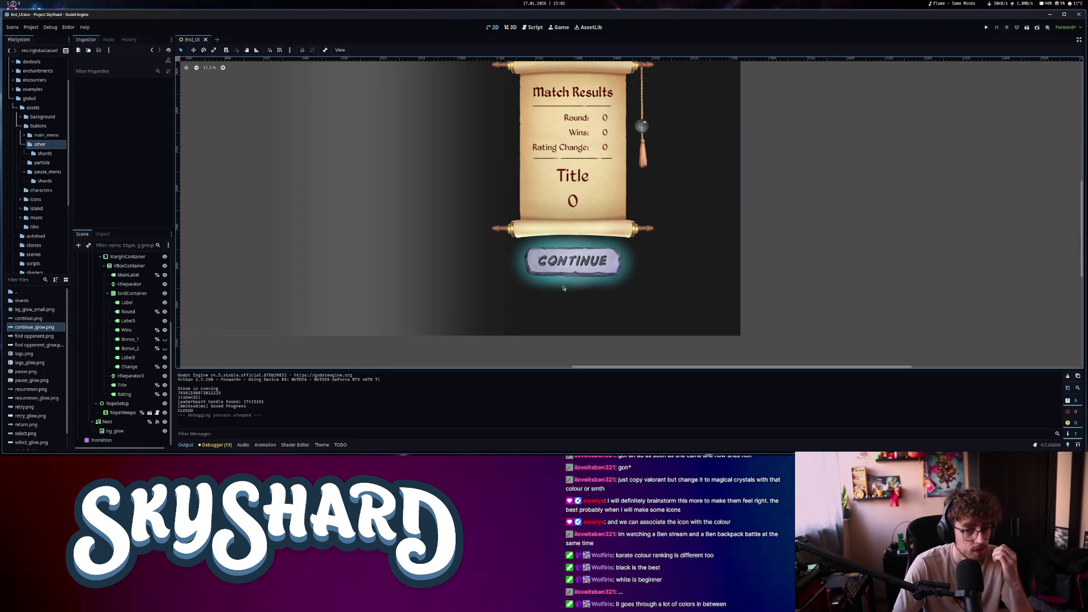
Set the bg_glow node's Modulate alpha to 0 so it is fully transparent
left_click(566, 286)
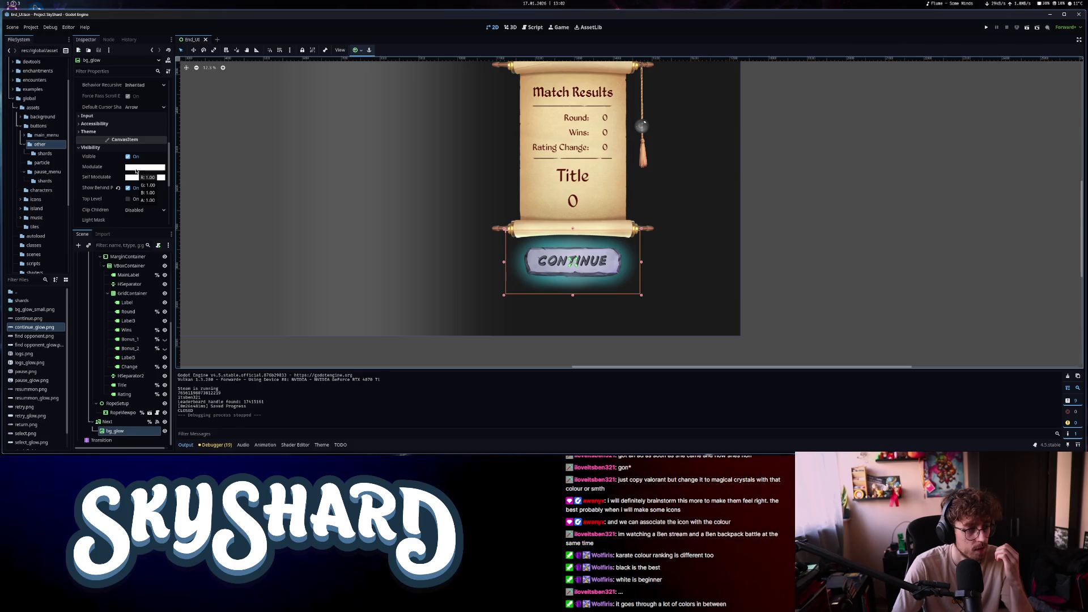
left_click(532, 28)
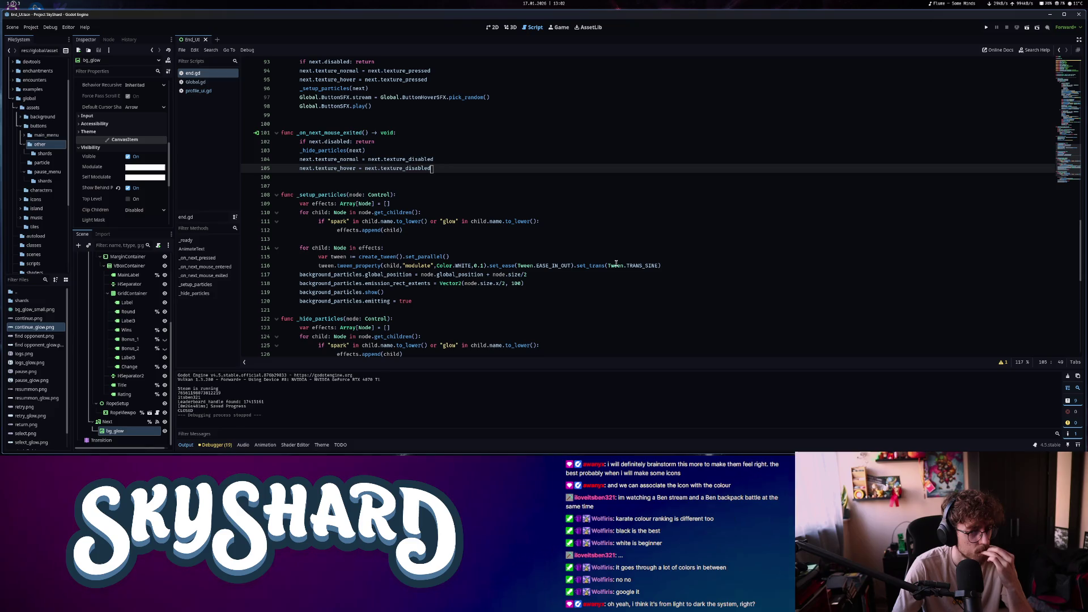
mouse_move(616, 264)
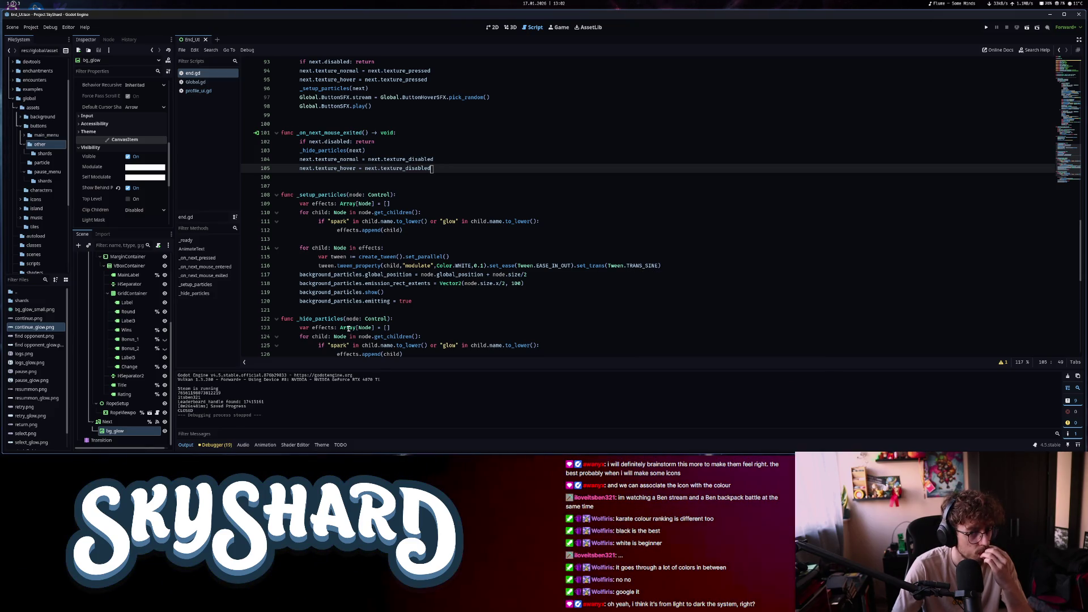
left_click(142, 167)
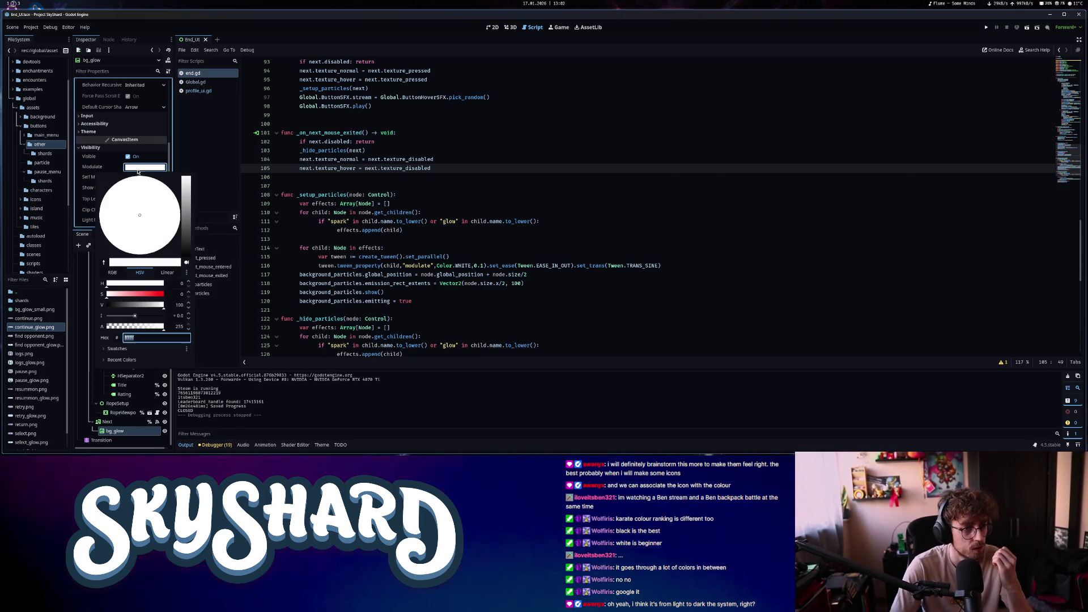
left_click(381, 293)
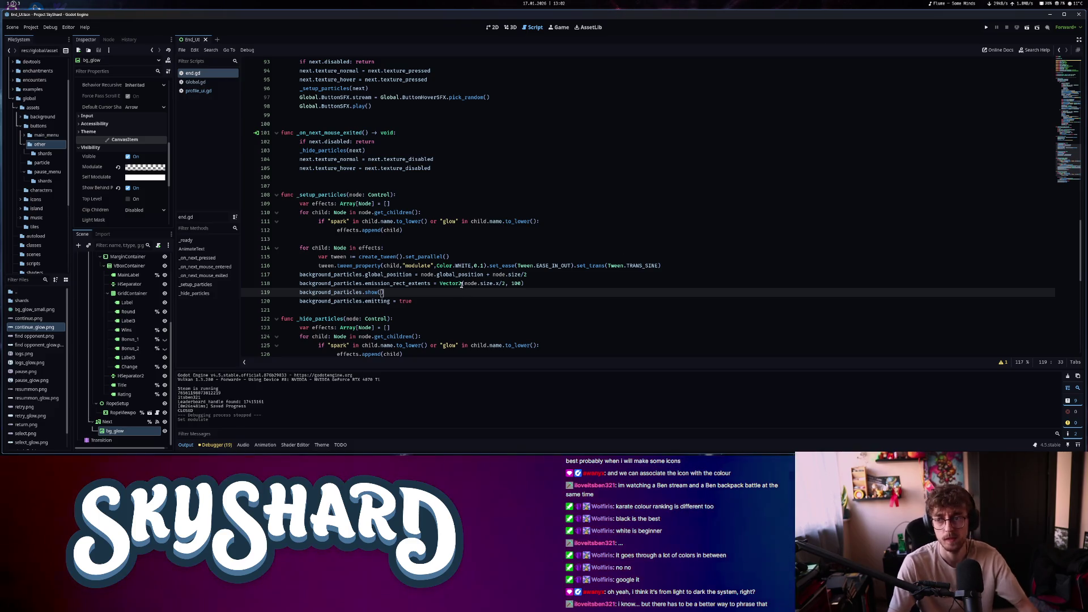
Save the scene and return to the browser's csgo ranks image results
left_click(462, 283)
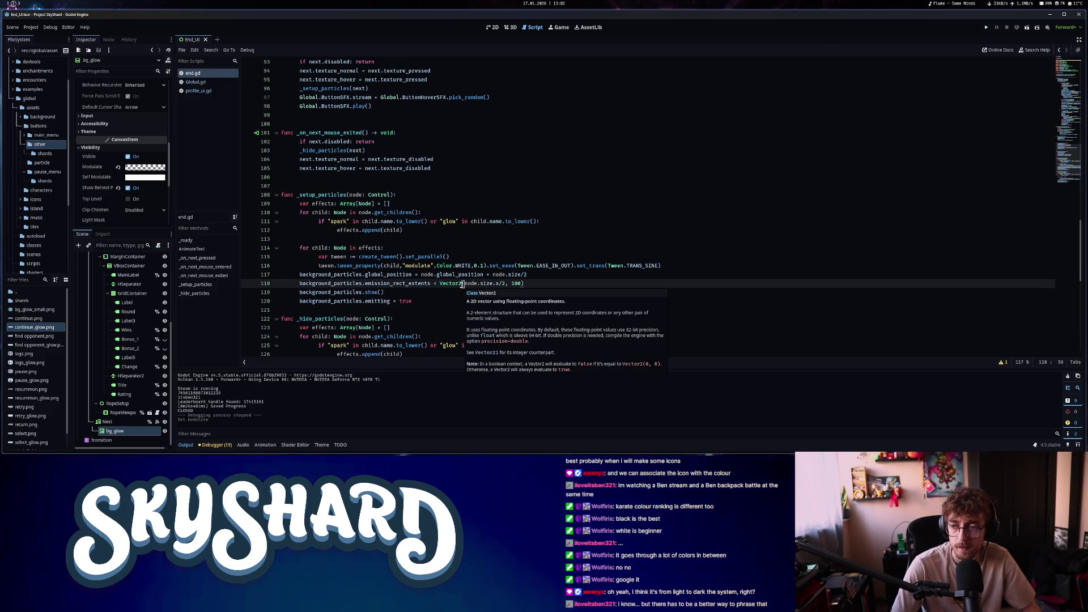
key("alt+Tab")
key("slash")
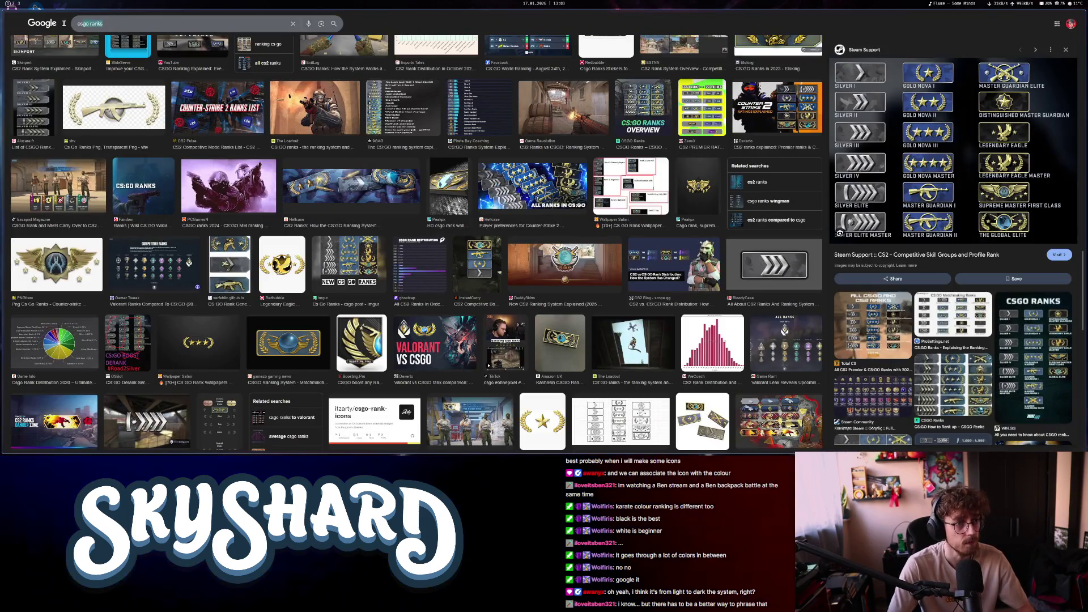
Search images for 'karate ranks' and preview the ATA belt chart running white to black
type("te")
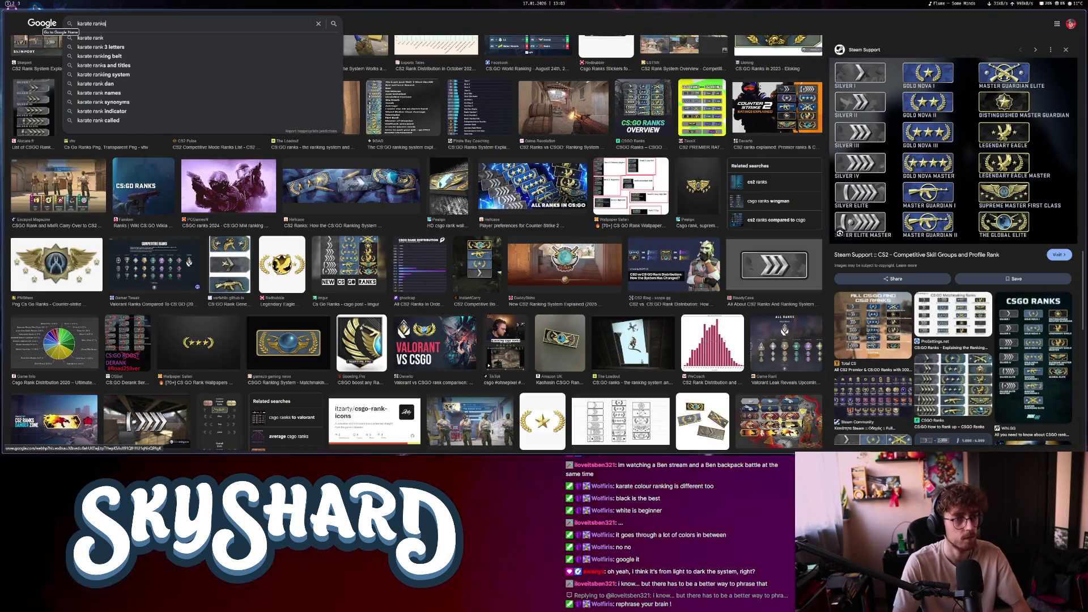
key("Return")
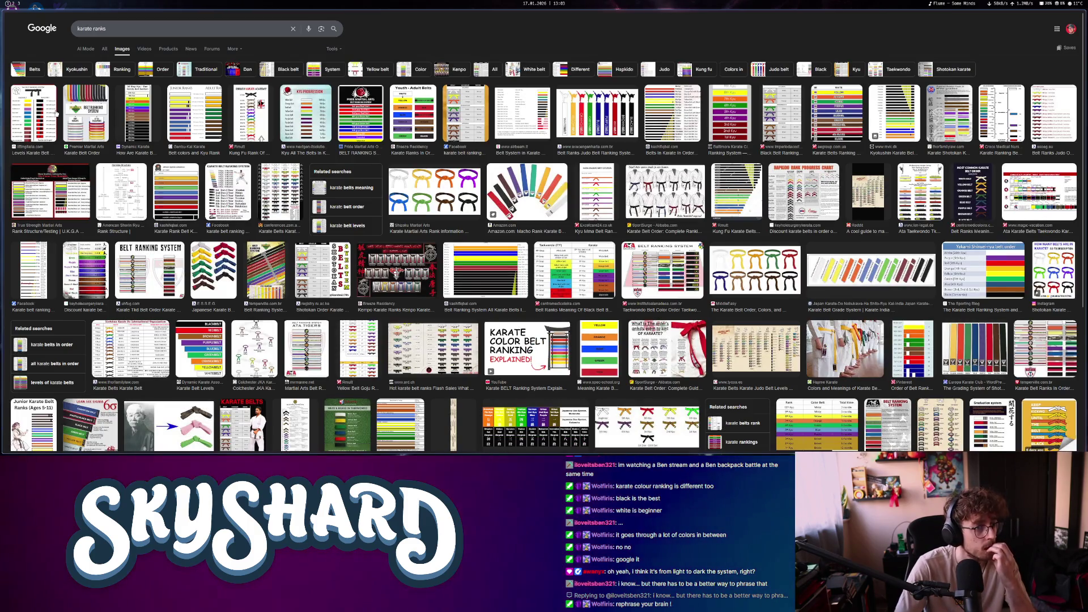
left_click(32, 113)
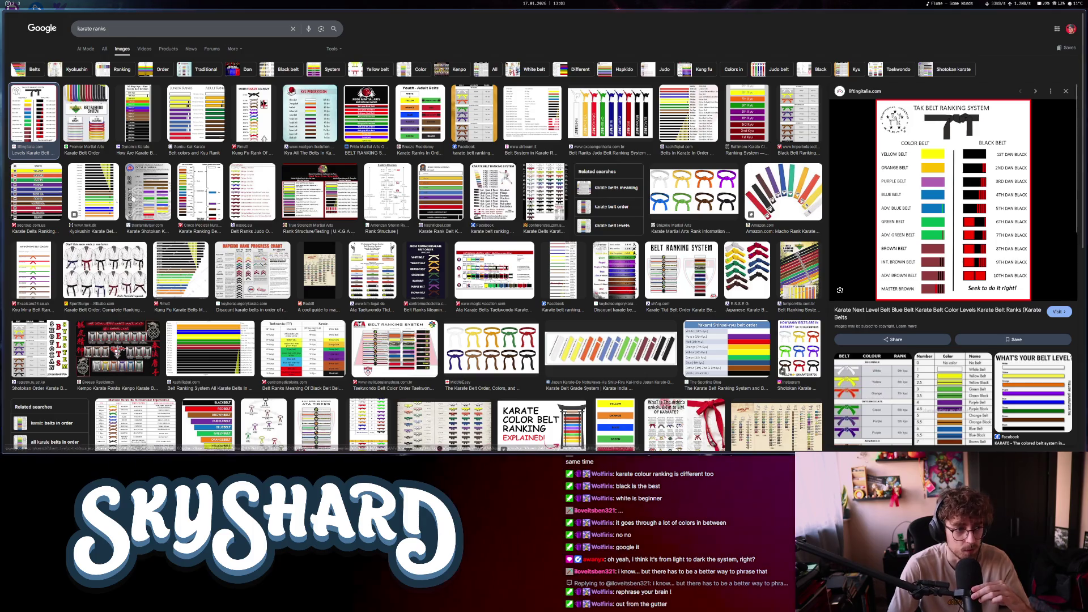
left_click(31, 194)
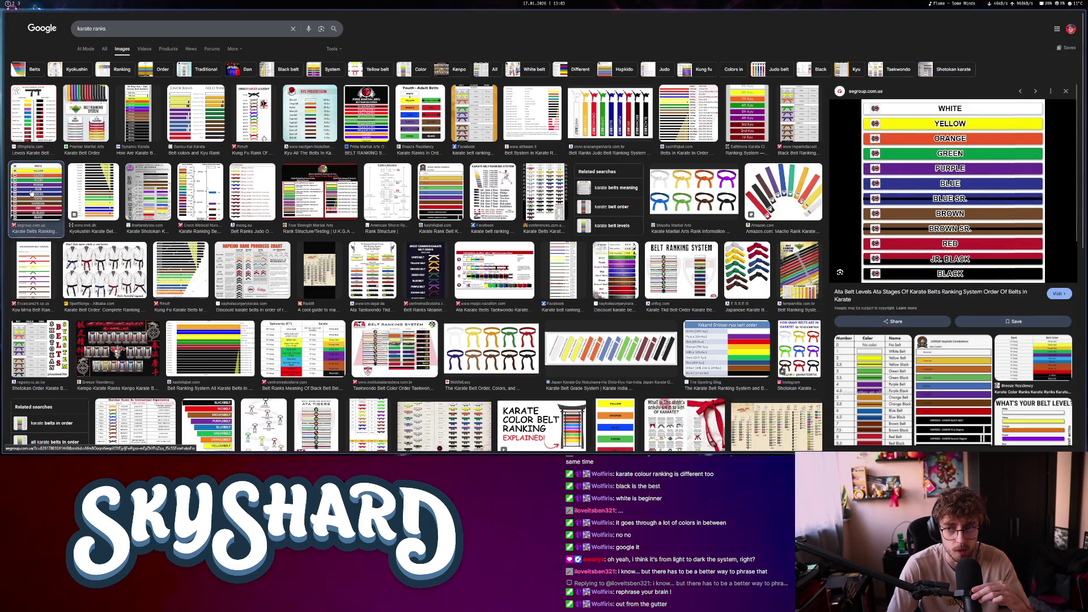
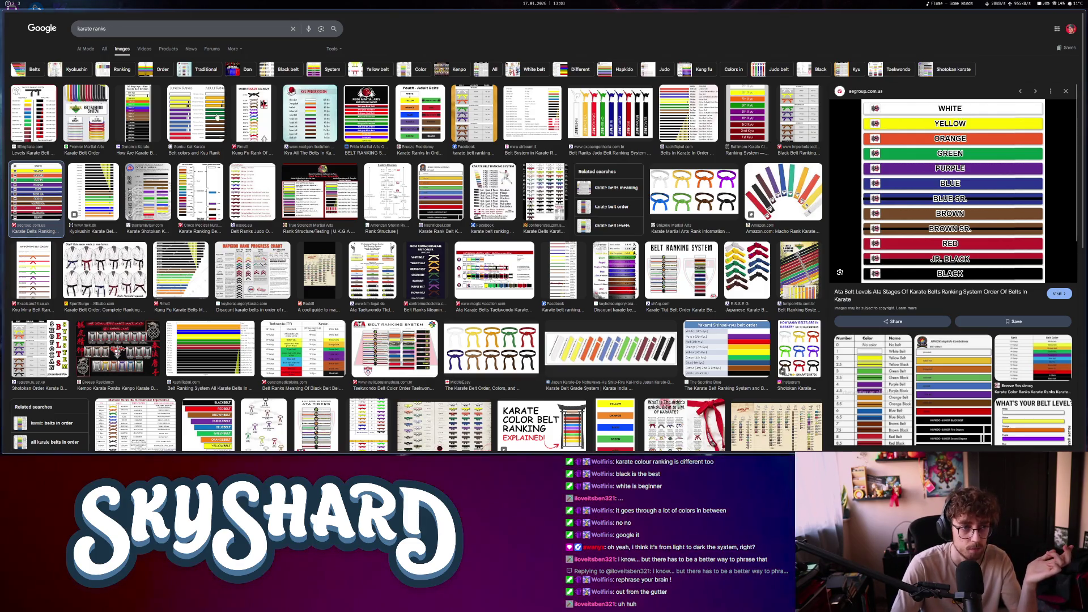
Preview the 20-step Kyu–Dan, Junior/Adult and Kyokushin belt charts, ending on the Jiu Jitsu ranking chart
left_click(146, 124)
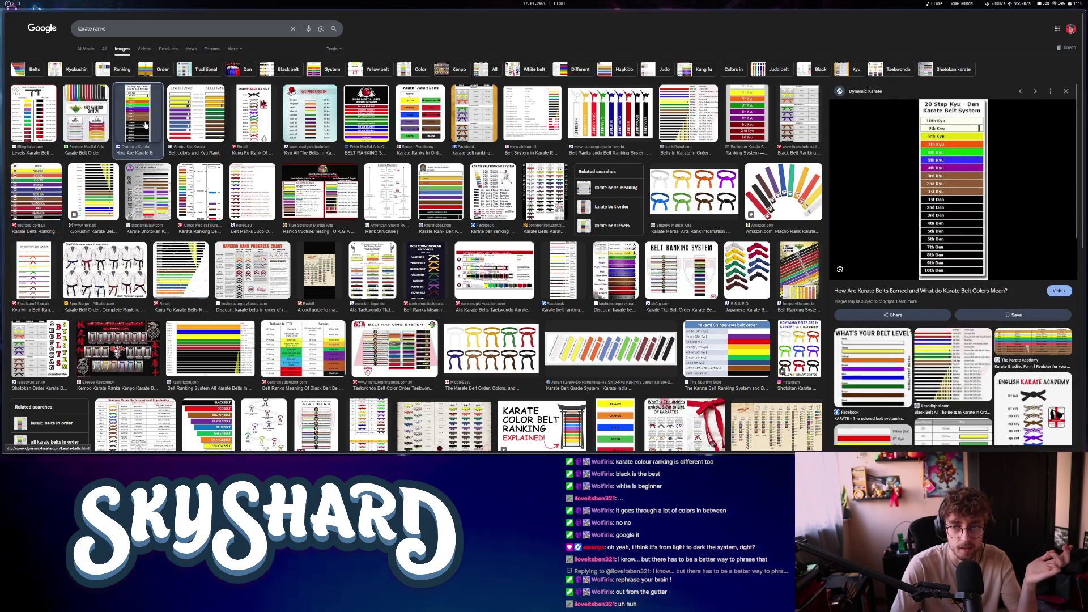
left_click(198, 125)
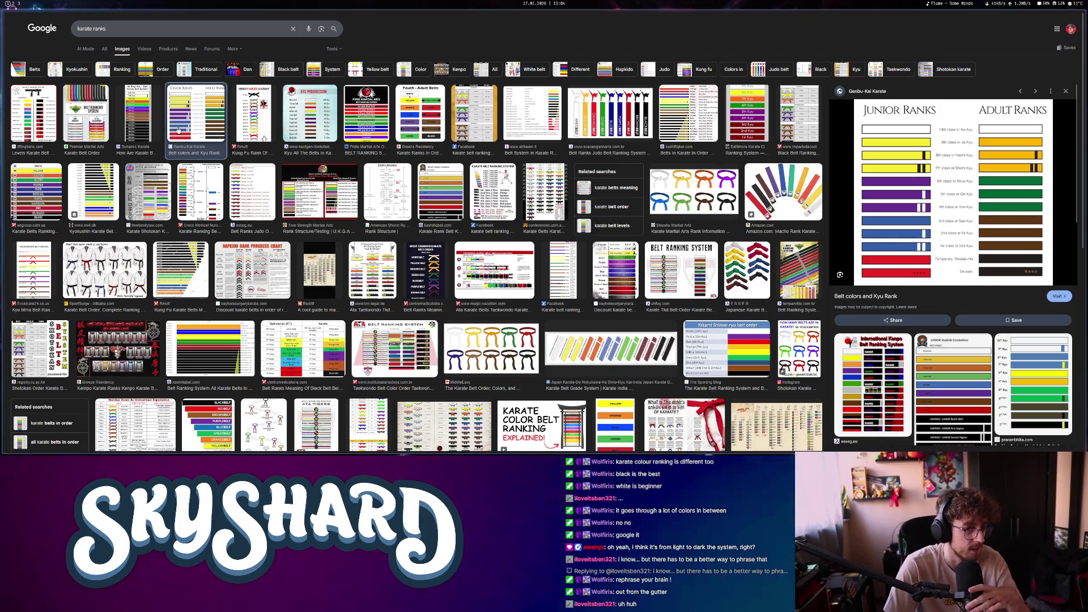
left_click(138, 116)
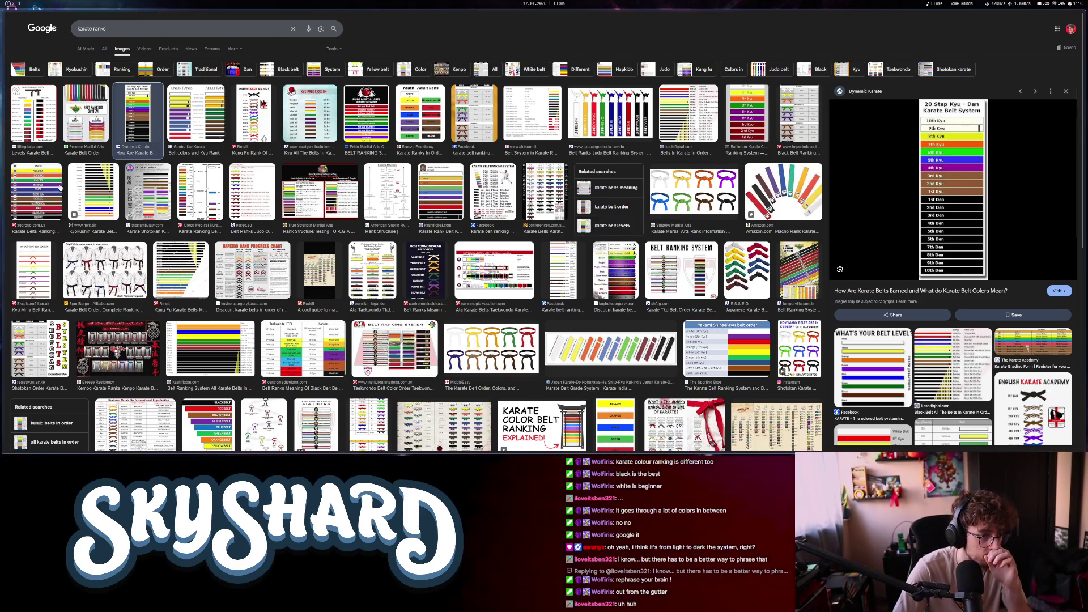
left_click(37, 190)
left_click(94, 192)
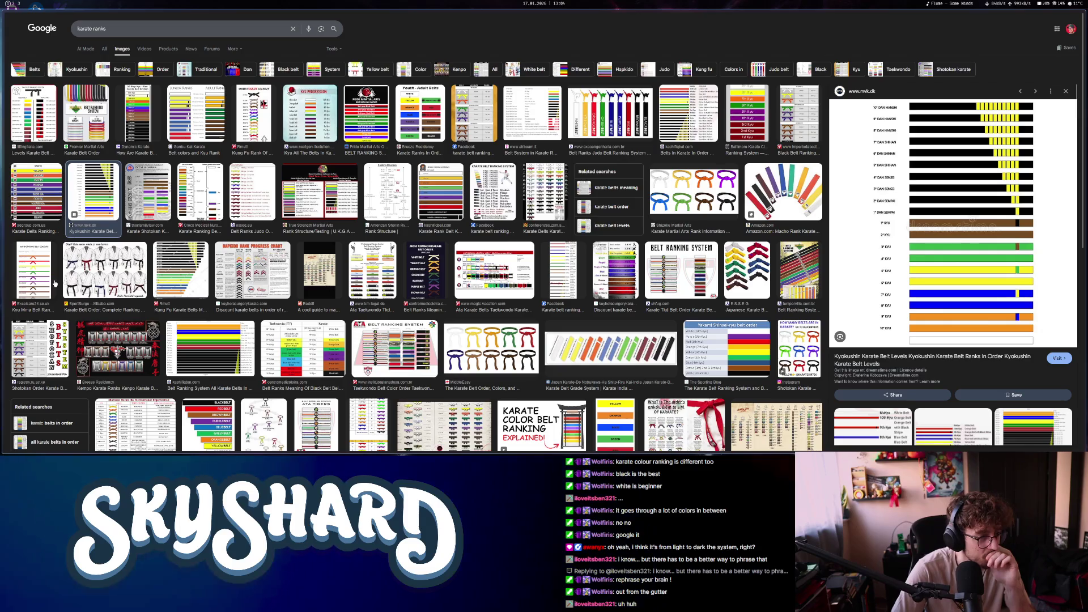
left_click(195, 116)
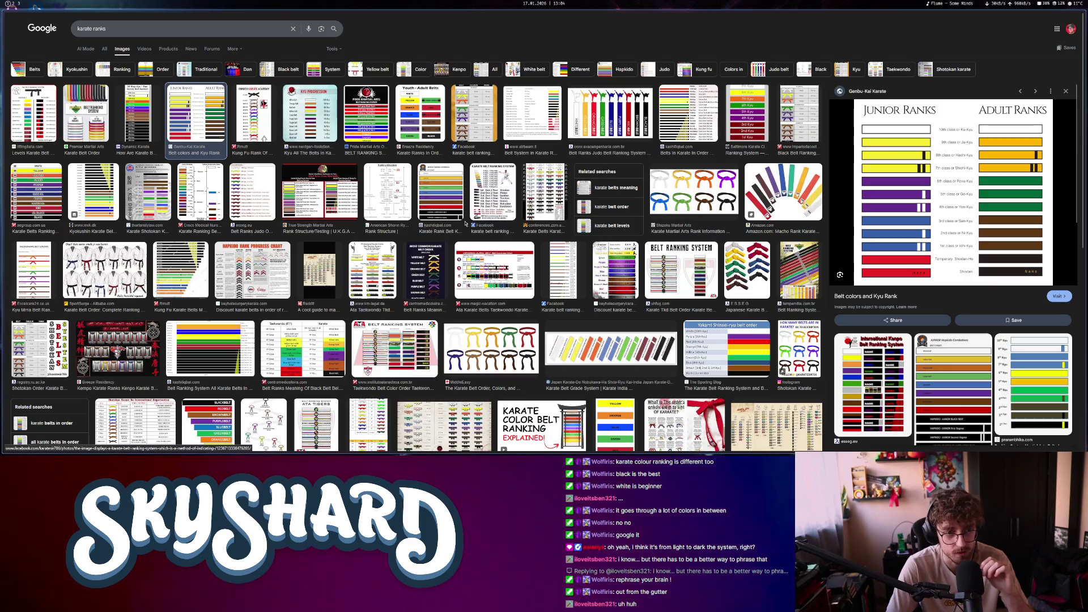
left_click(200, 192)
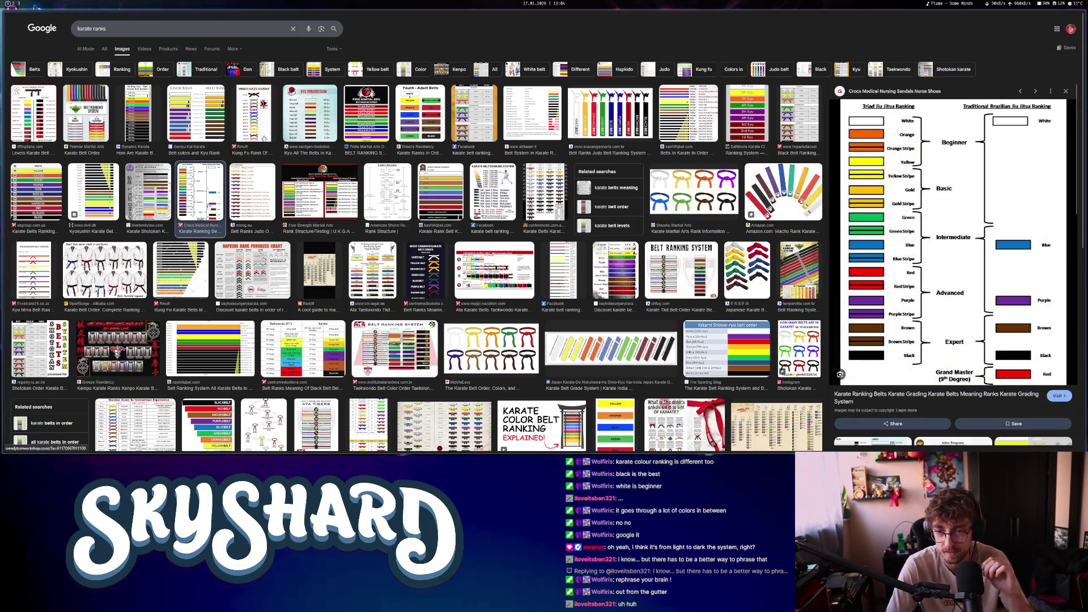
scroll(369, 309, "down", 4)
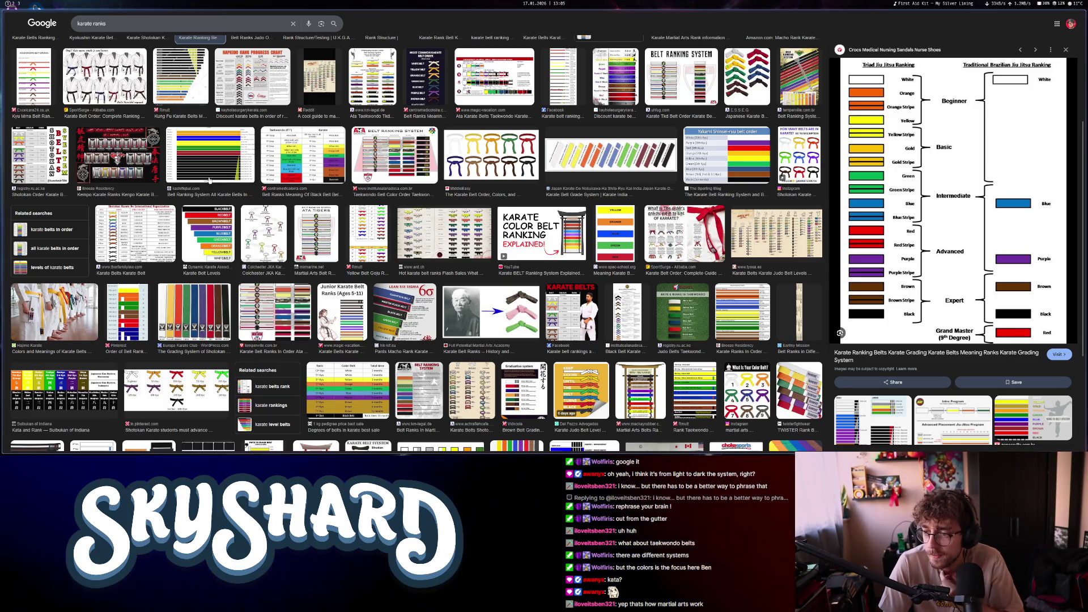
scroll(199, 185, "up", 3)
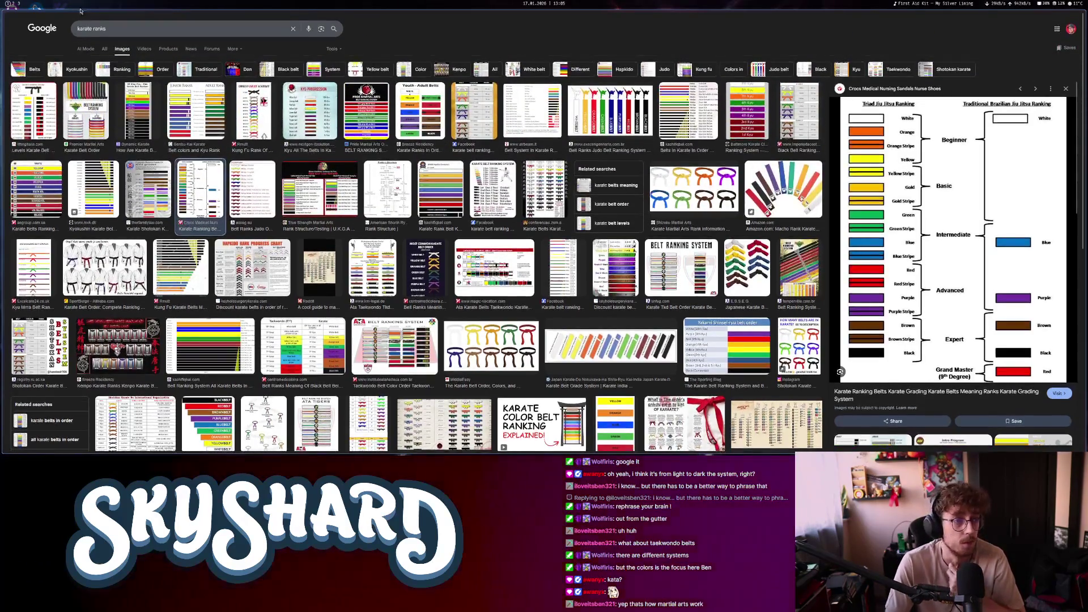
double_click(91, 28)
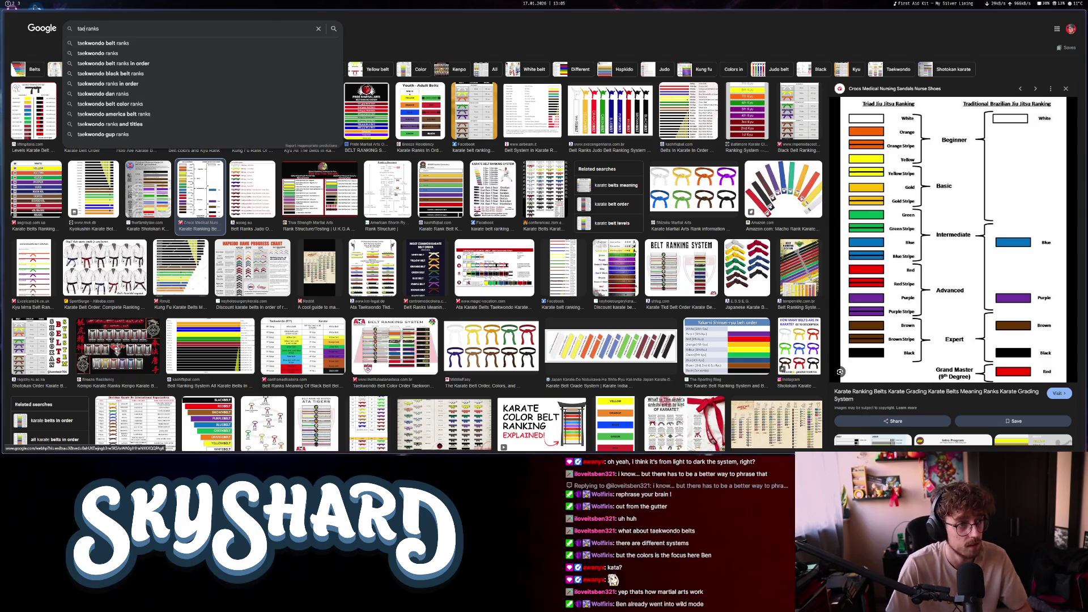
Search images for taekwondo belt ranks and preview the Rockstar Academy and Midwest Martial Arts charts
left_click(146, 47)
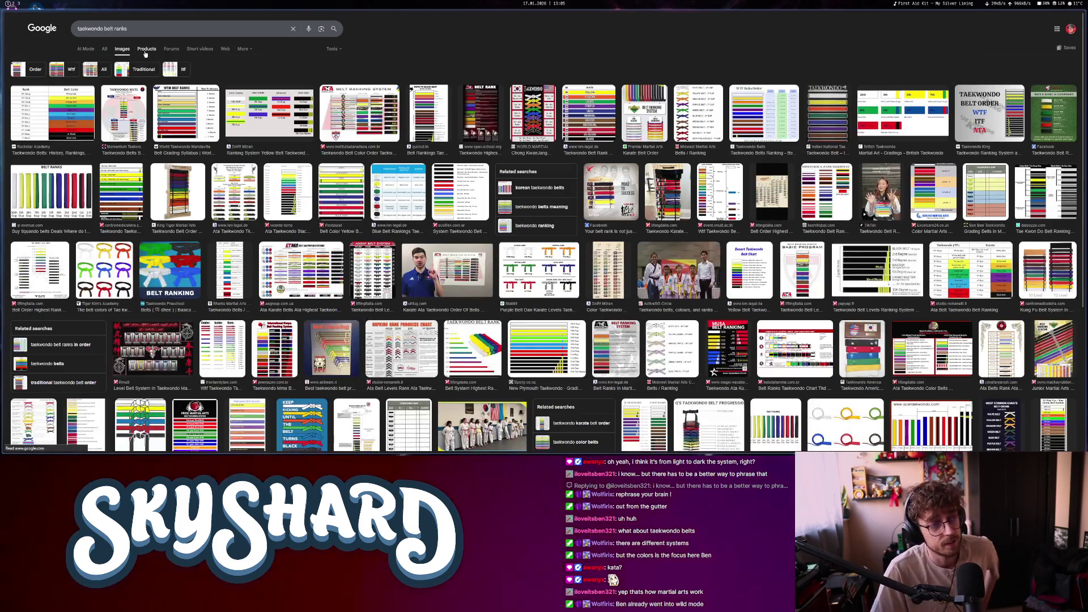
left_click(69, 117)
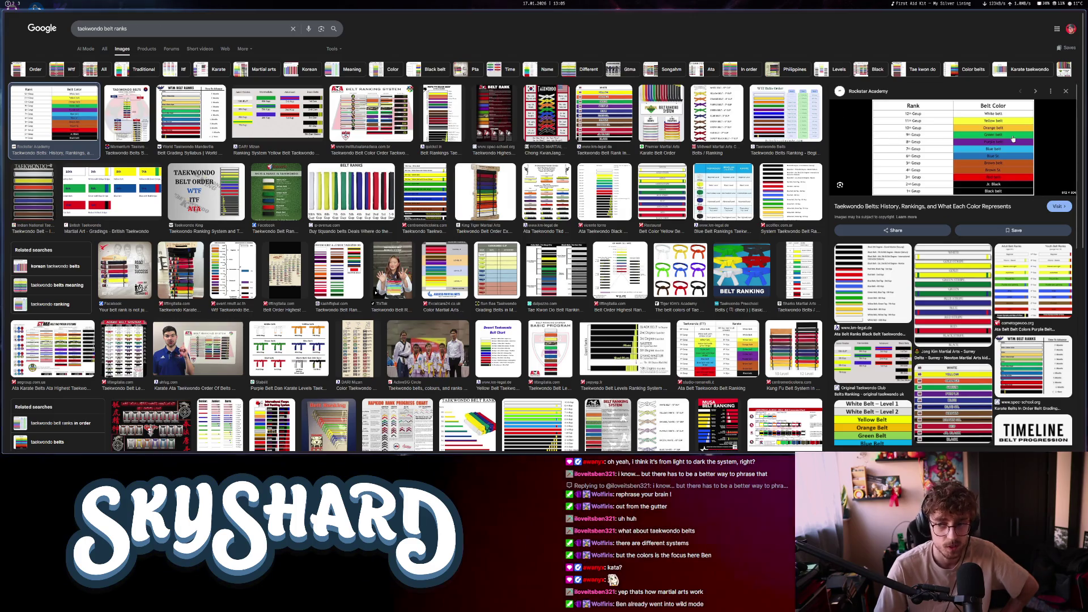
left_click(709, 113)
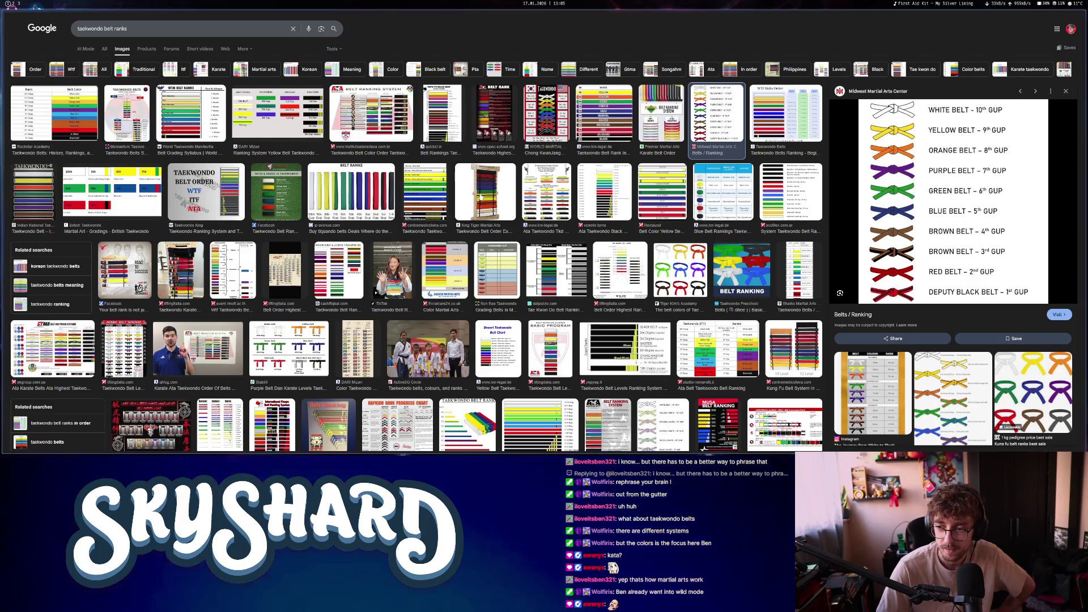
scroll(481, 198, "down", 5)
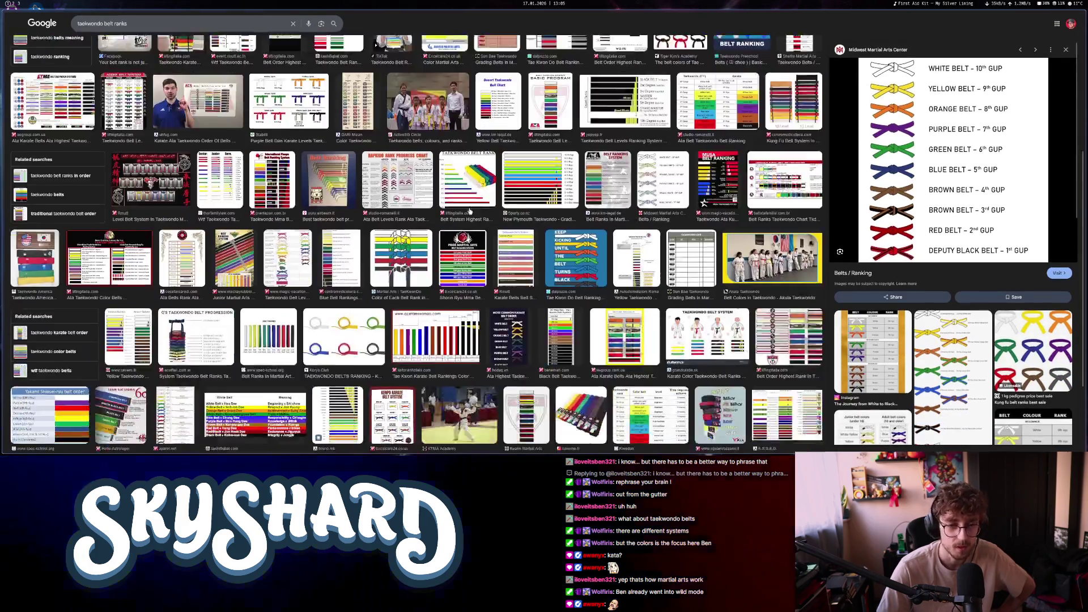
scroll(459, 225, "up", 5)
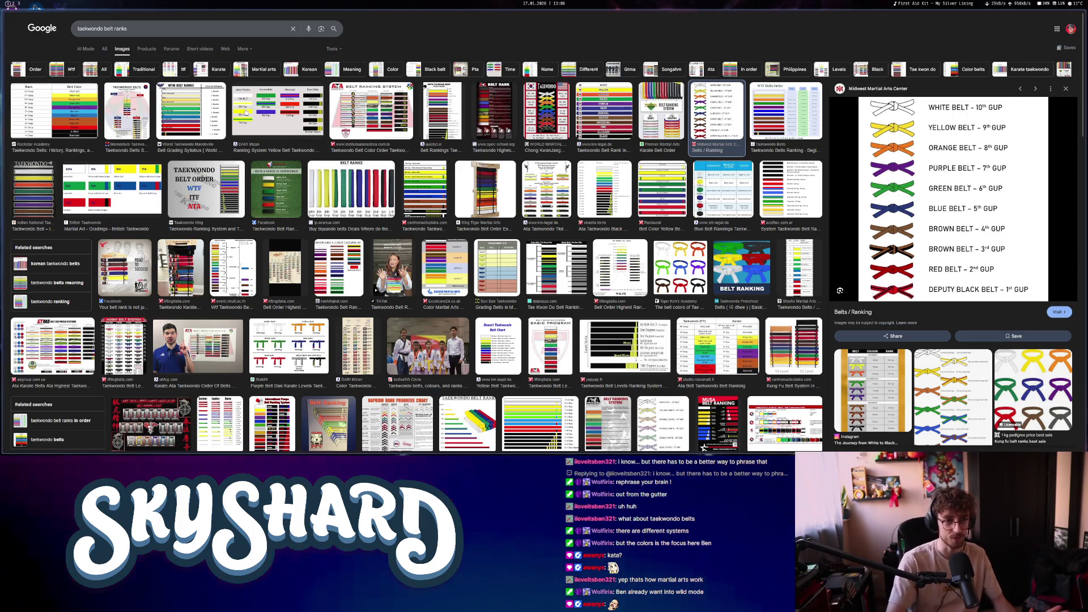
scroll(351, 200, "down", 3)
scroll(351, 200, "up", 3)
scroll(351, 199, "down", 10)
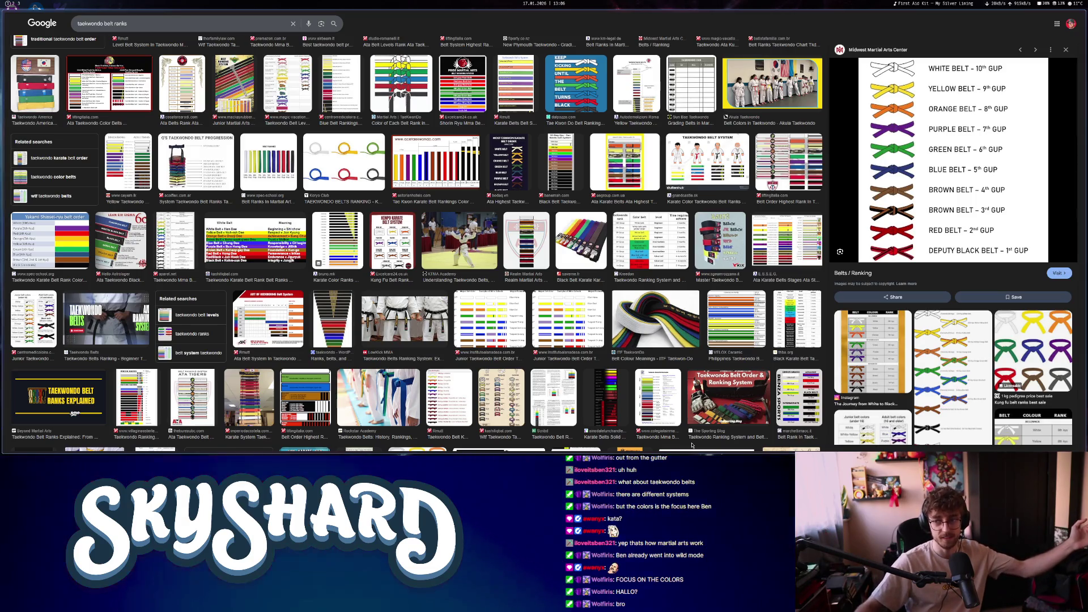
scroll(433, 260, "up", 4)
scroll(432, 260, "up", 3)
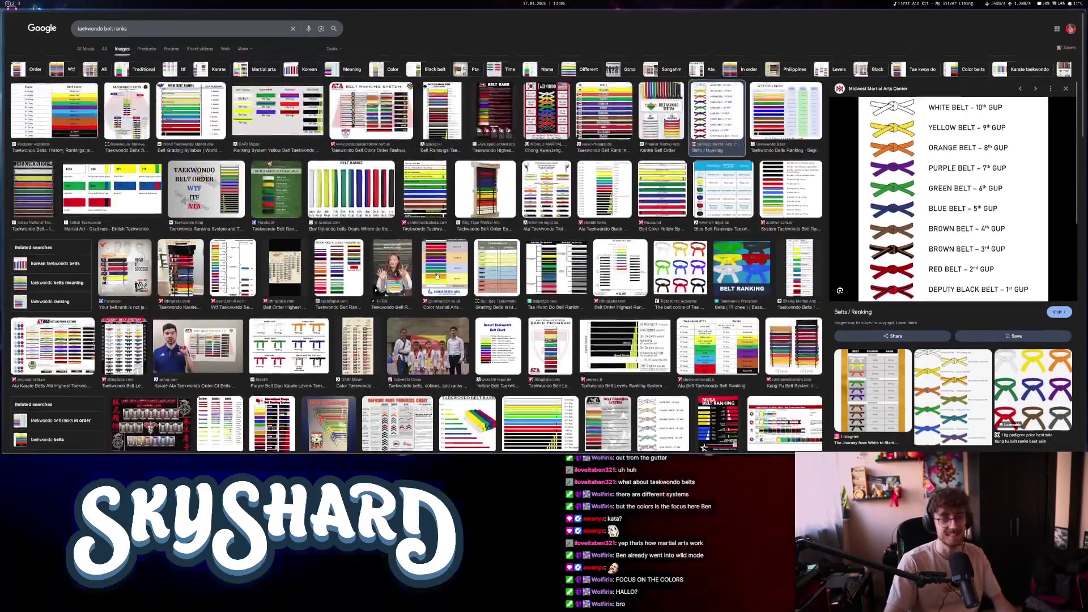
scroll(345, 295, "down", 15)
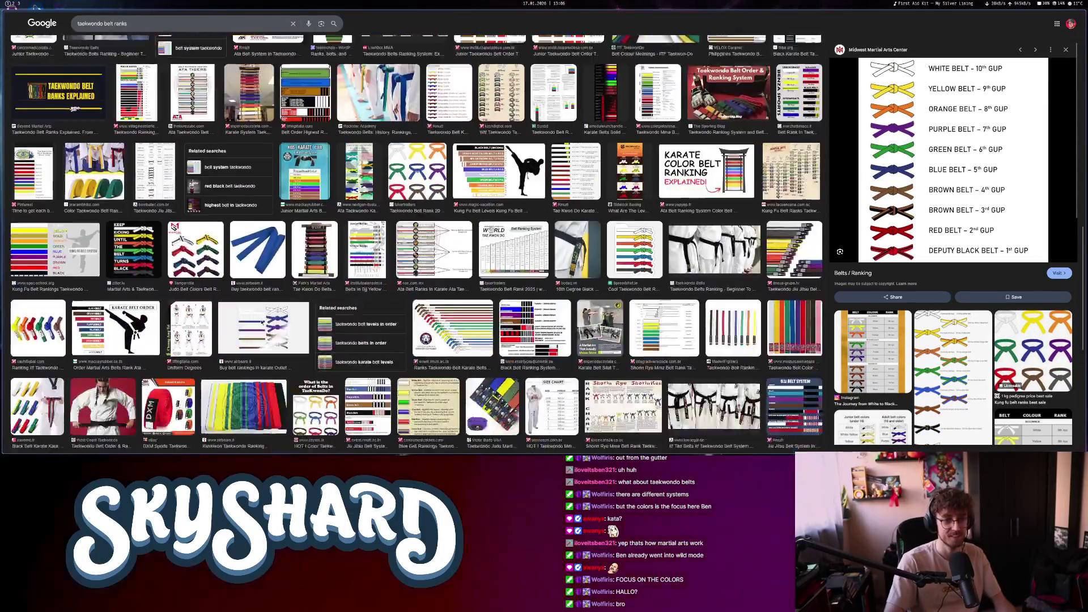
scroll(262, 317, "down", 6)
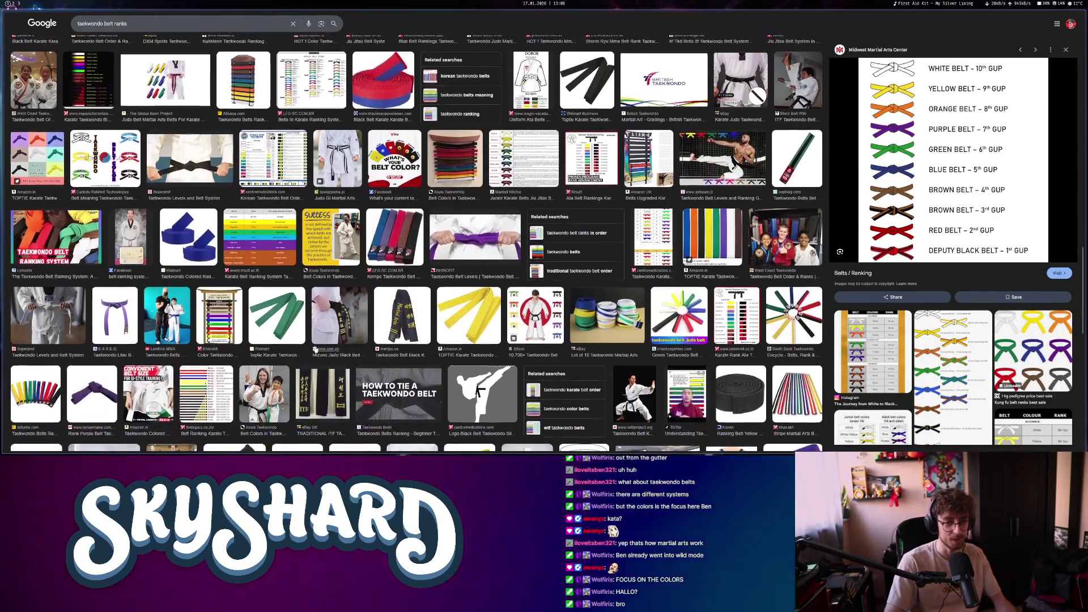
scroll(316, 350, "up", 10)
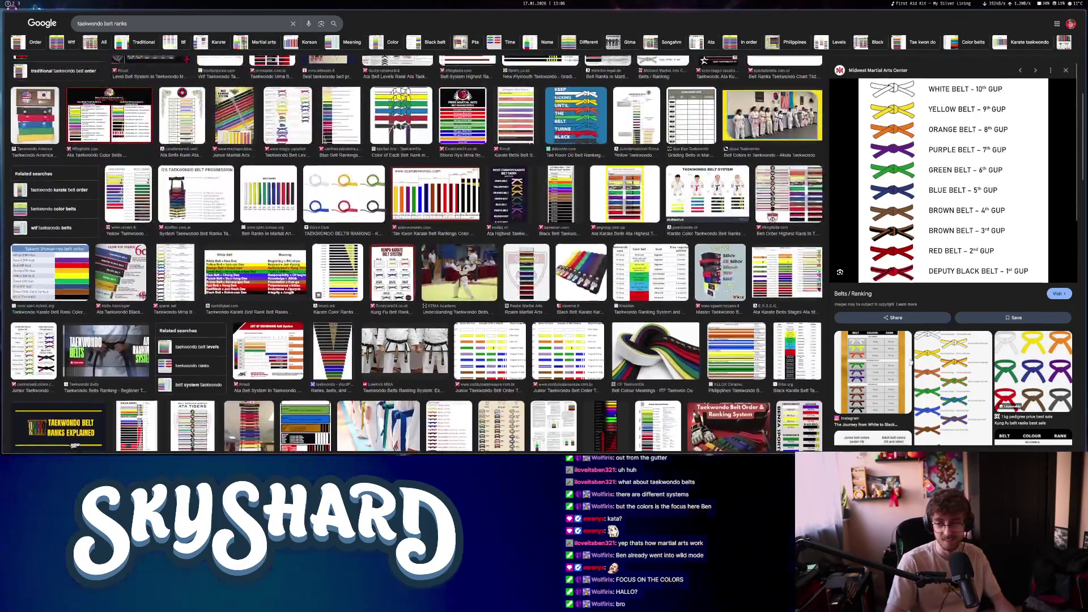
Preview the double-wrap belt and WTF Belts Order charts, then switch to the Godot Shaders page
left_click(971, 364)
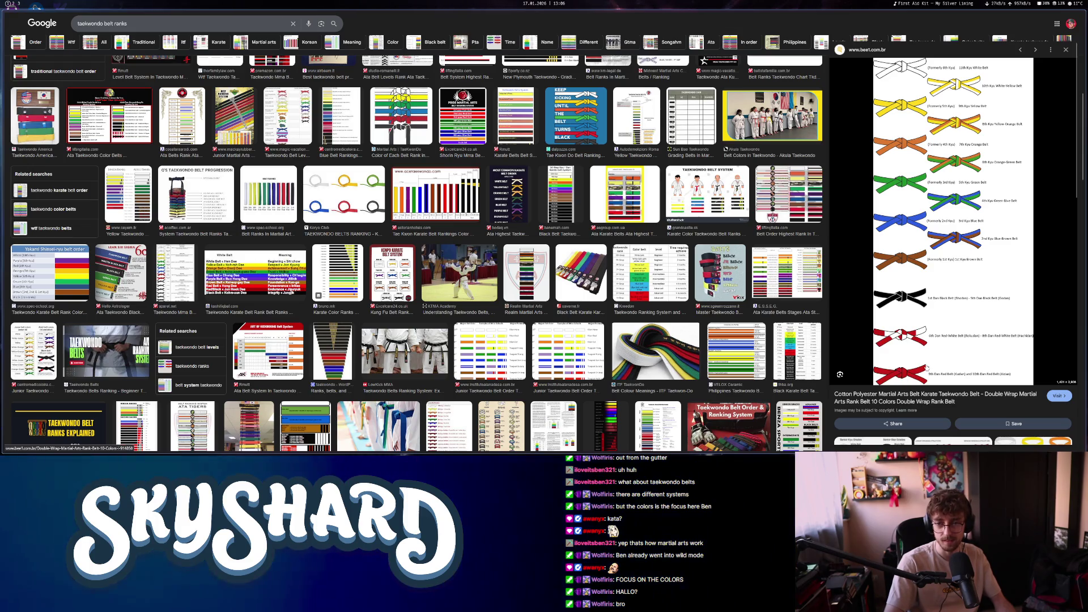
scroll(690, 370, "up", 10)
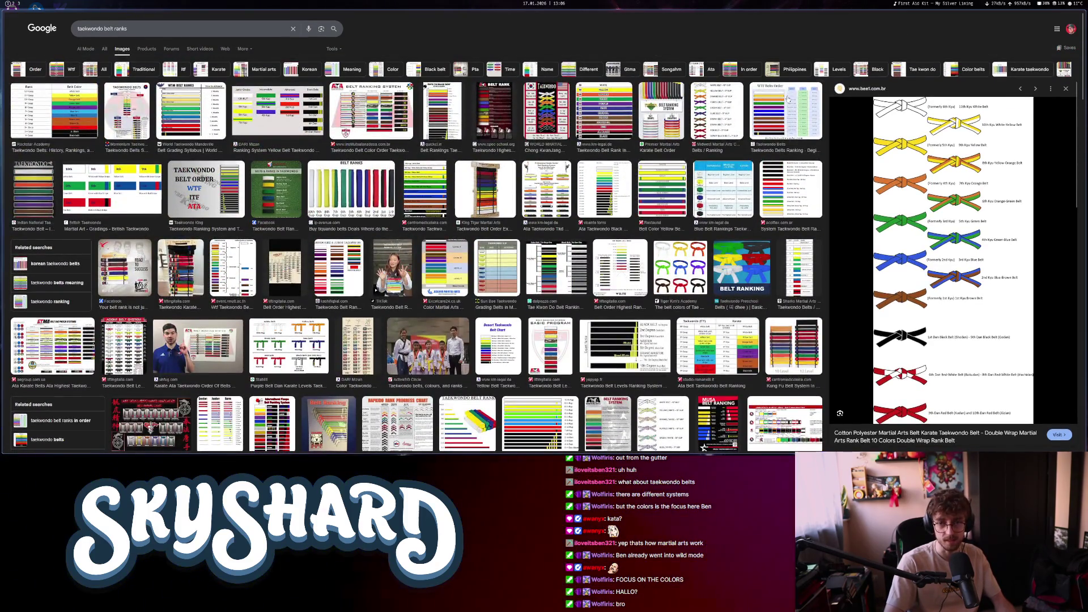
left_click(788, 99)
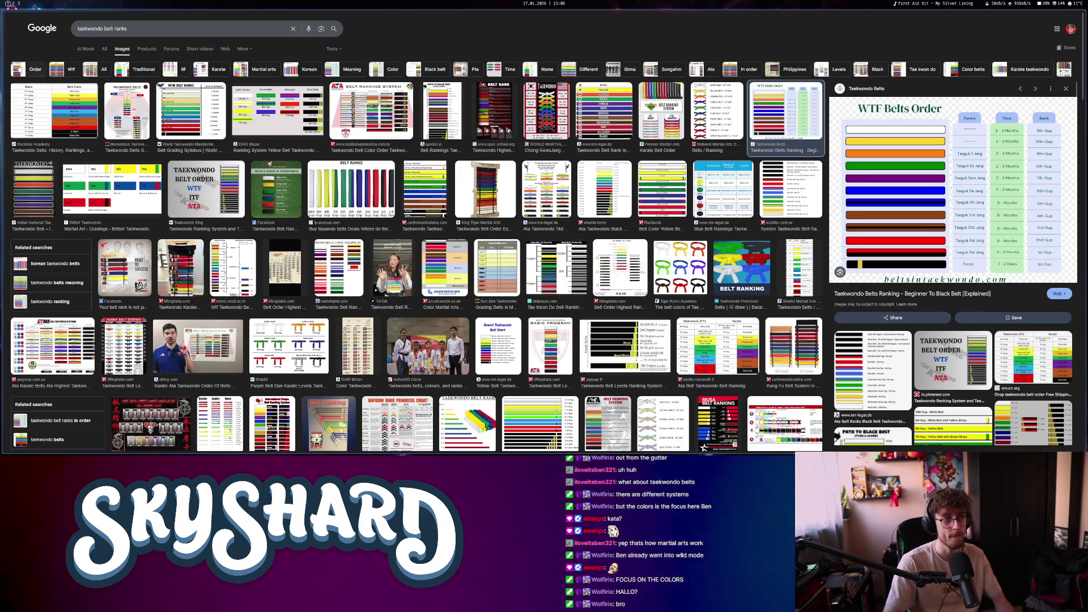
mouse_move(5, 54)
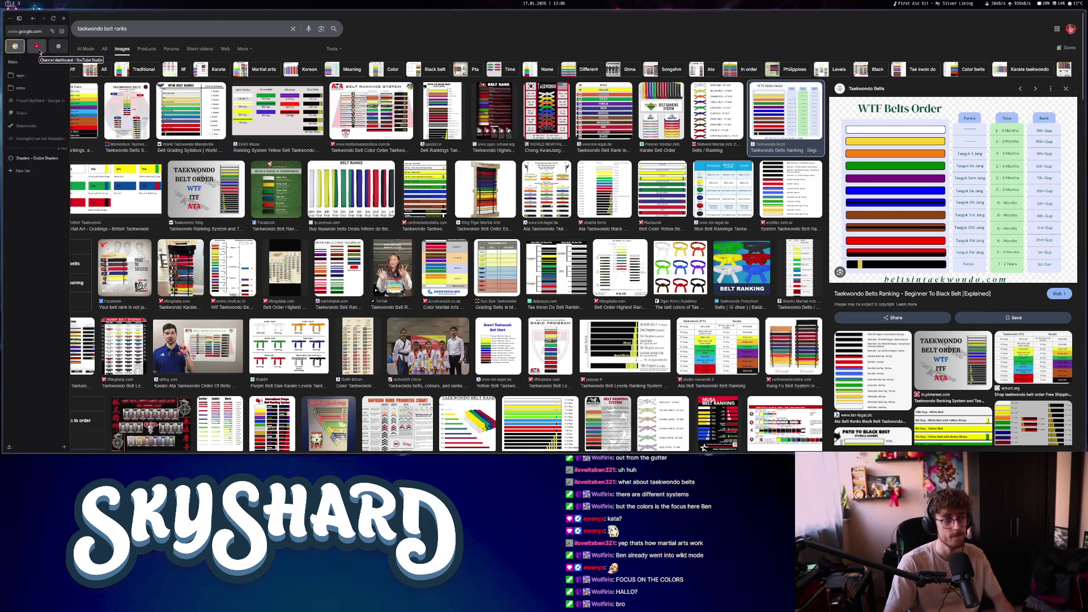
left_click(27, 159)
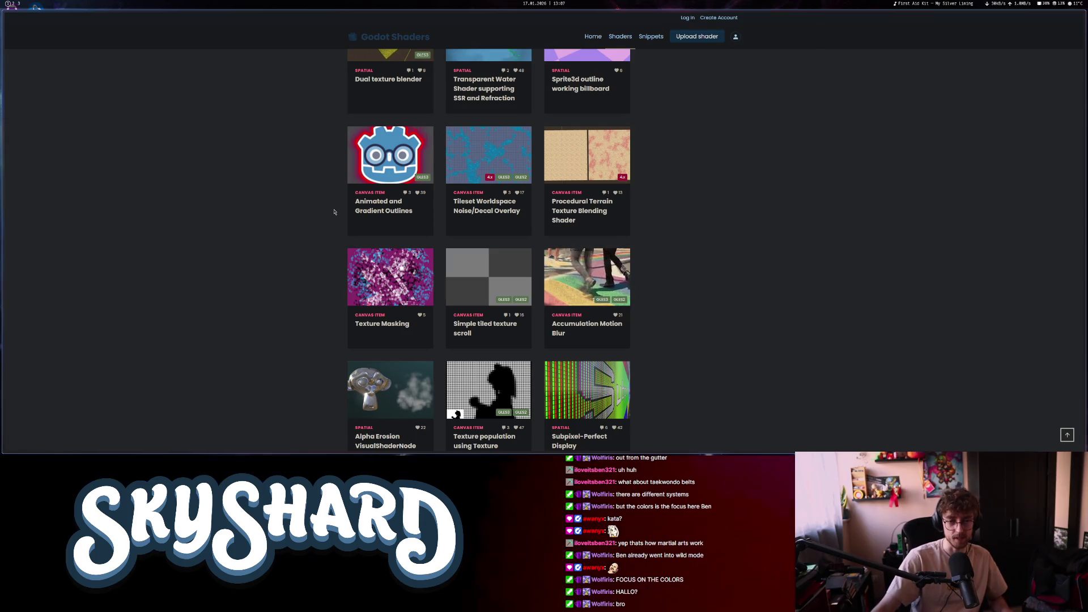
mouse_move(3, 68)
left_click(15, 49)
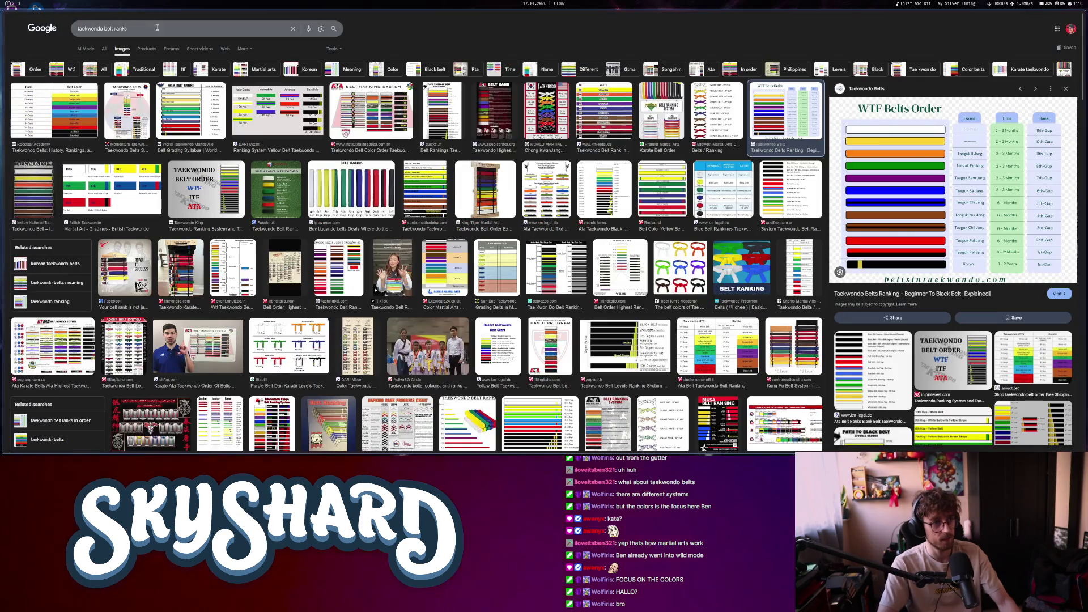
type("bouldering grades")
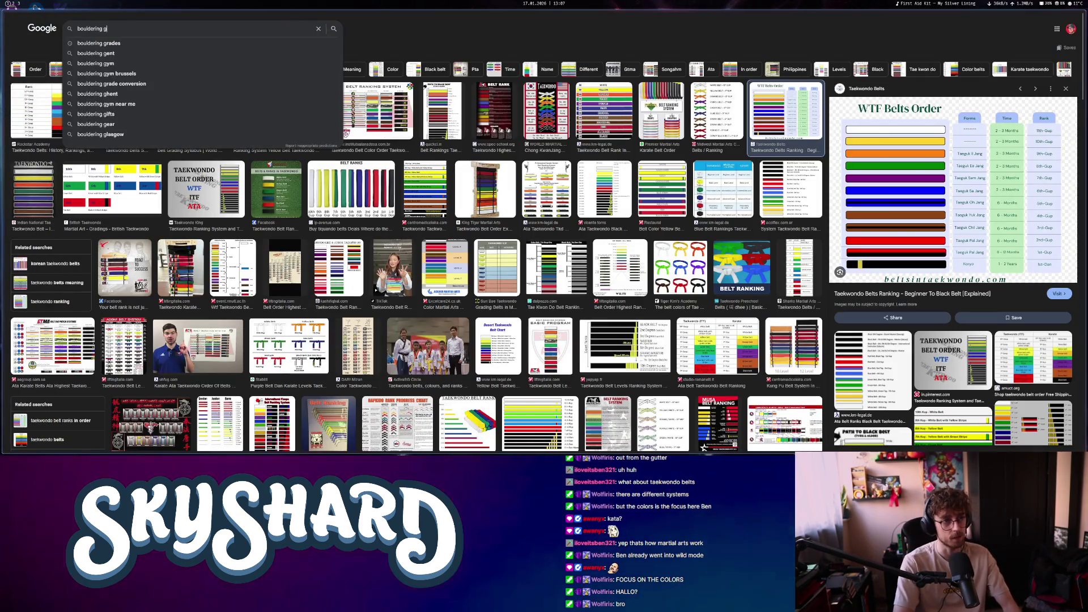
Run the 'bouldering grades' image search and preview the Extreme Sports Guide grade chart
key("Return")
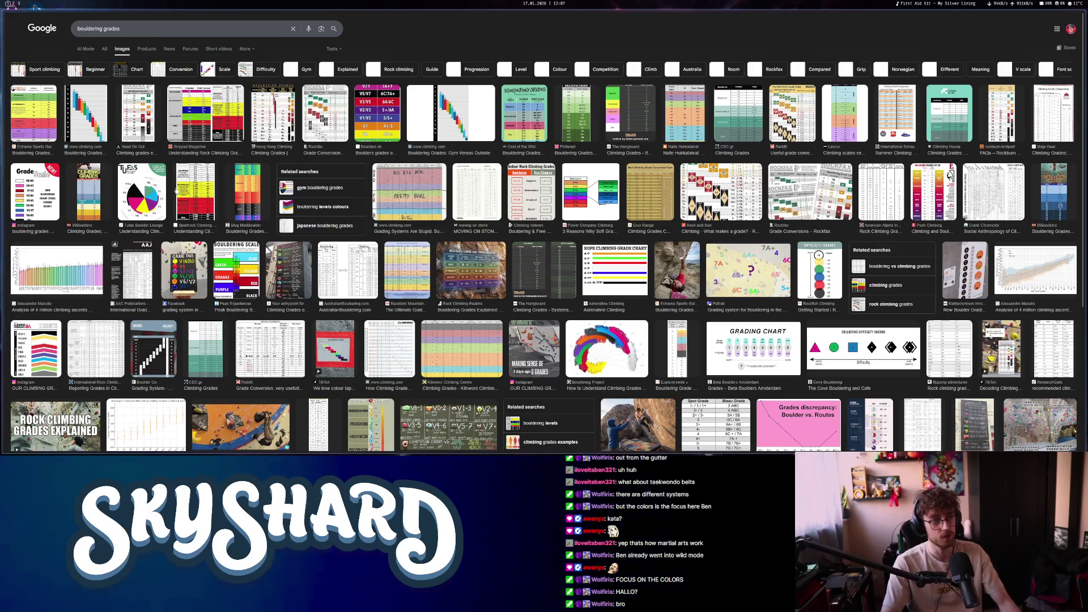
left_click(48, 130)
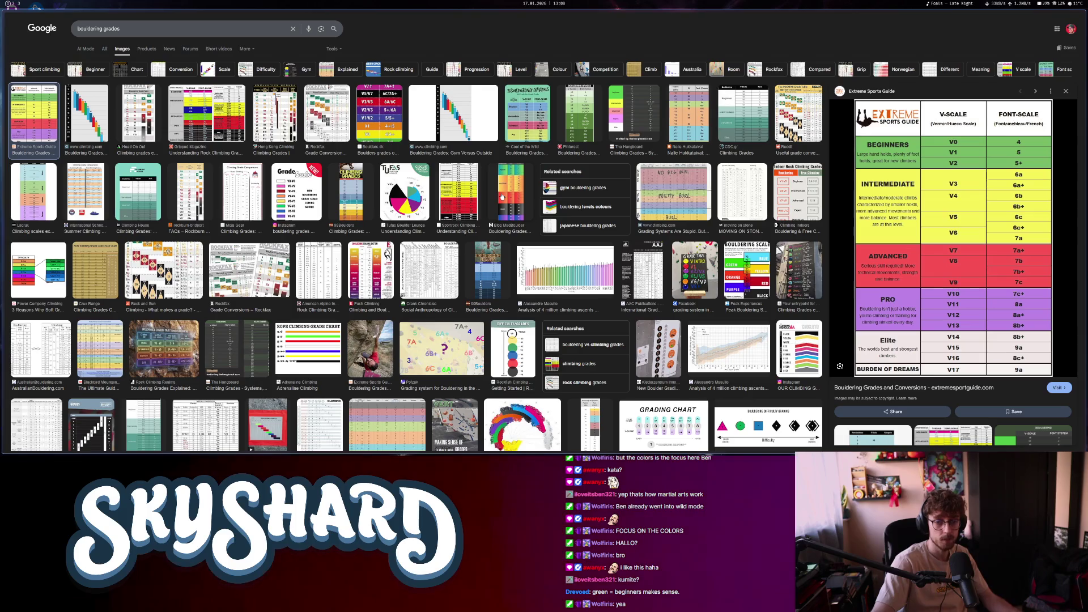
Scroll through the bouldering grade charts, then switch back to the Godot editor showing end_ui.gd
scroll(477, 196, "down", 4)
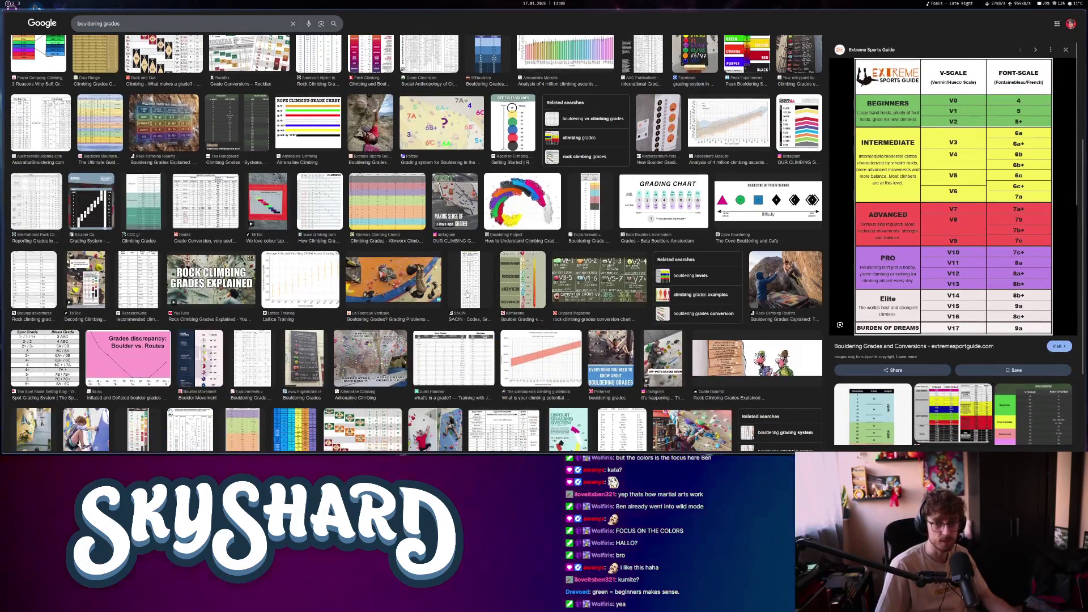
scroll(465, 295, "up", 4)
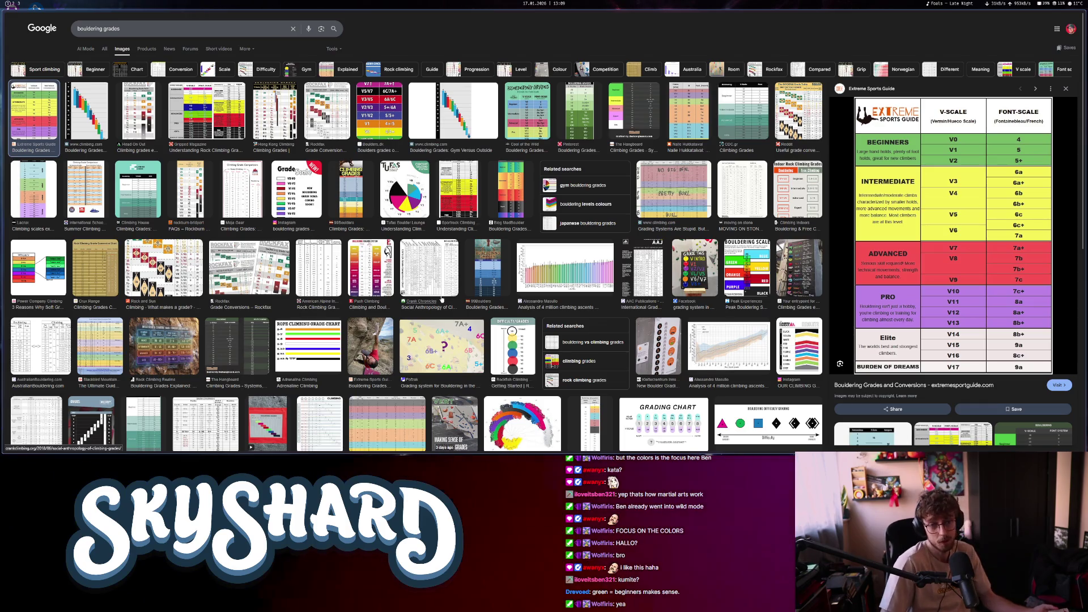
scroll(513, 291, "down", 6)
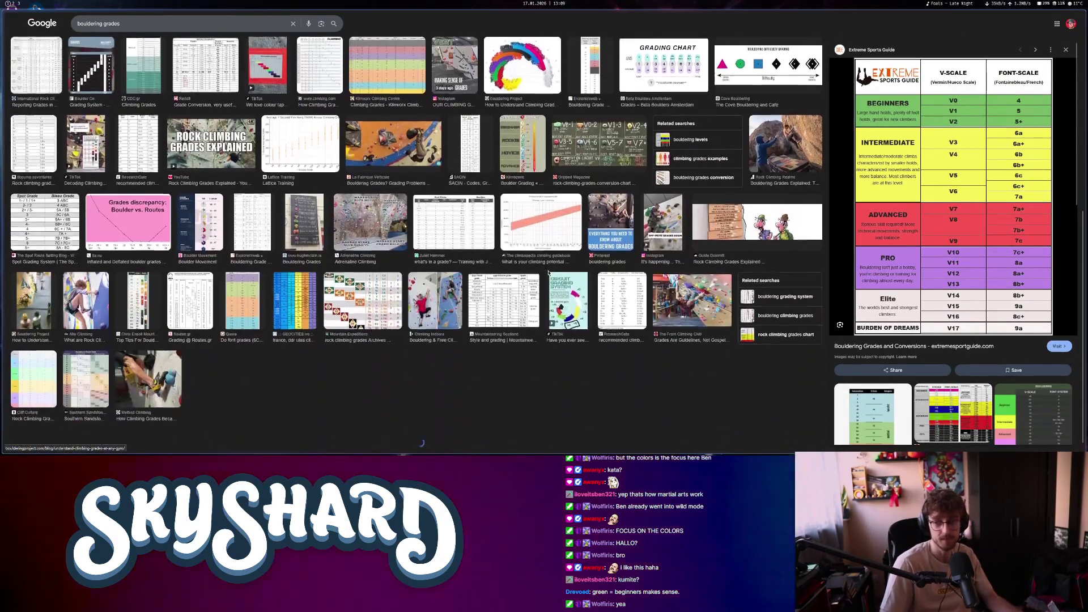
scroll(549, 271, "down", 4)
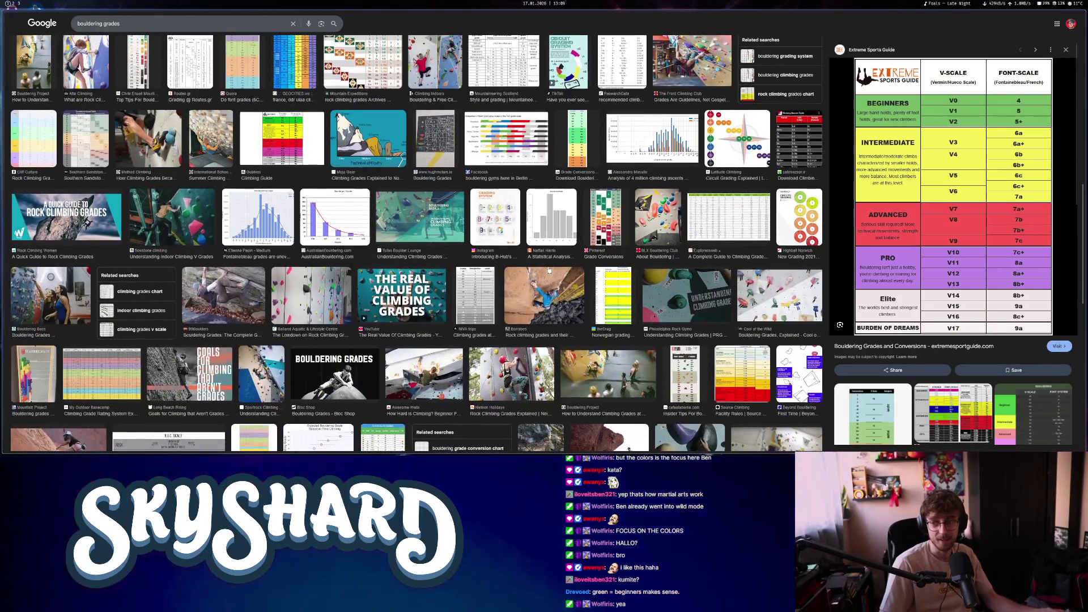
scroll(549, 269, "down", 10)
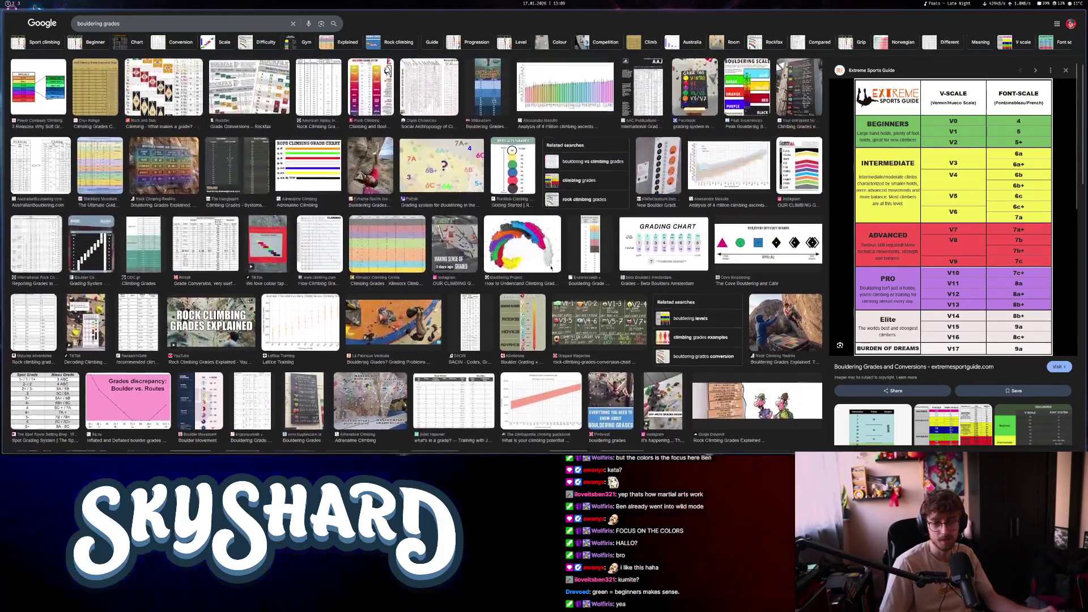
scroll(551, 268, "up", 3)
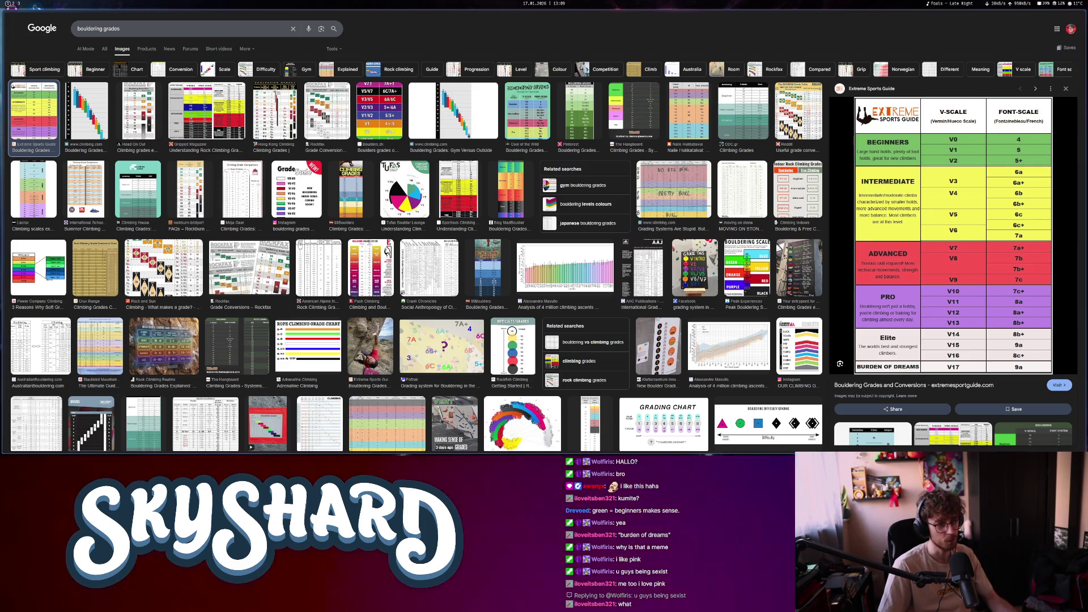
scroll(300, 245, "down", 3)
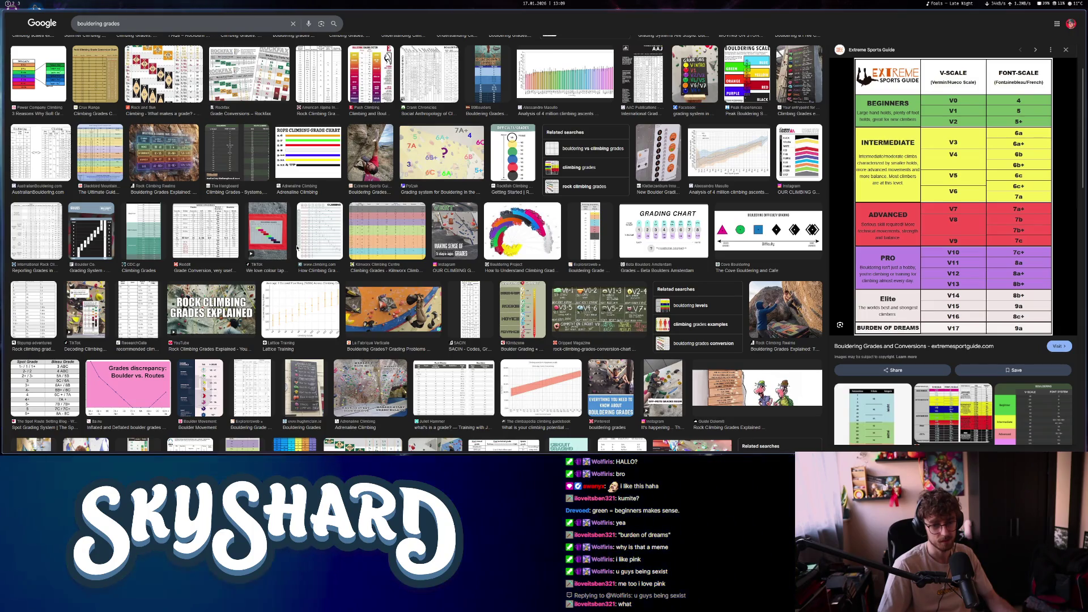
scroll(297, 248, "up", 3)
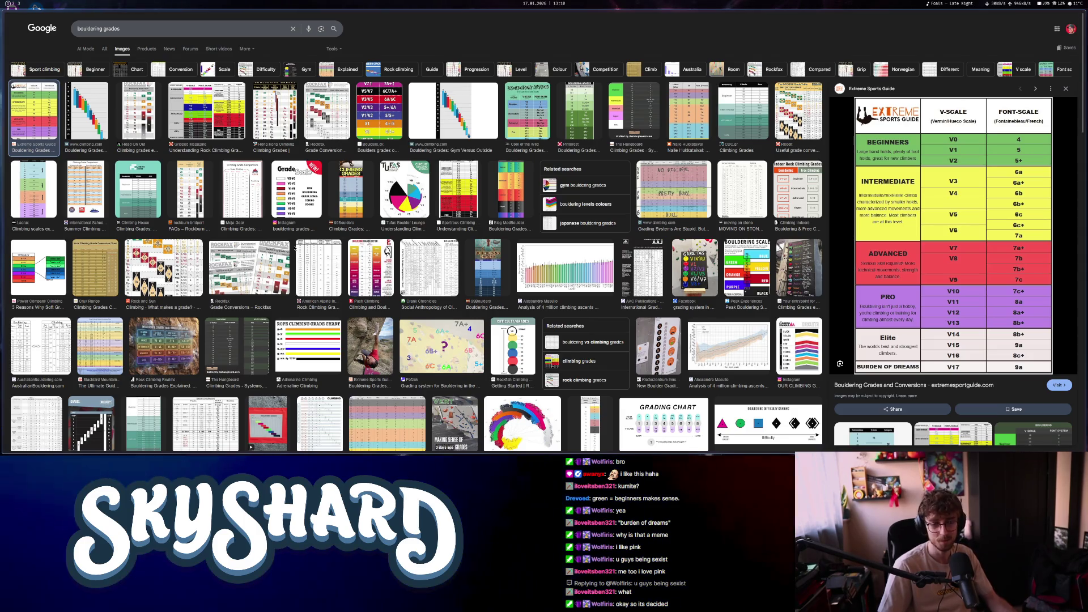
scroll(295, 248, "down", 3)
scroll(294, 248, "up", 3)
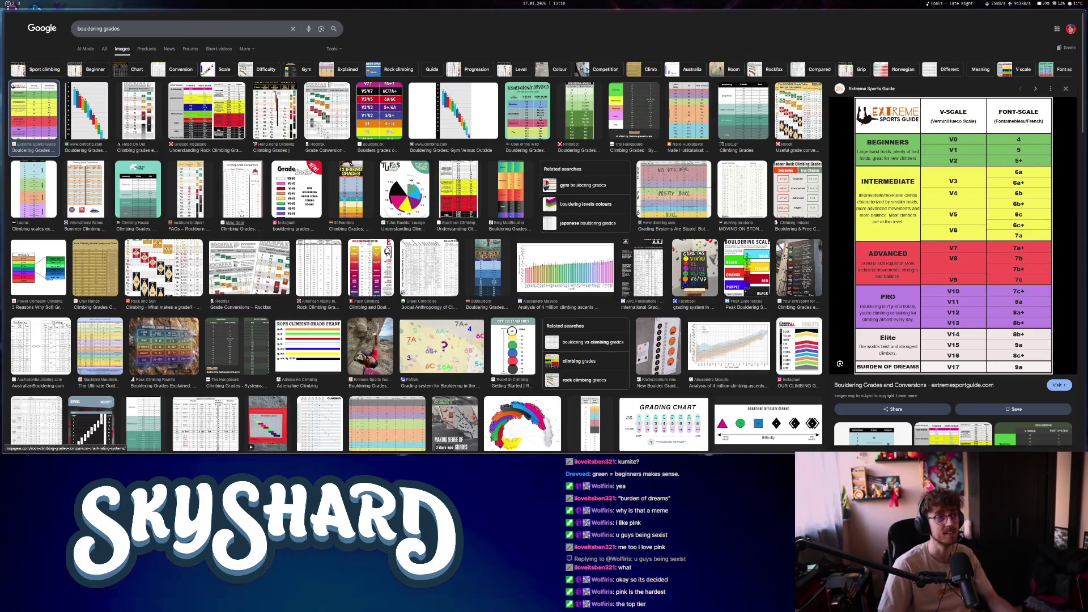
left_click(12, 4)
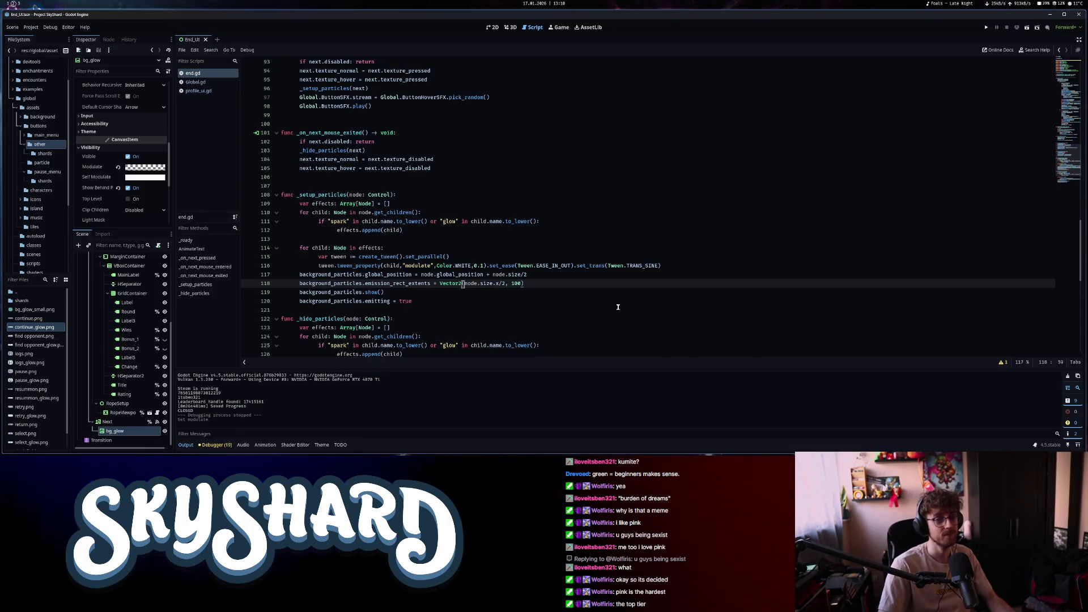
Scroll up in end_ui.gd and run the SkyShard project with F5
scroll(624, 309, "up", 10)
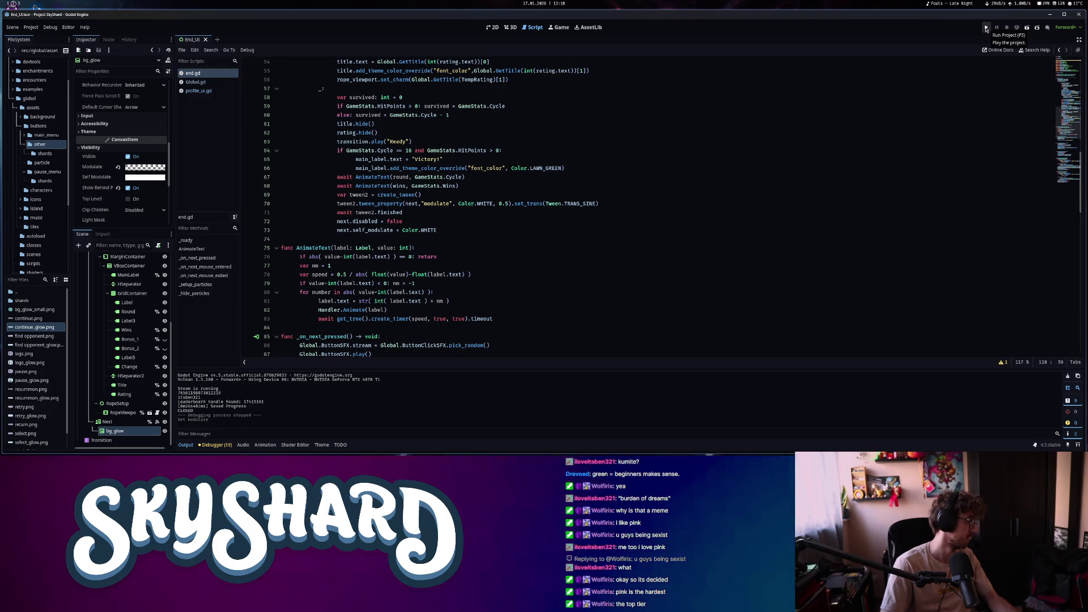
left_click(987, 28)
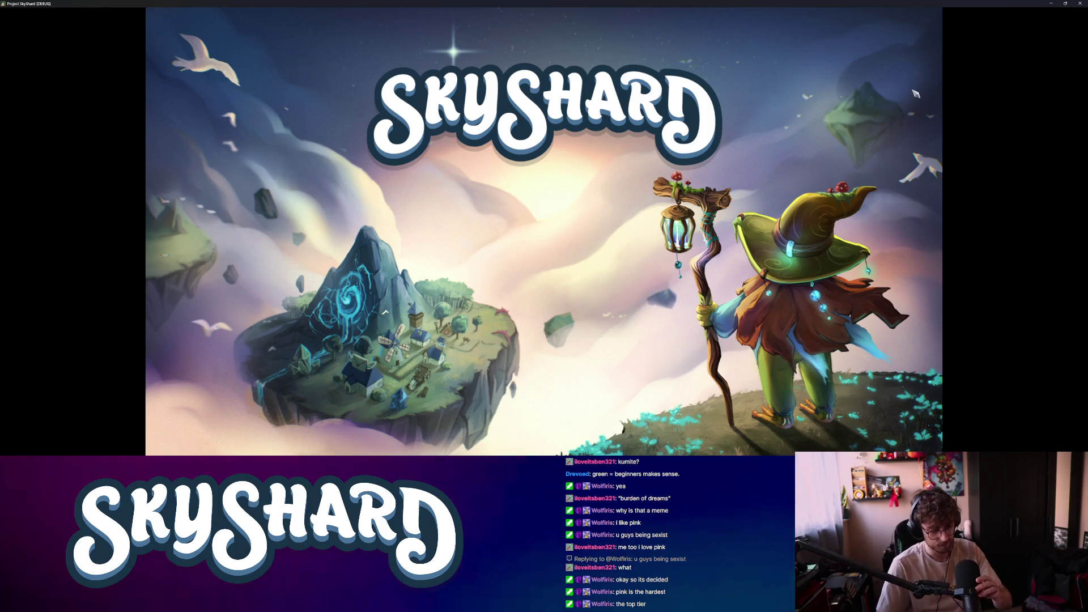
Tile the game window to the right and open PROFILE to see the Top Players leaderboard
key("super+Right")
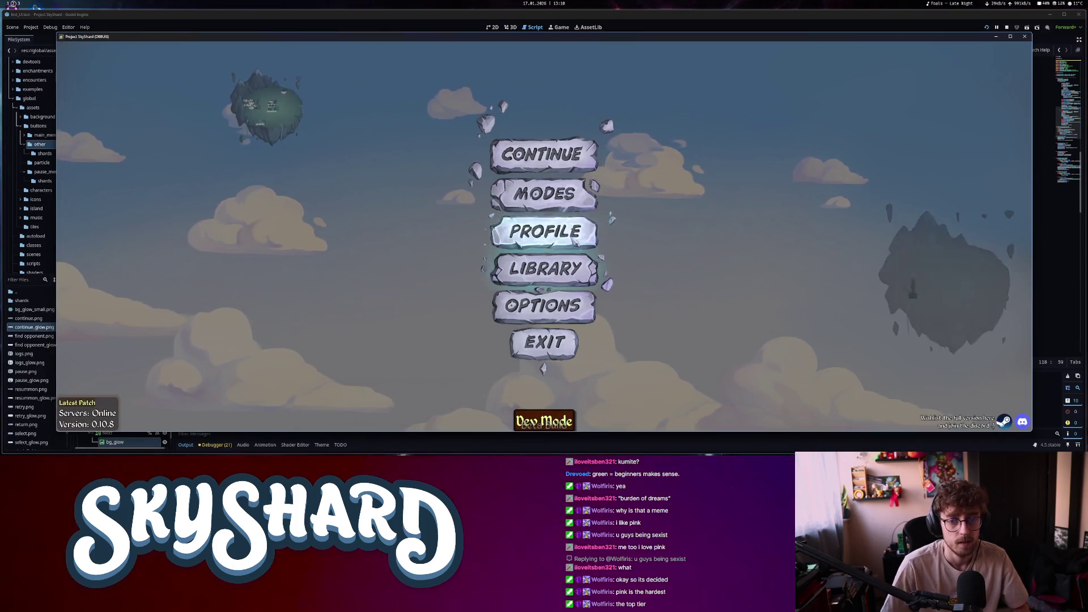
left_click(575, 239)
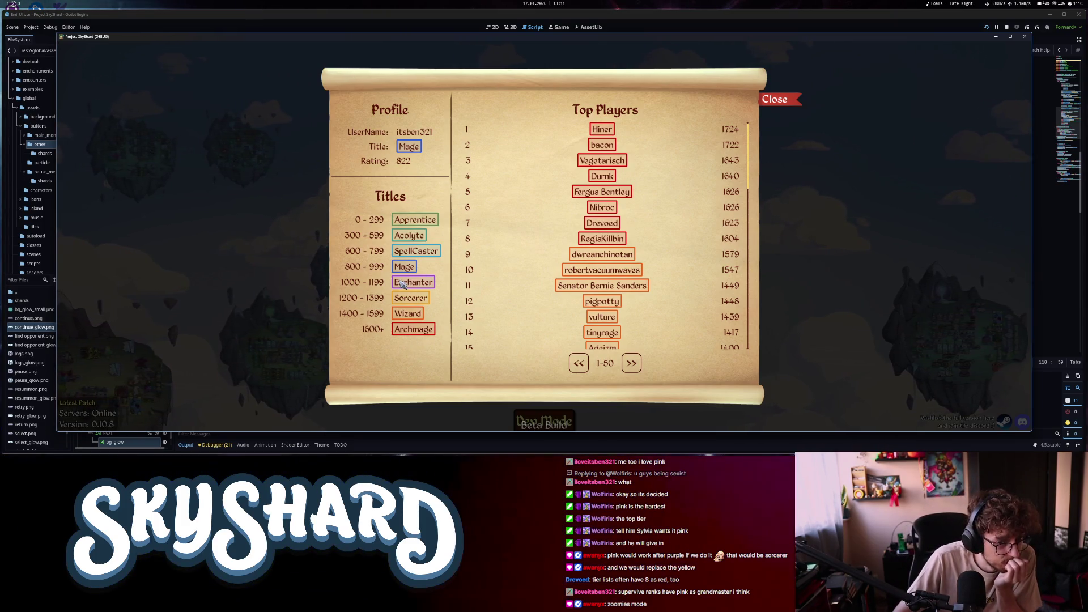
Close the Profile/Top Players scroll and quit the running game
left_click(782, 105)
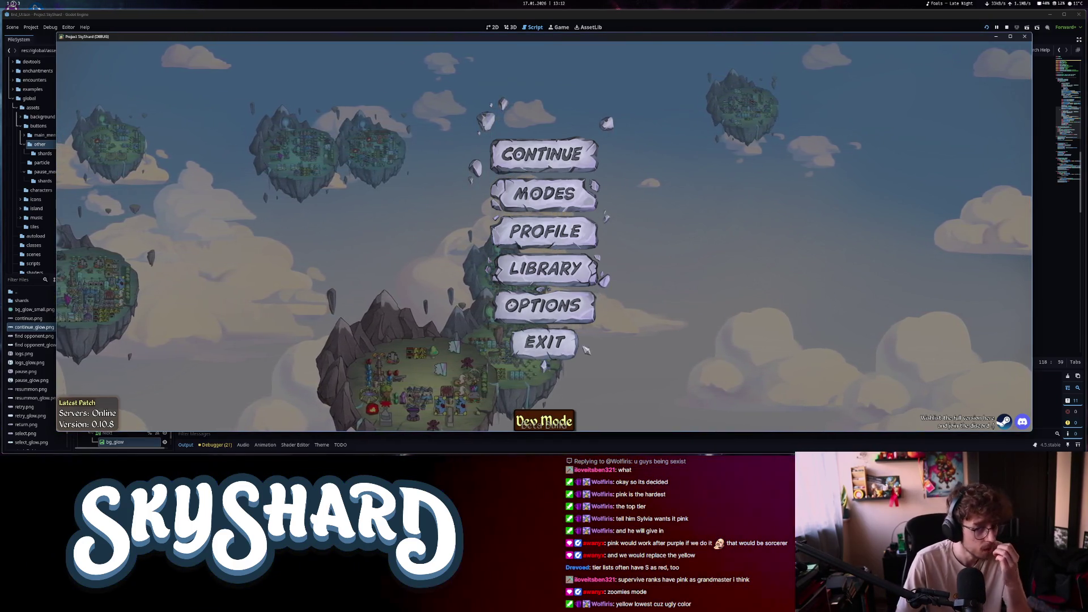
left_click(548, 351)
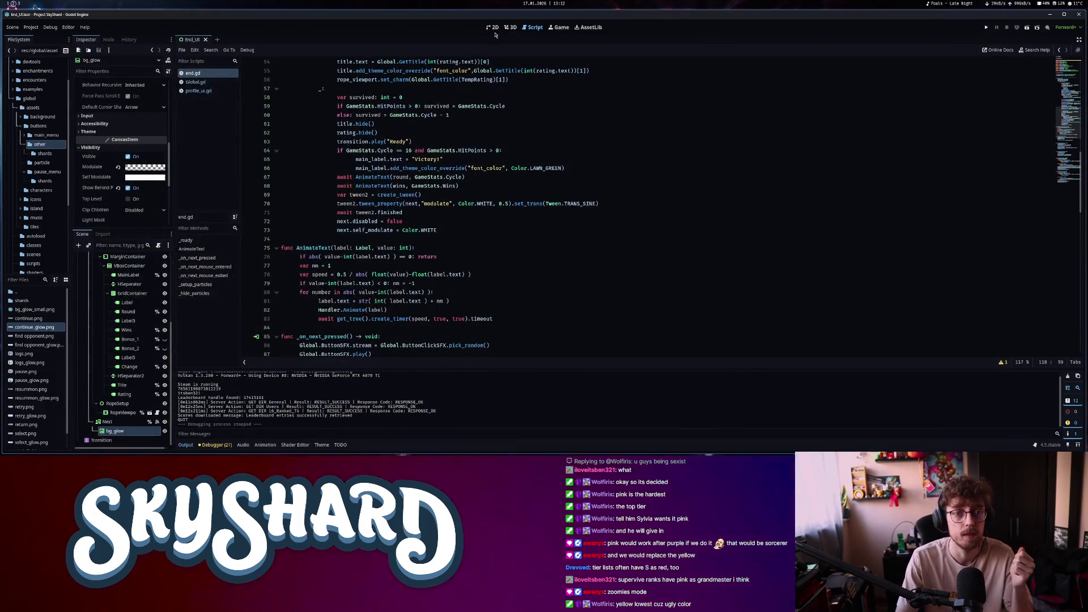
Select the results screen's Title label in the 2D view, then return to the script
left_click(493, 27)
left_click(563, 167)
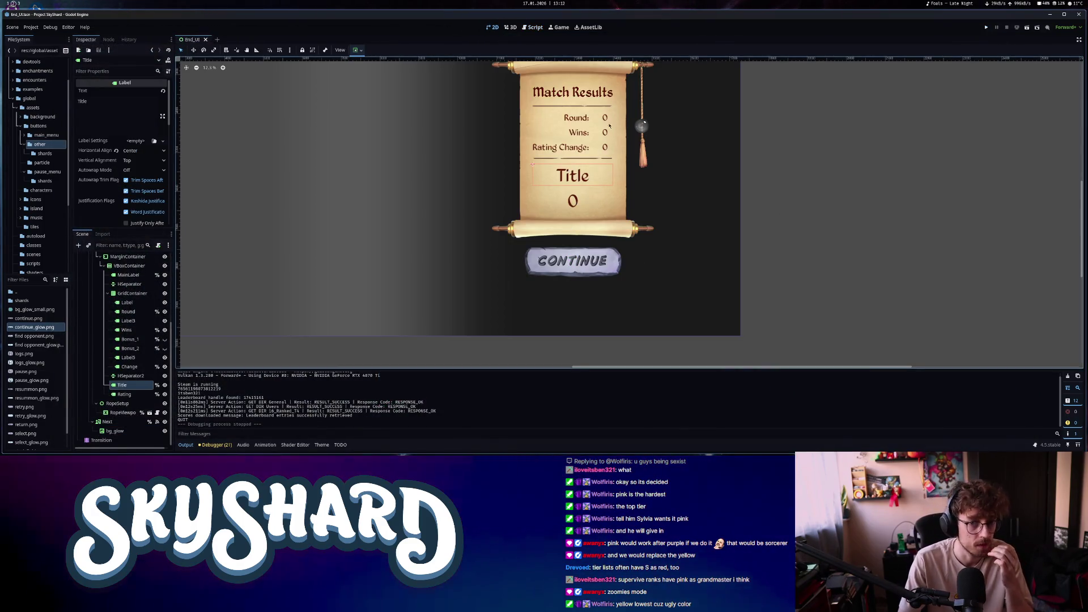
left_click(533, 27)
In profile_ui.gd, select the five DisplayRT rank-title stylebox lines, then go back to end.gd
left_click(200, 91)
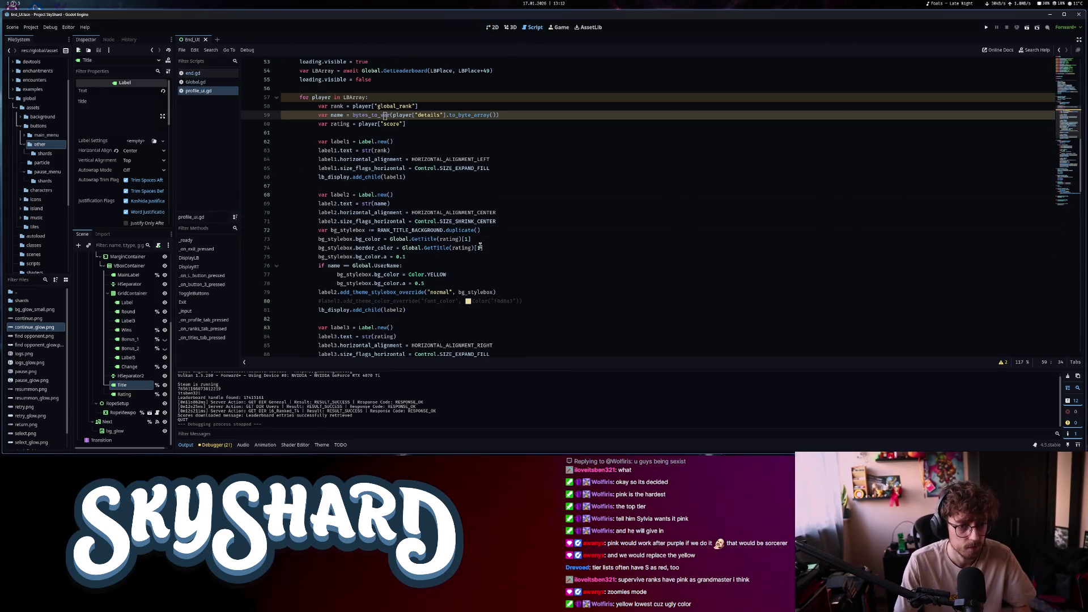
scroll(480, 247, "down", 2)
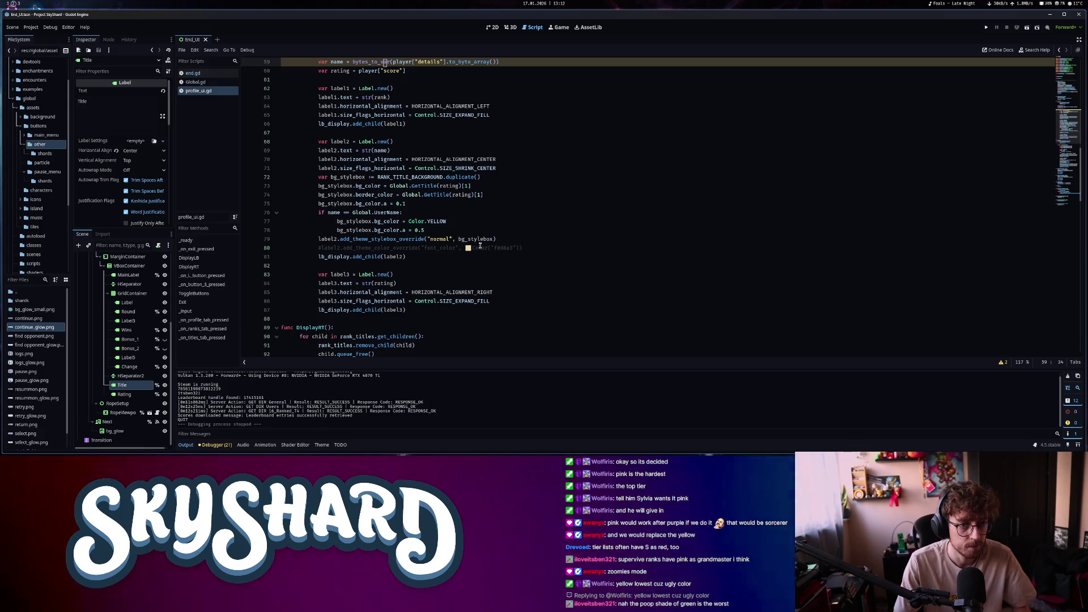
scroll(480, 248, "down", 10)
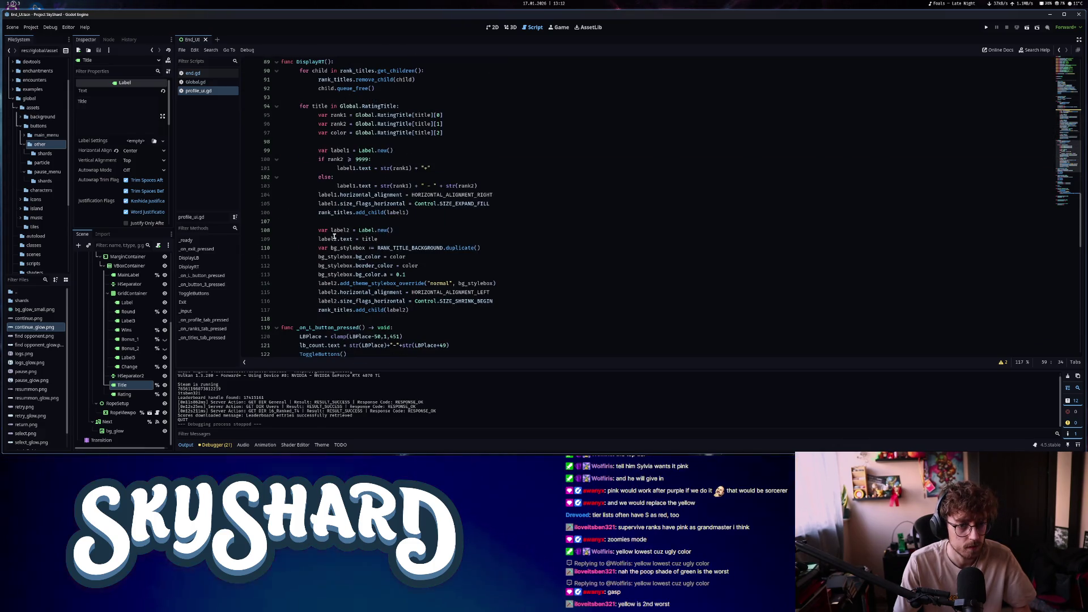
left_click(317, 248)
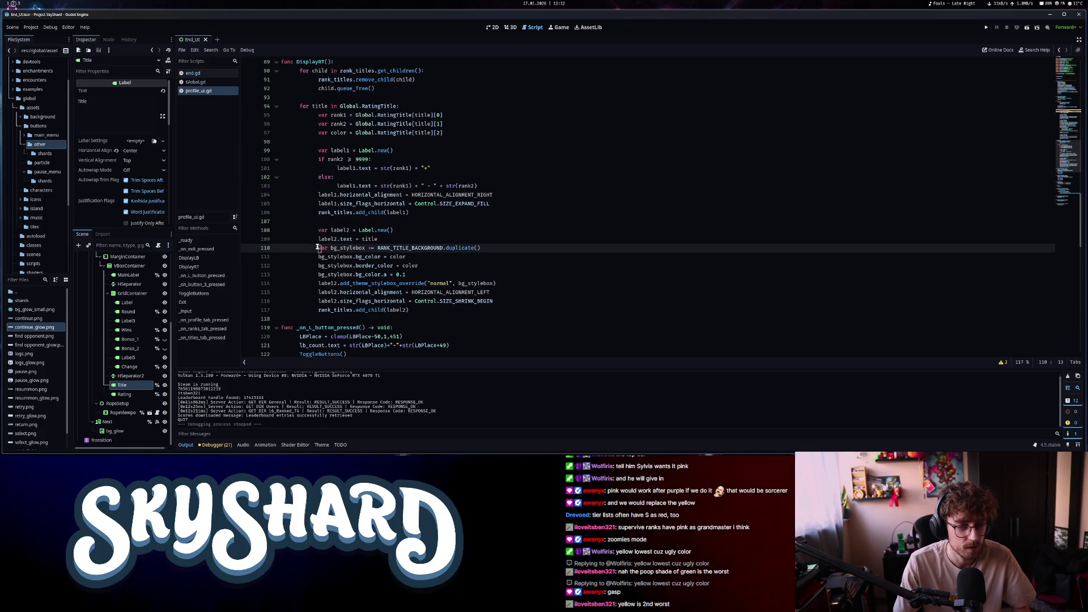
mouse_move(334, 249)
left_mouse_down()
mouse_move(405, 275)
mouse_move(496, 284)
left_mouse_up()
key("ctrl+c")
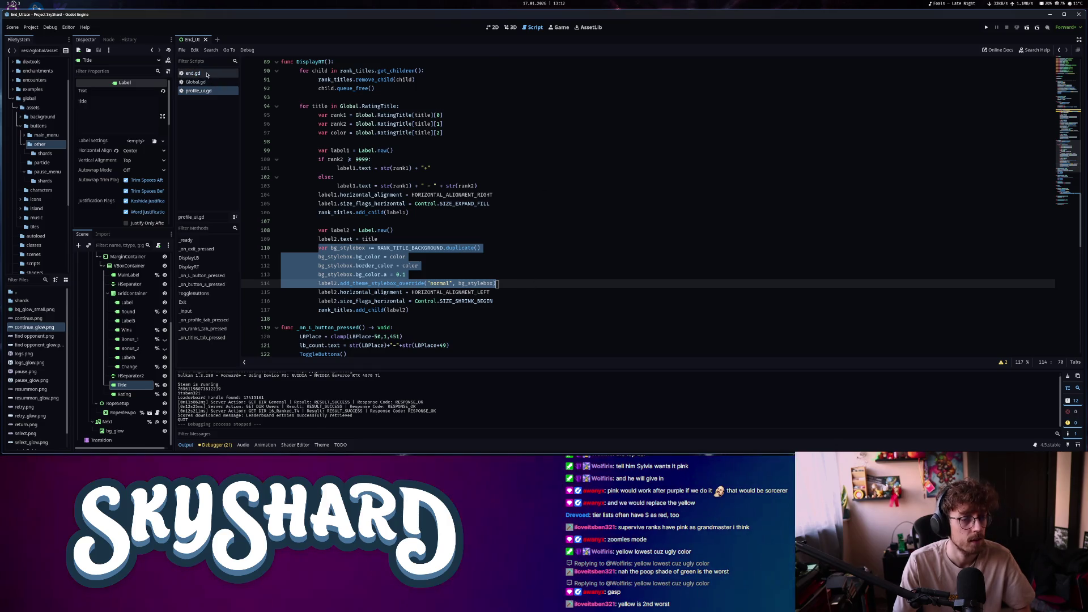
key("alt+Left")
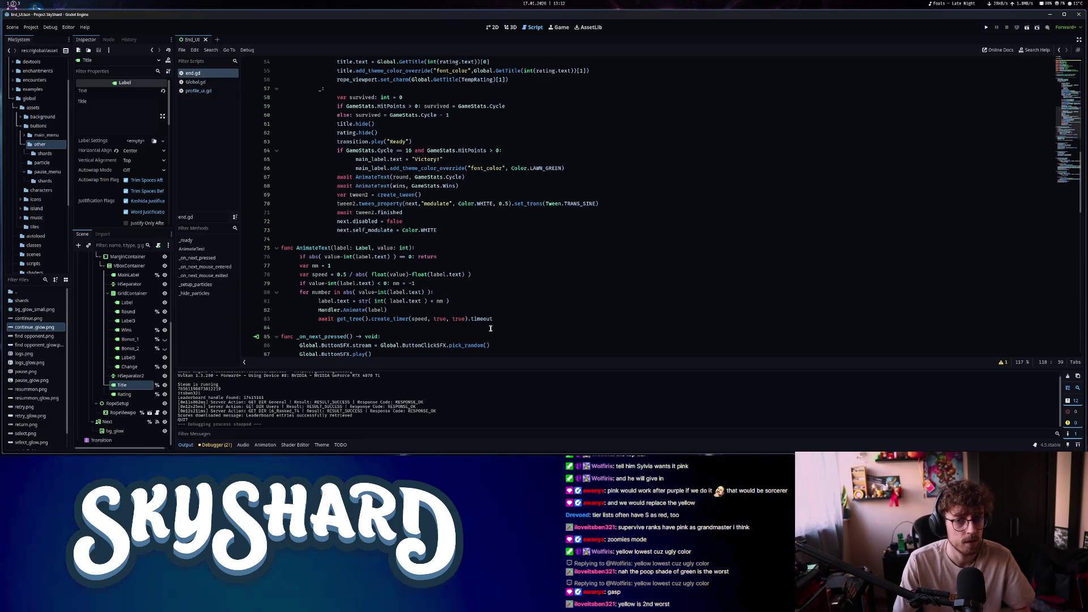
Paste the copied bg_stylebox lines into end.gd right after the title's font colour override
left_click(385, 168)
scroll(422, 292, "down", 5)
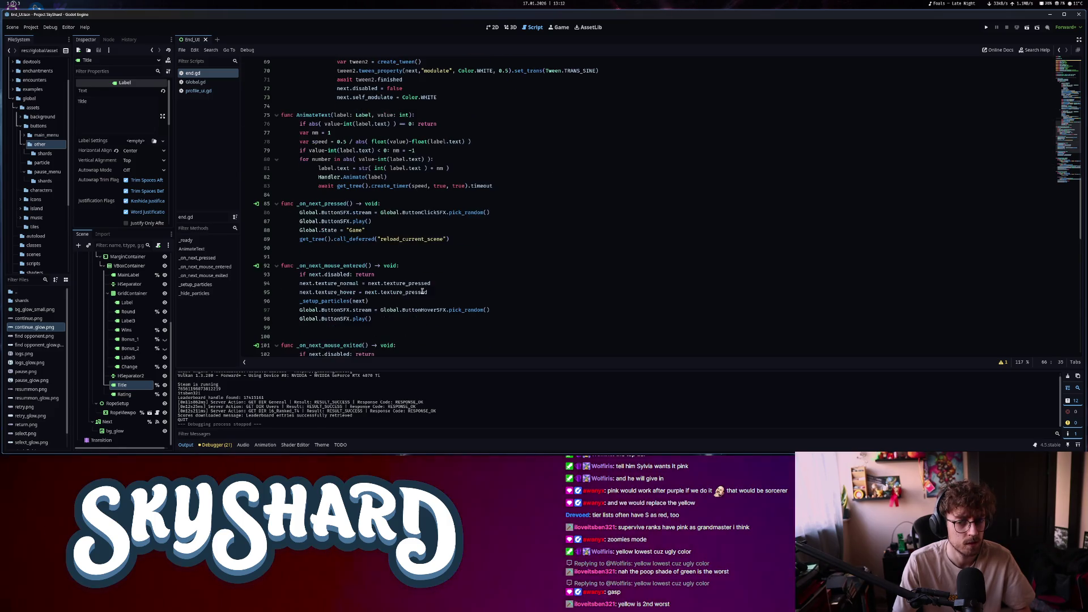
scroll(422, 291, "down", 6)
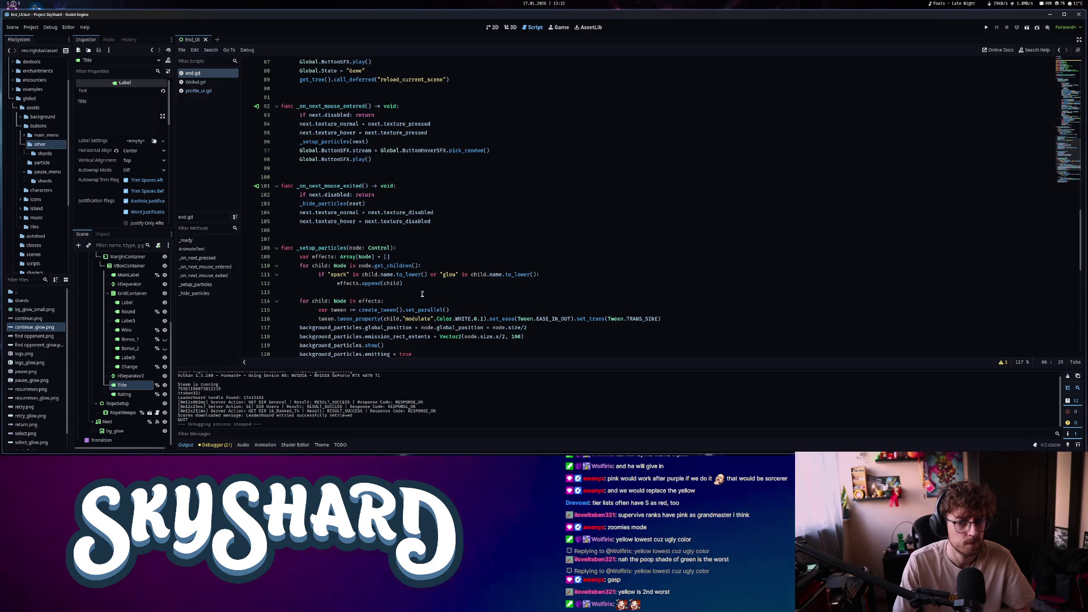
scroll(422, 294, "down", 5)
scroll(423, 295, "down", 5)
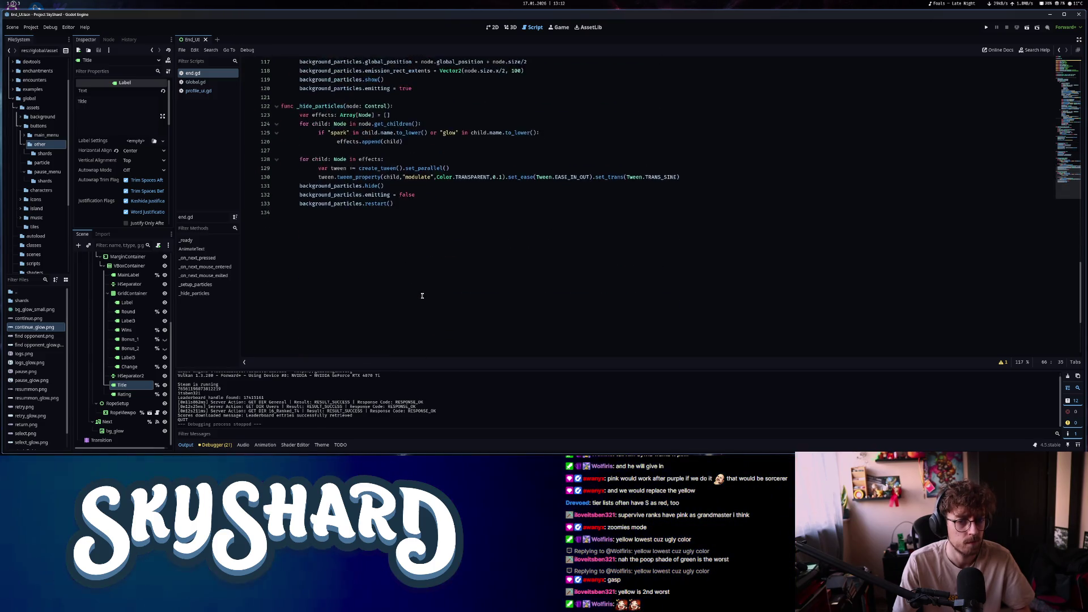
scroll(423, 297, "up", 12)
scroll(422, 298, "up", 19)
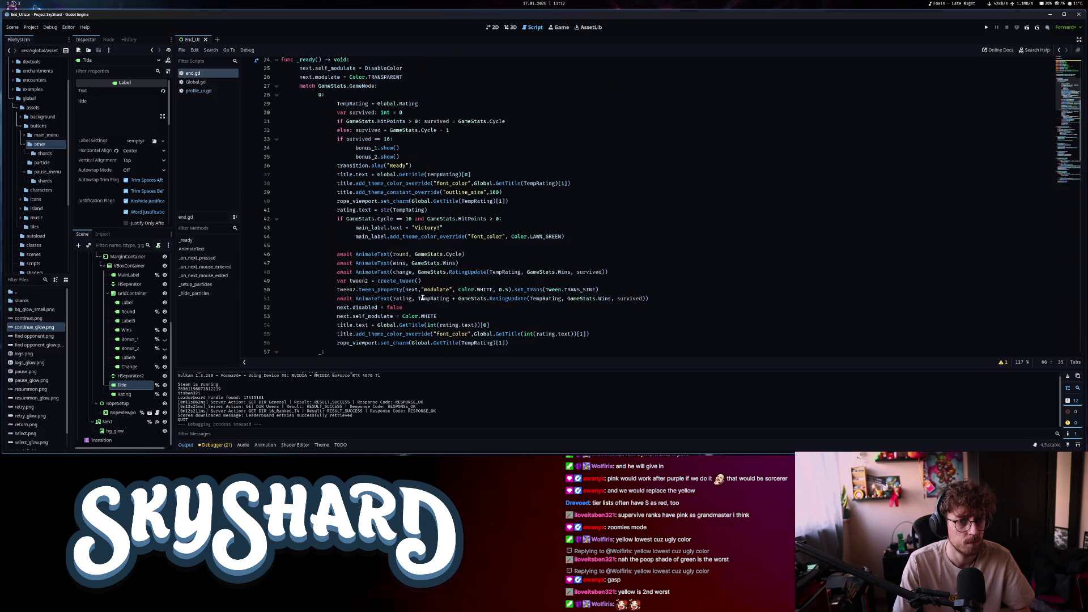
scroll(423, 298, "down", 3)
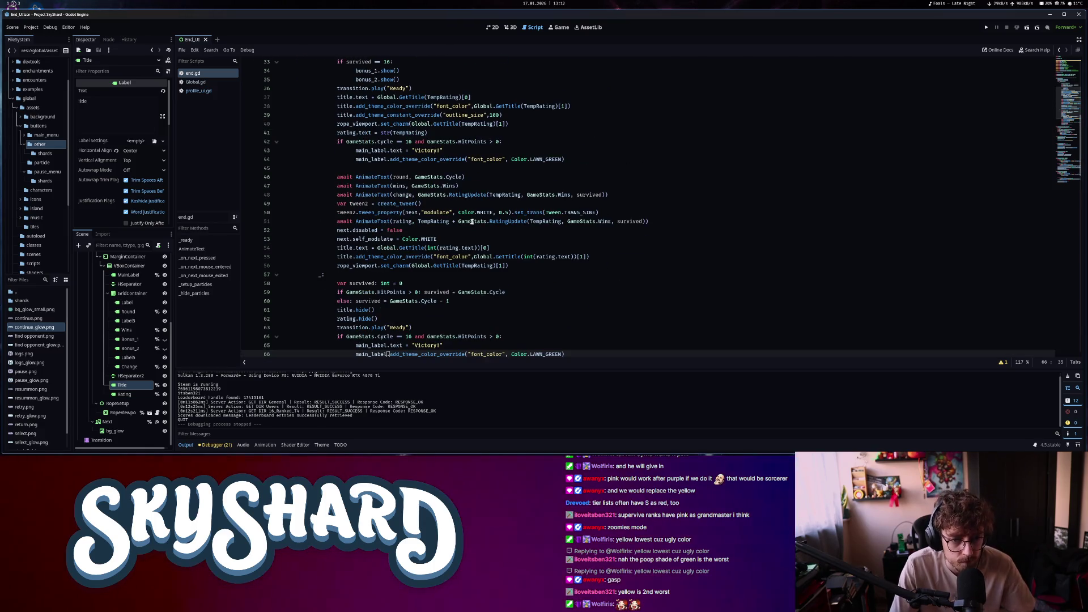
left_click(339, 257)
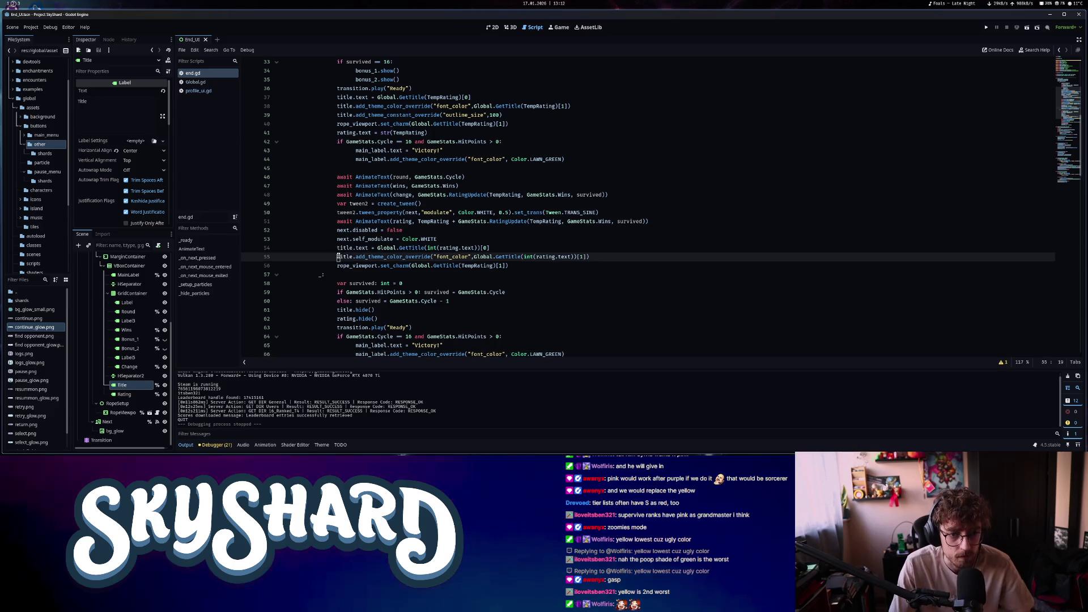
left_click(606, 257)
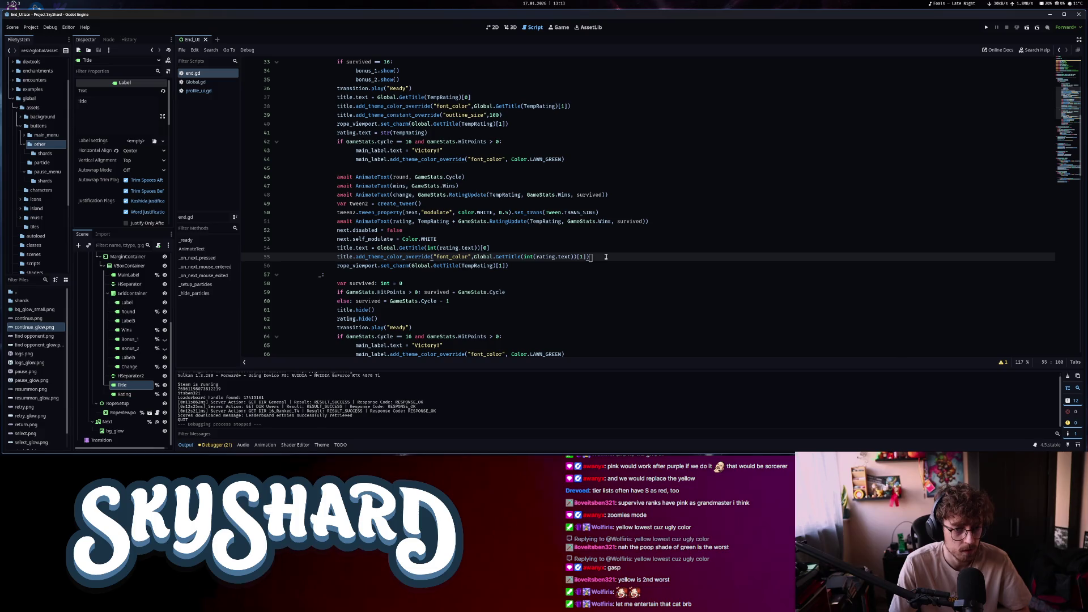
key("ctrl+v")
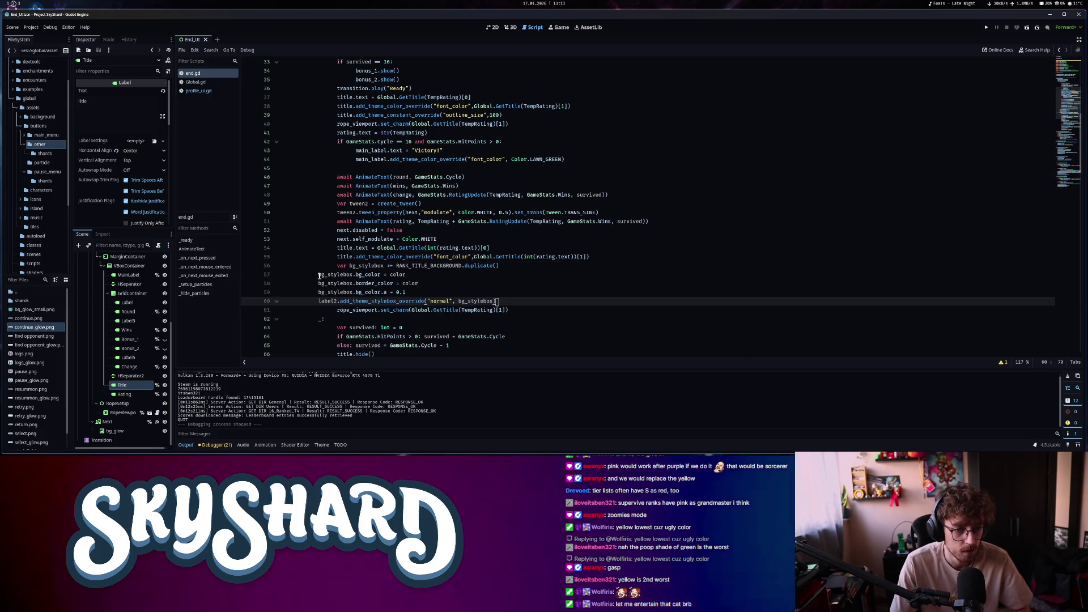
Indent the pasted stylebox lines, change label2 to title, then switch to profile_ui.gd
left_click_drag(478, 301, 328, 276)
key("Tab")
key("Tab")
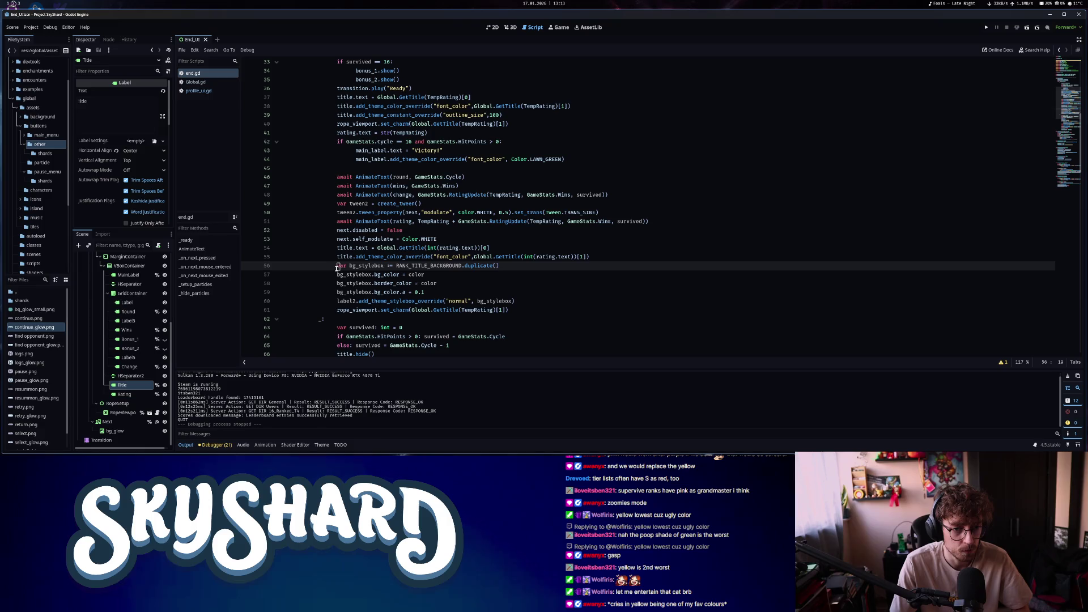
left_click(338, 301)
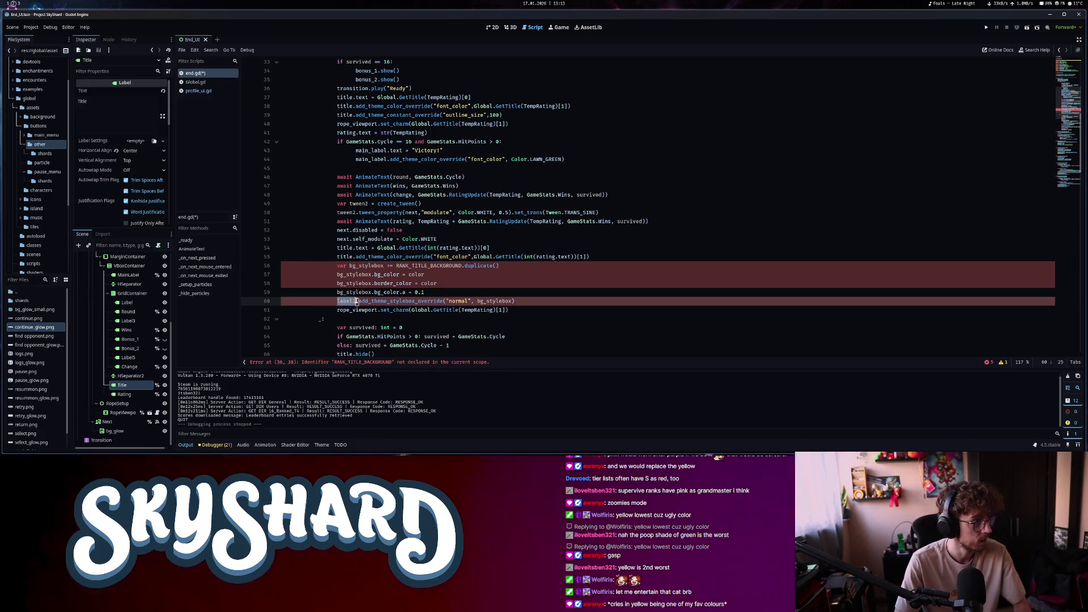
type("title")
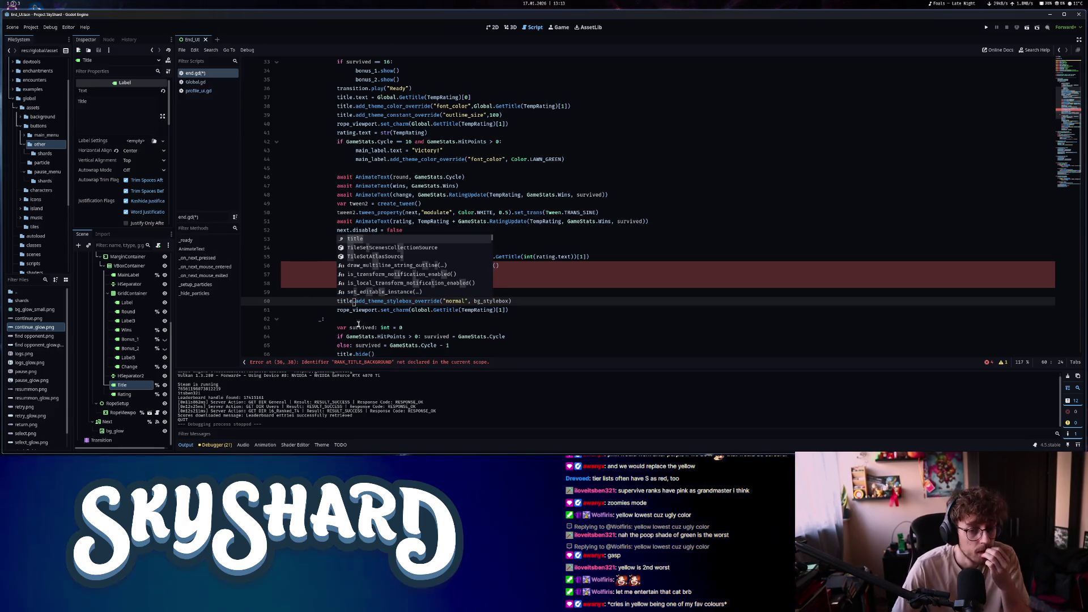
left_click(341, 310)
mouse_move(360, 306)
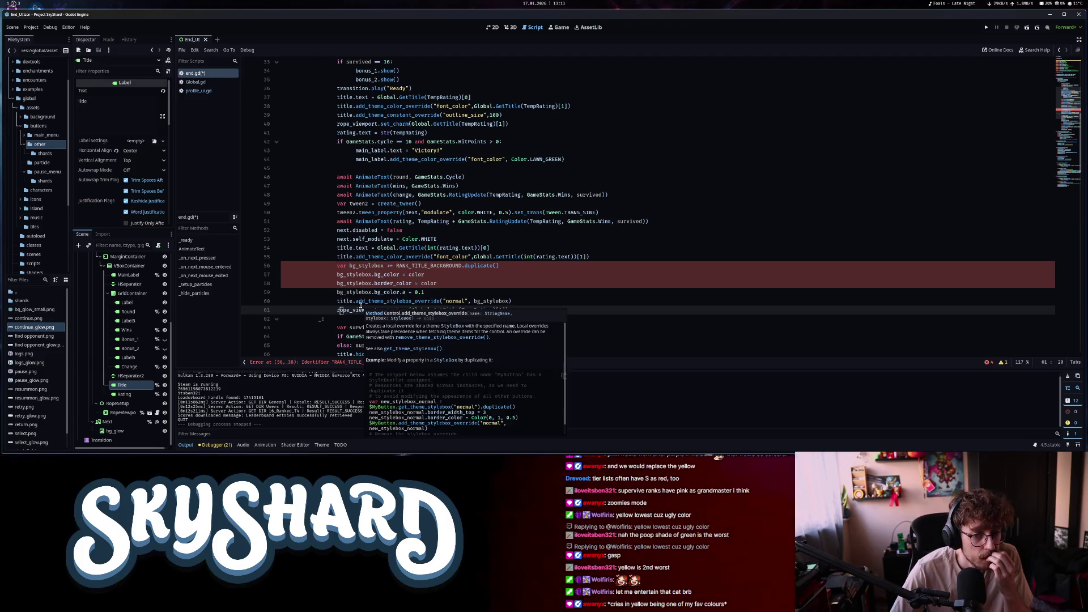
left_click(431, 267)
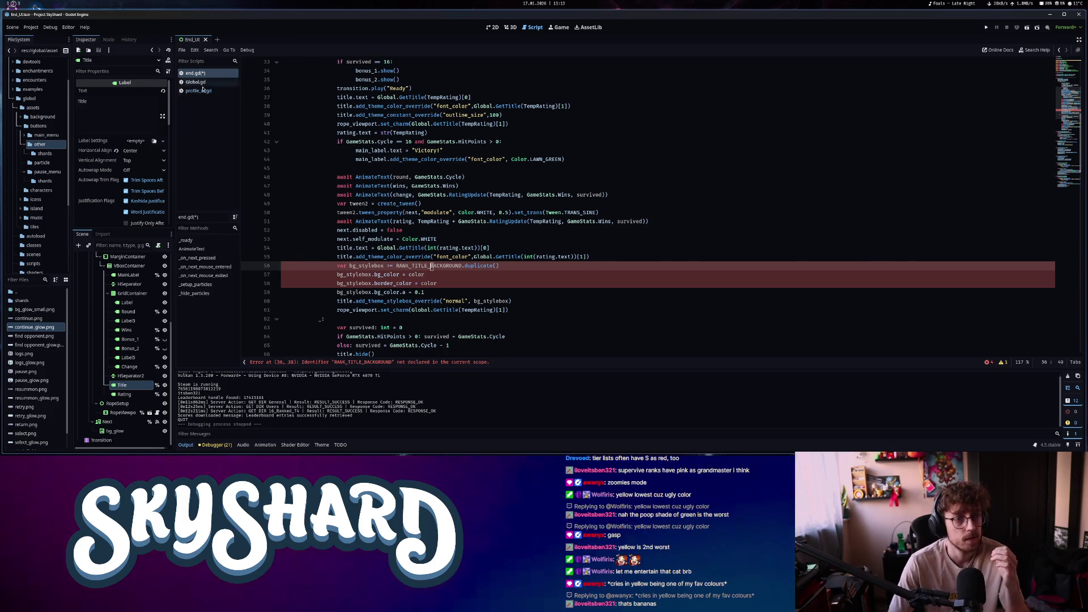
key("alt+Left")
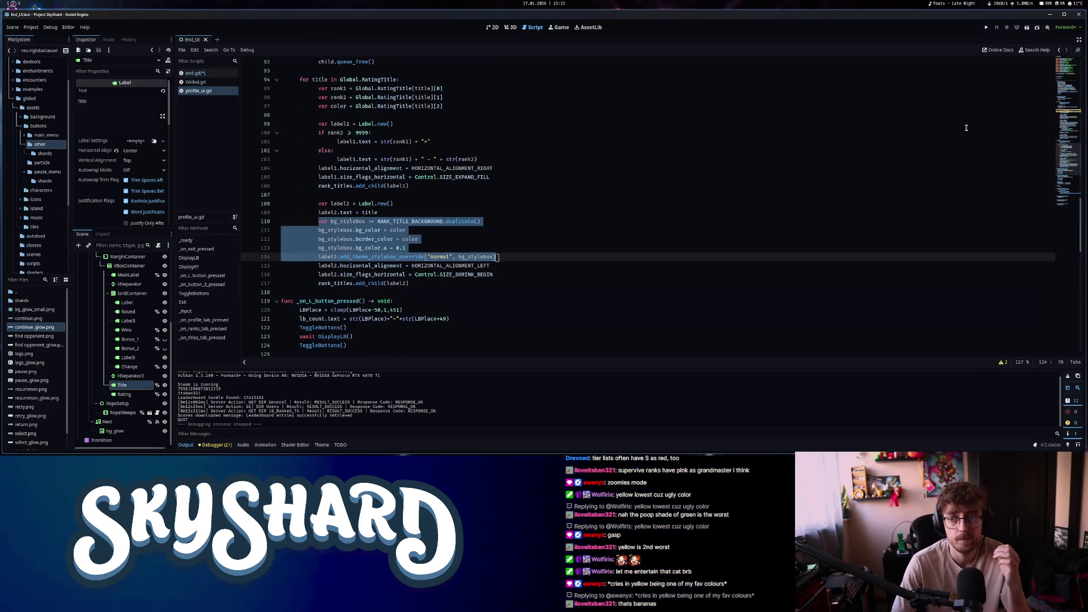
Copy the RANK_TITLE_BACKGROUND constant from profile_ui.gd into end.gd below the onready variables
left_click(1070, 78)
left_click_drag(469, 213, 259, 217)
key("ctrl+c")
left_click(194, 73)
scroll(449, 110, "up", 10)
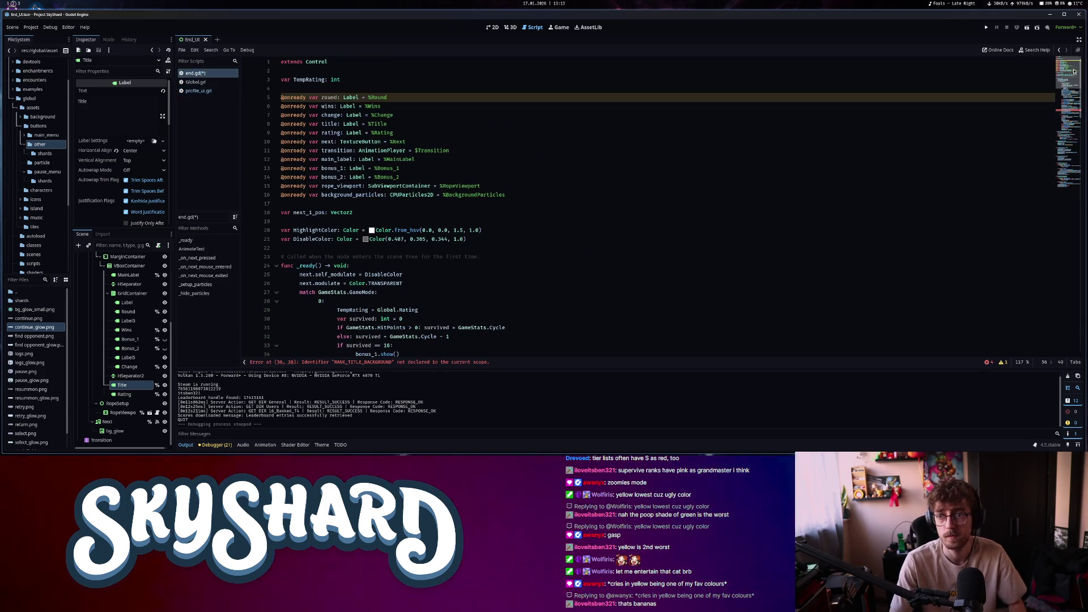
left_click(562, 201)
key("Return")
key("Return")
key("Up")
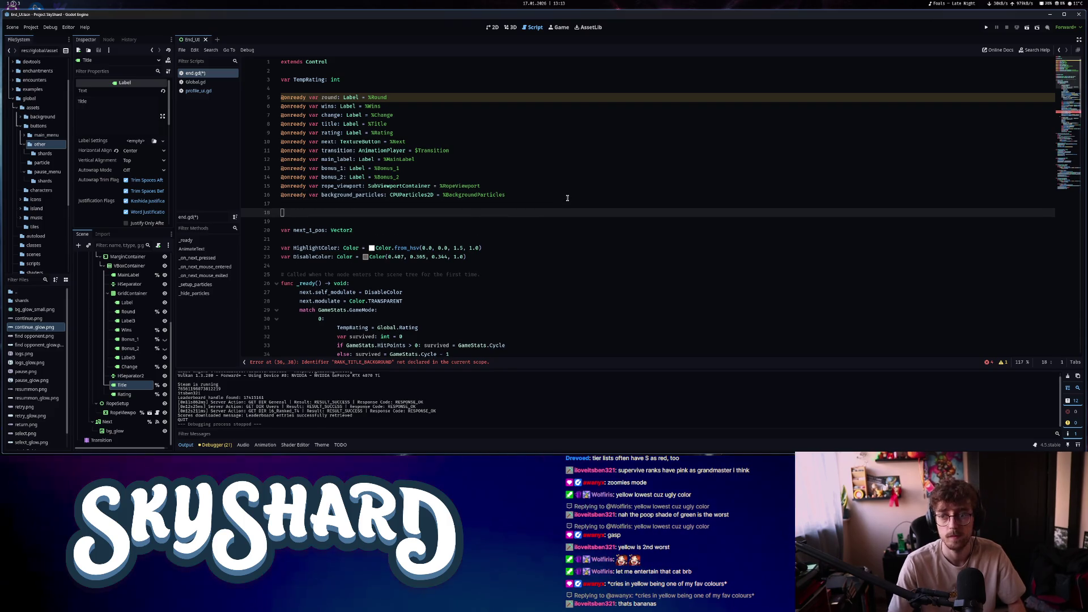
key("ctrl+v")
Set the stylebox bg_color and border_color to Global.GetTitle(int(rating.text))[1]
left_click(1062, 114)
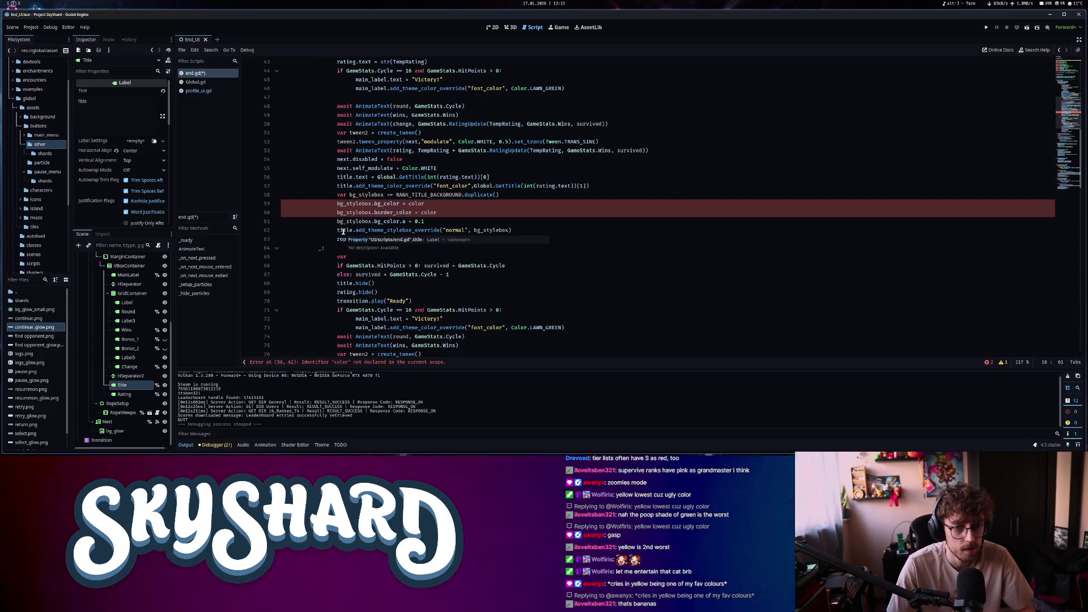
left_click(1071, 80)
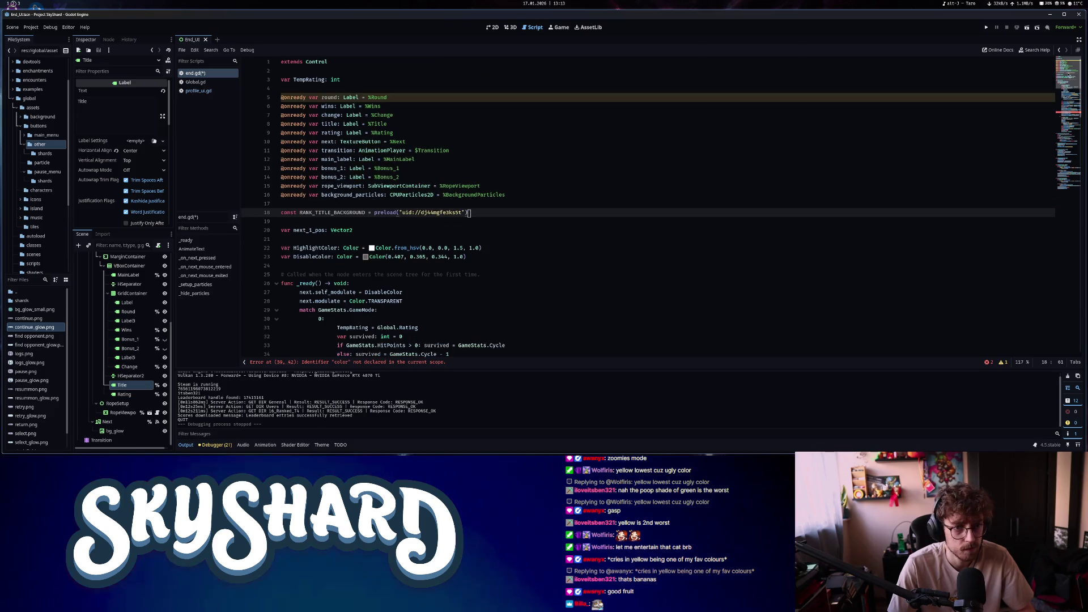
left_click(1062, 113)
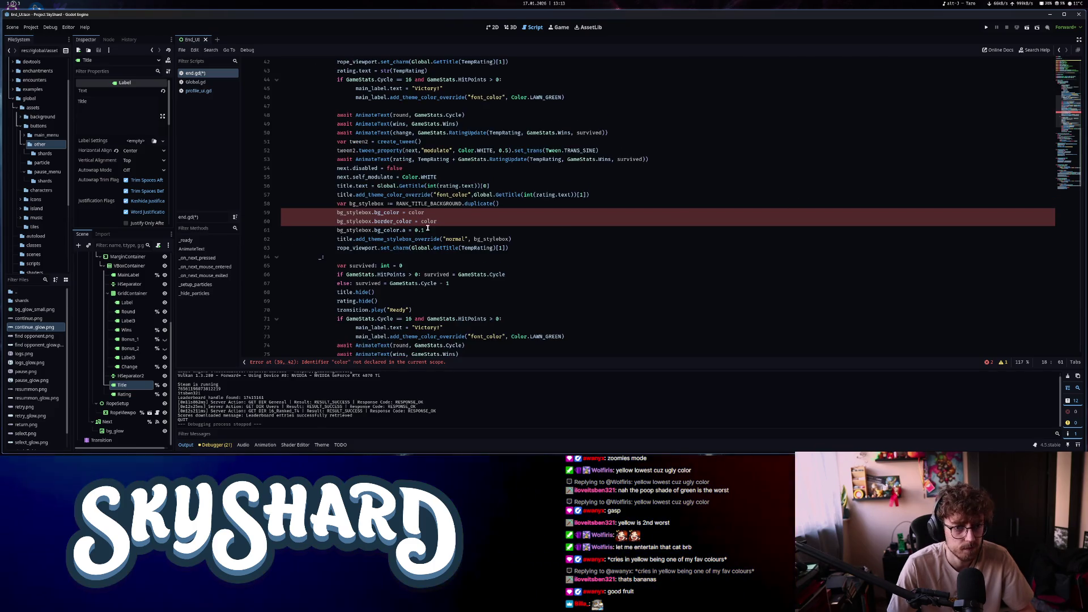
left_click(411, 212)
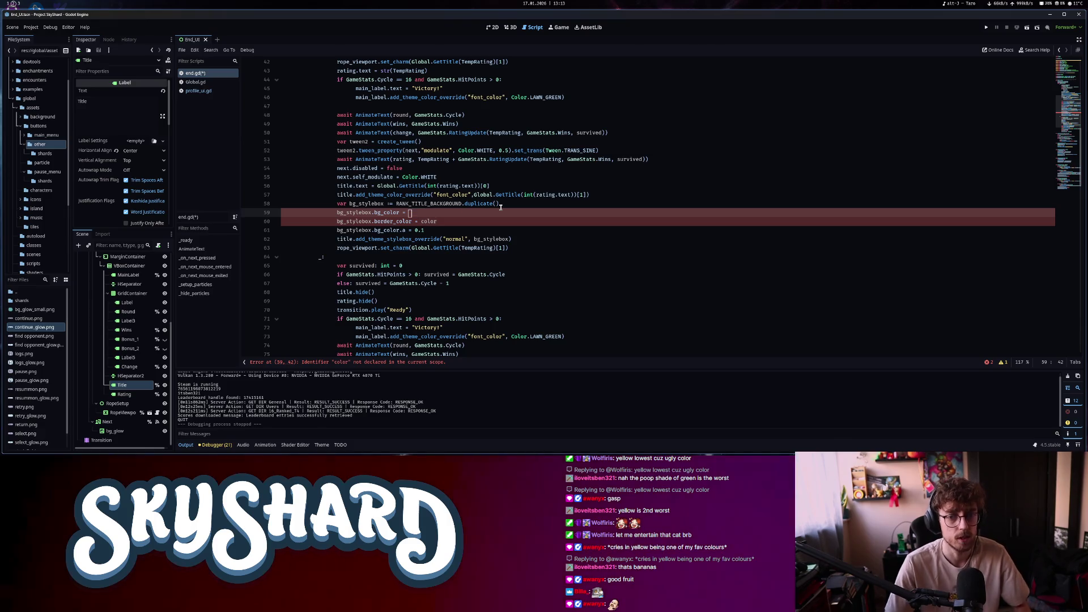
left_click_drag(474, 196, 590, 195)
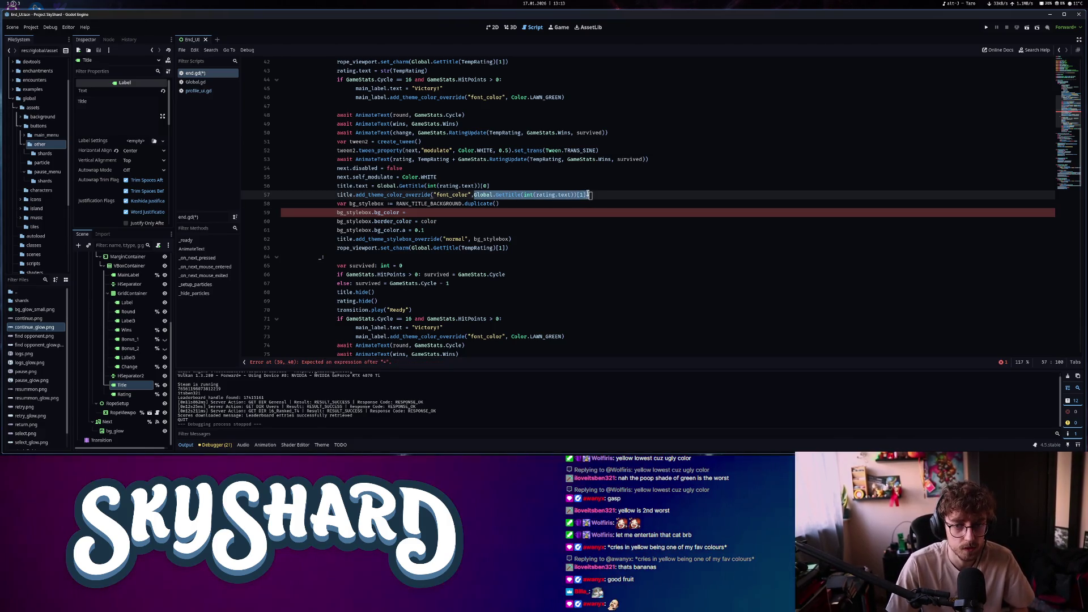
key("ctrl+c")
left_click(431, 212)
key("ctrl+v")
double_click(430, 221)
key("ctrl+v")
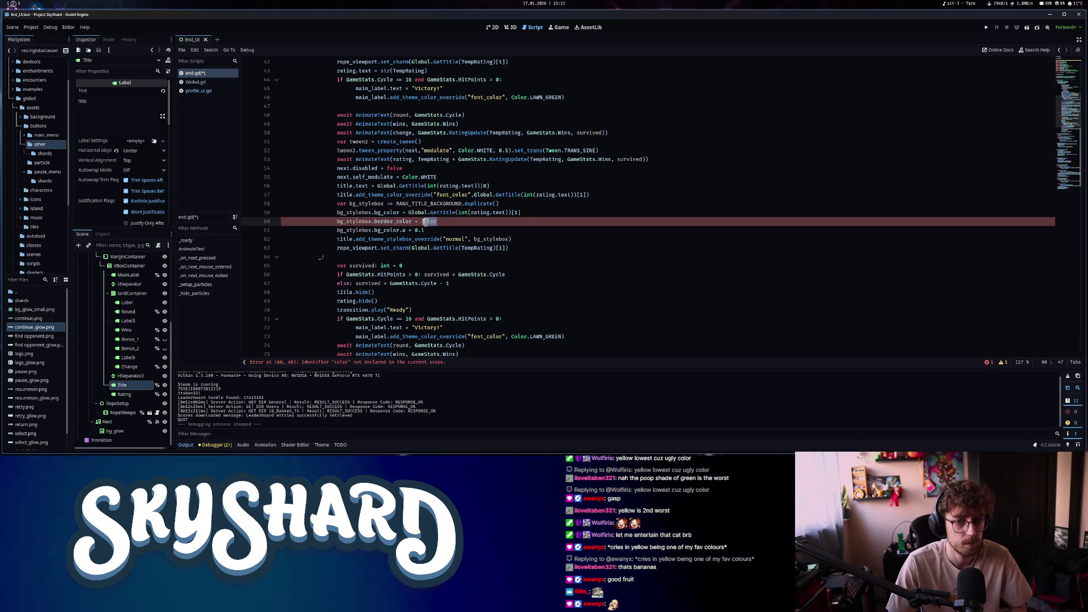
Delete the title's font_color override line and run the game with F5
left_click_drag(603, 192, 275, 194)
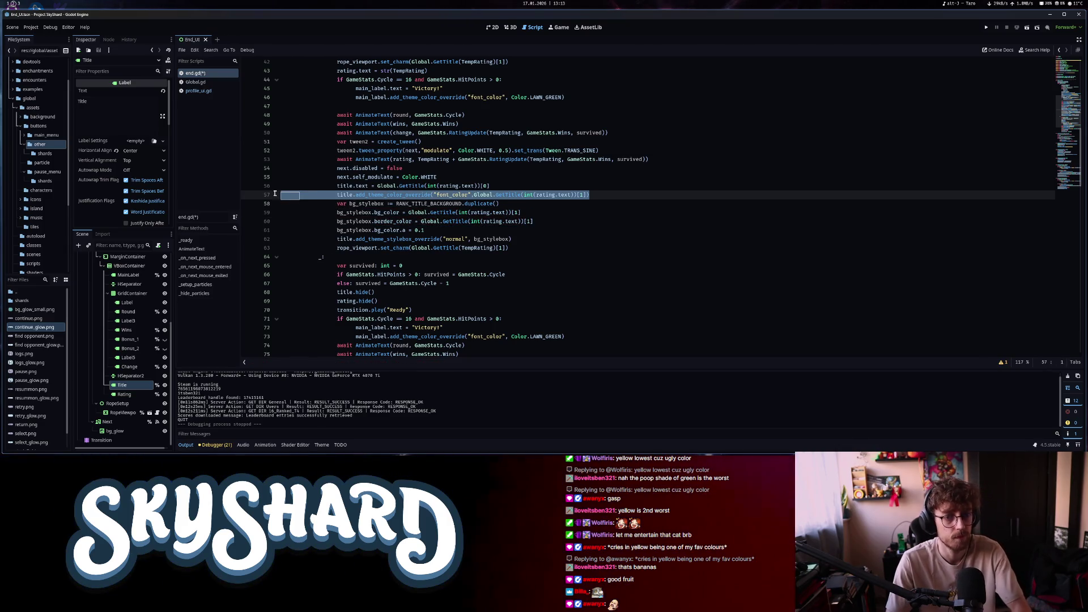
key("BackSpace")
left_click(521, 231)
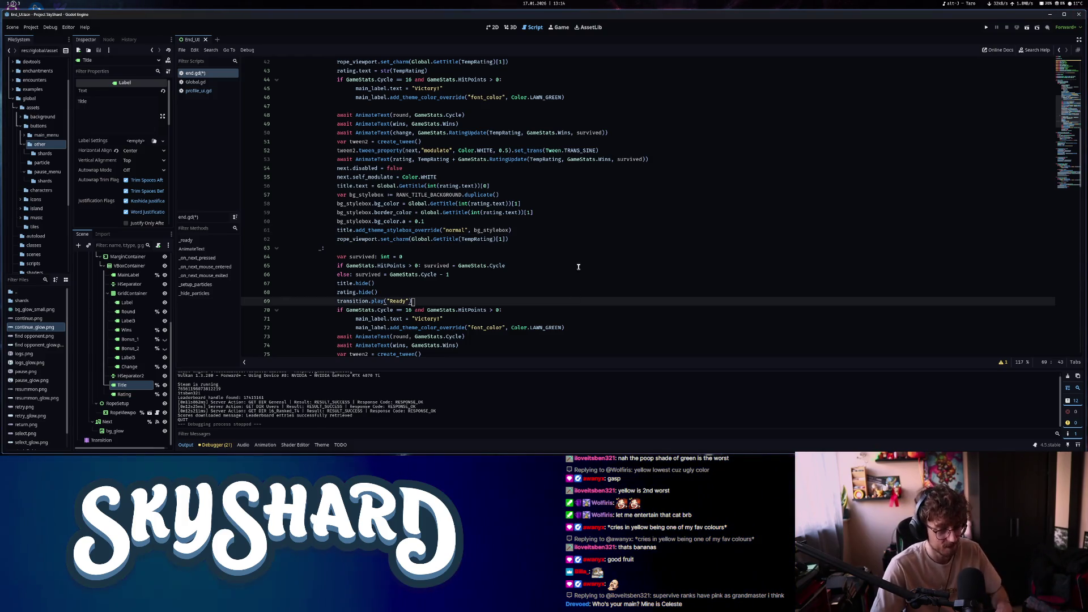
key("F5")
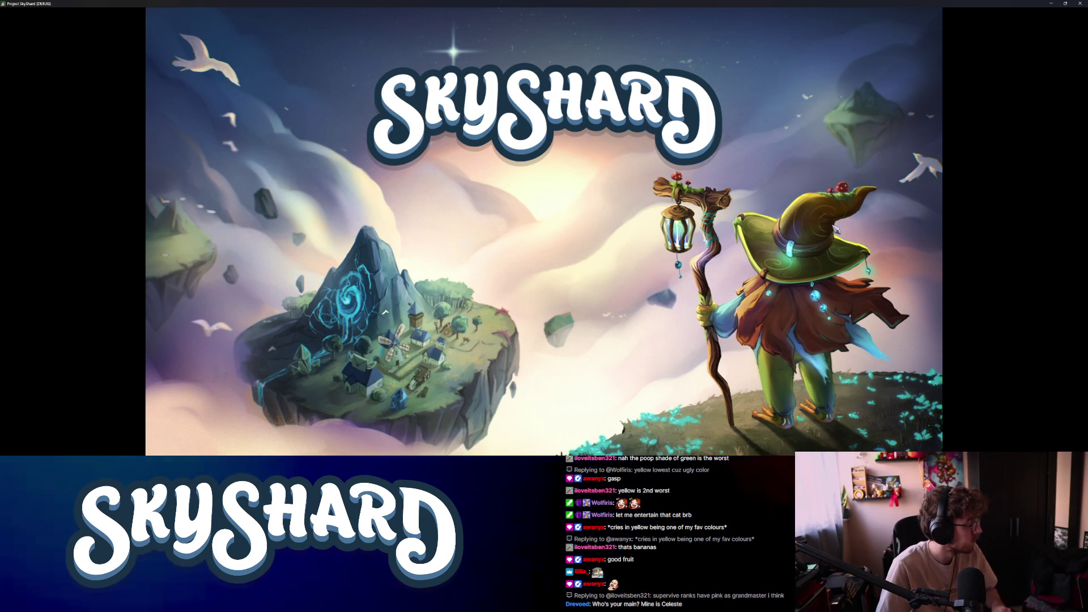
key("super+f")
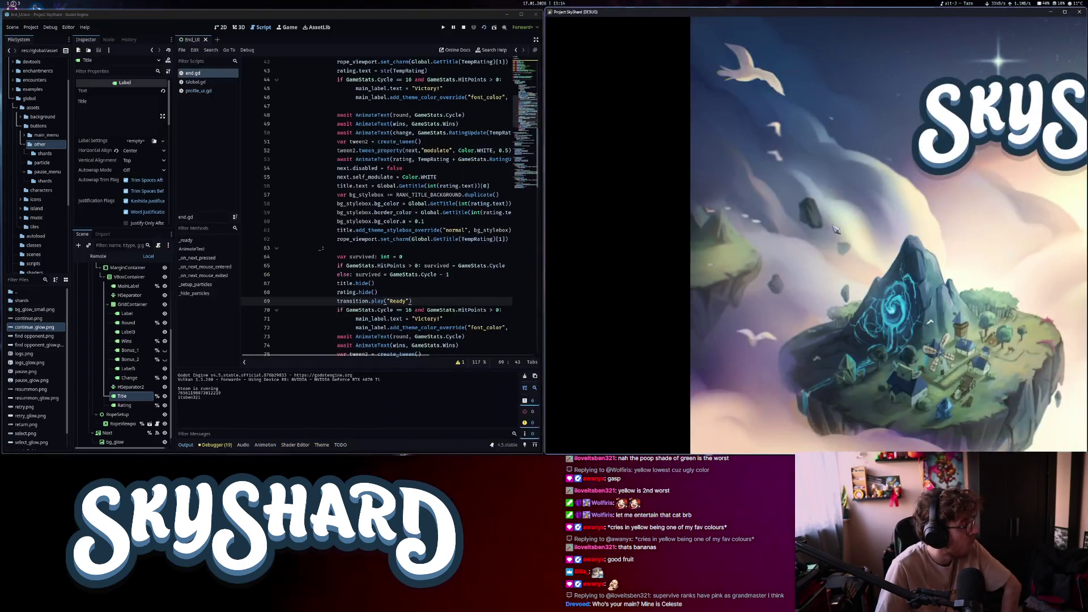
key("F6")
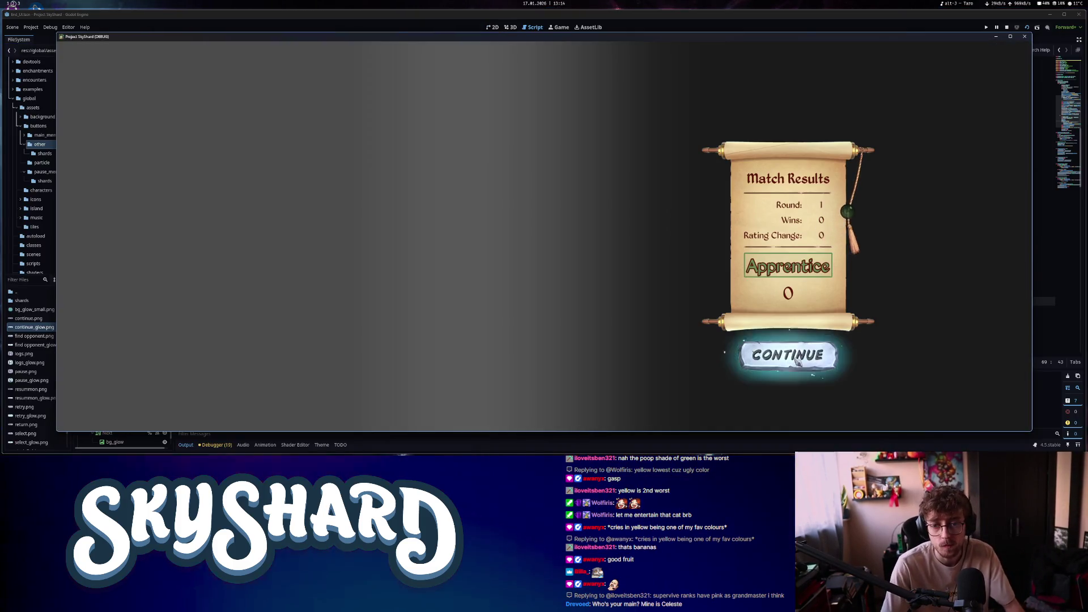
left_click(795, 360)
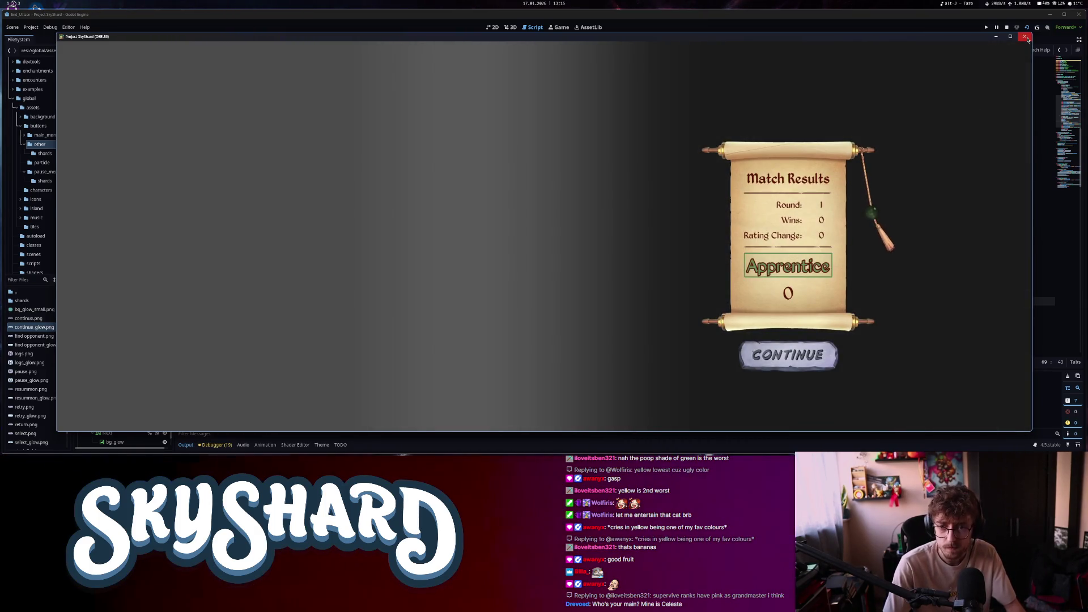
left_click(1027, 38)
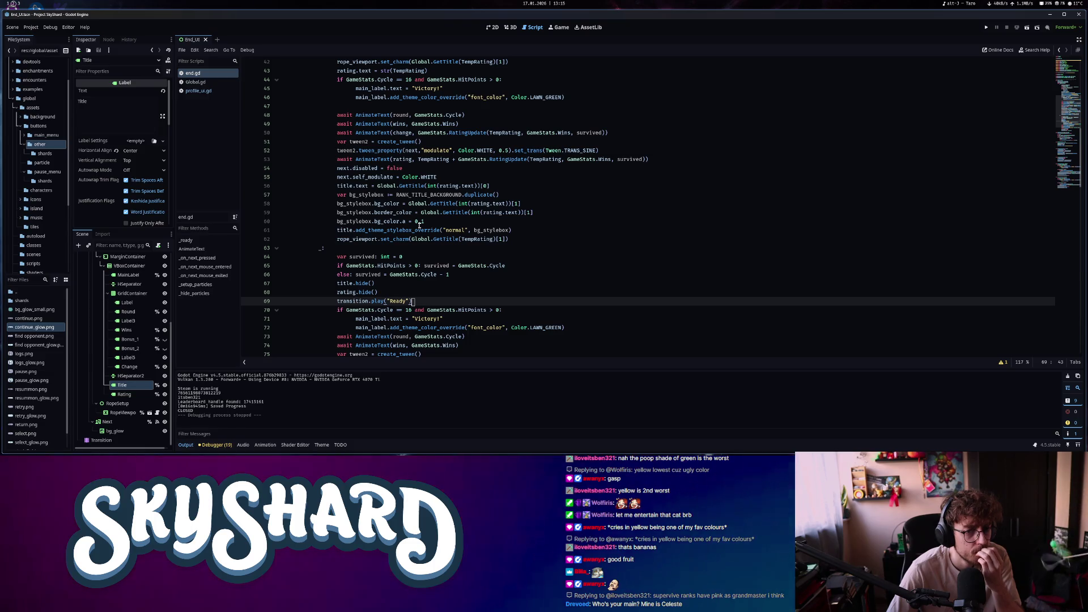
Copy the bg_stylebox block and paste it after the title.text line in the first result path
left_click(420, 223)
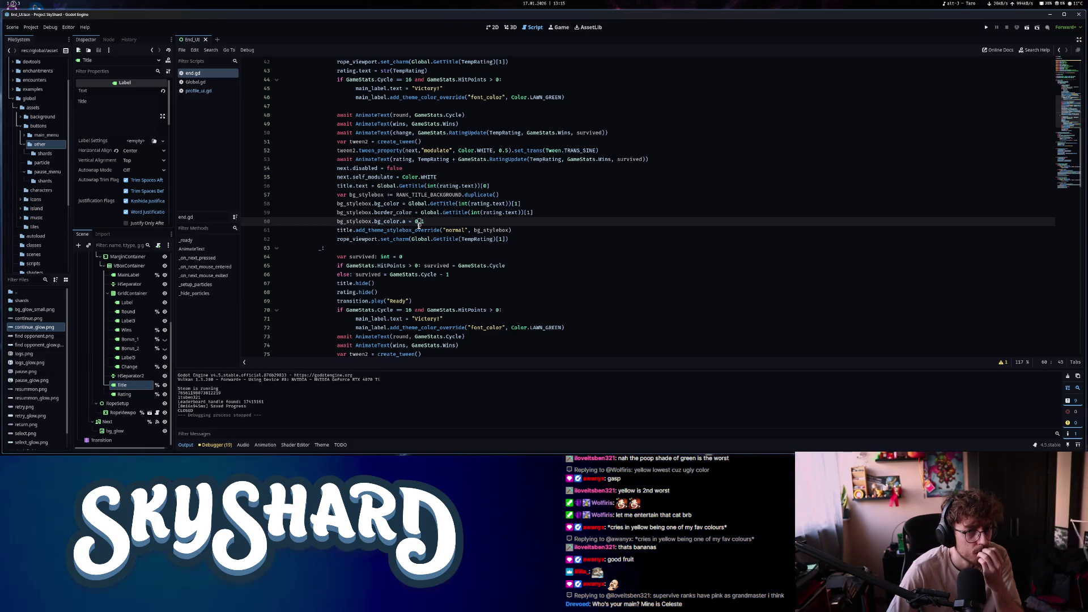
scroll(419, 225, "up", 2)
mouse_move(421, 228)
left_click(338, 239)
left_click(523, 283)
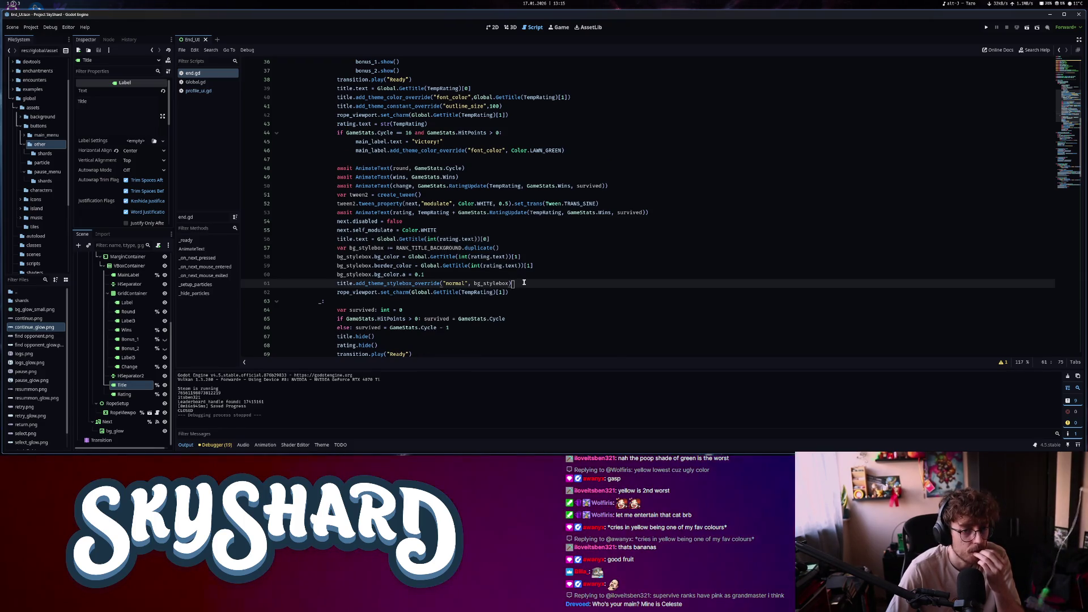
left_click_drag(523, 283, 331, 251)
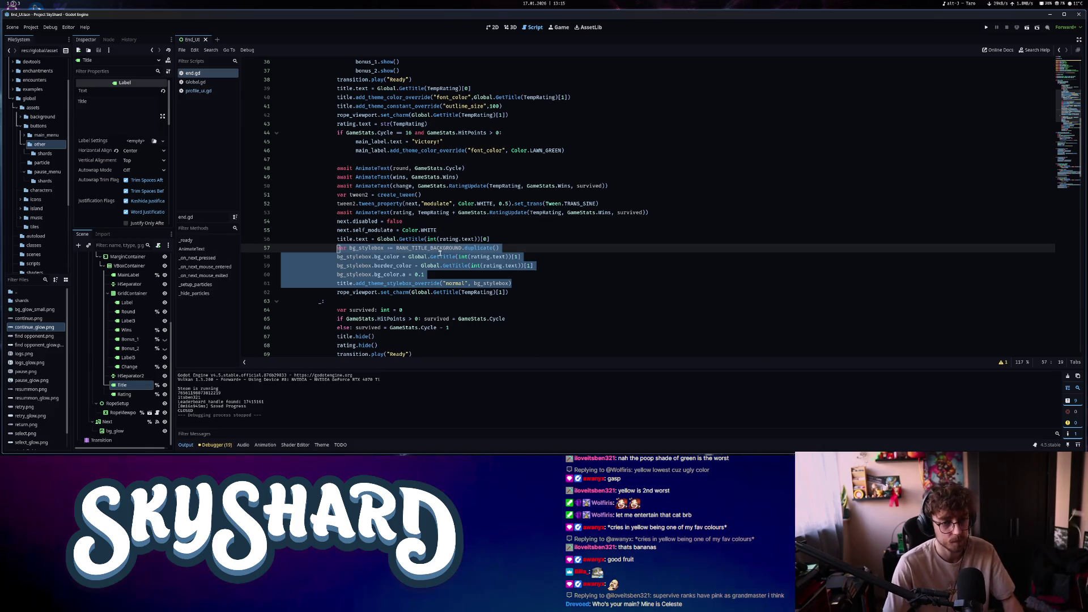
scroll(448, 270, "up", 6)
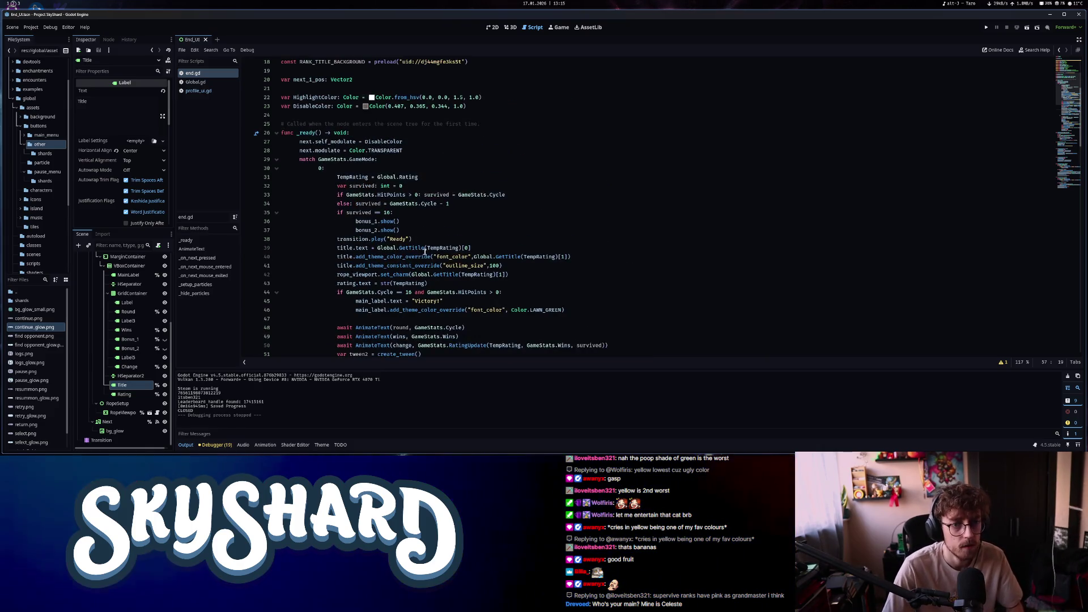
left_click(546, 258)
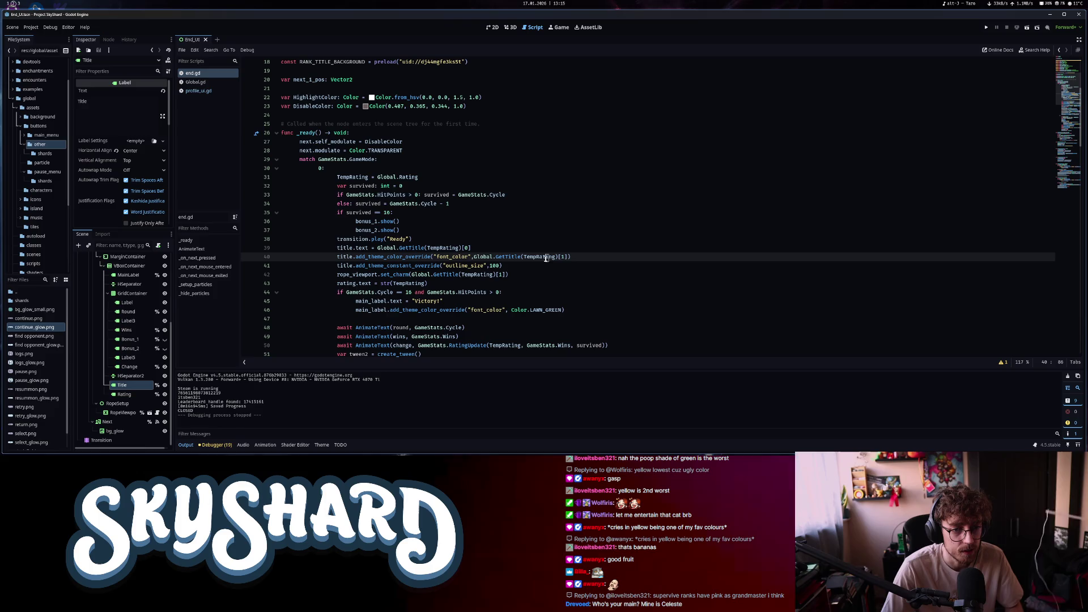
left_click(521, 251)
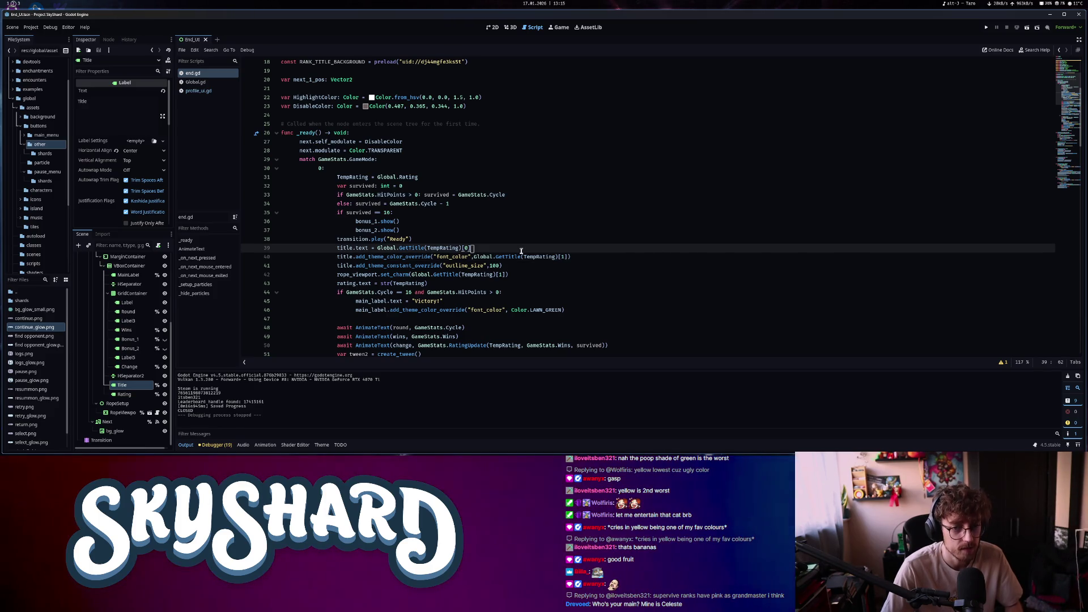
key("ctrl+v")
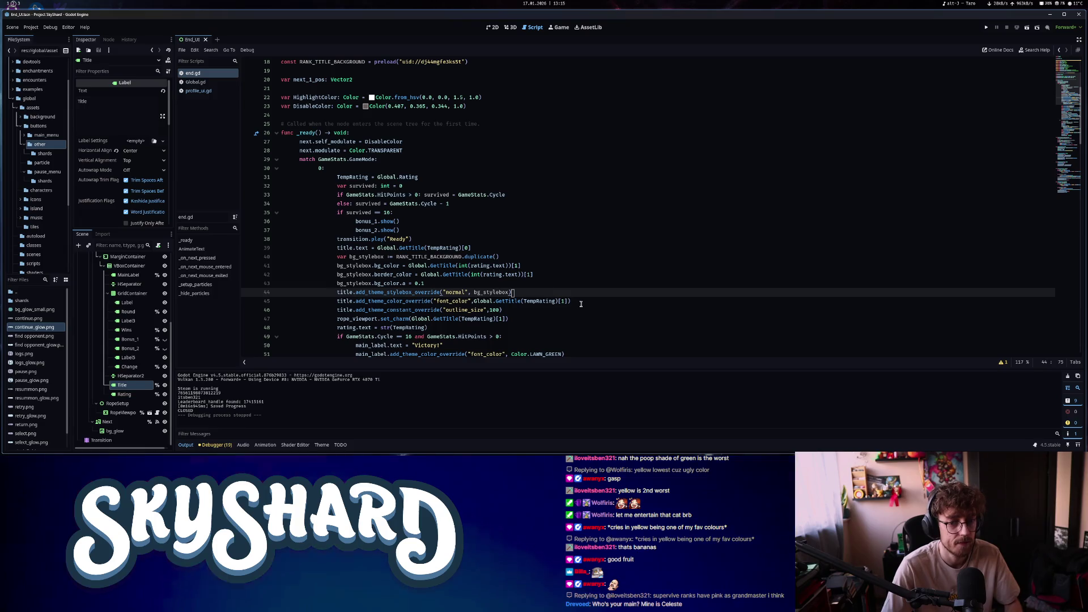
Delete the old font colour override and rename bg_stylebox to bg_stylebox_1 on lines 40–44
left_click_drag(581, 304, 257, 307)
key("BackSpace")
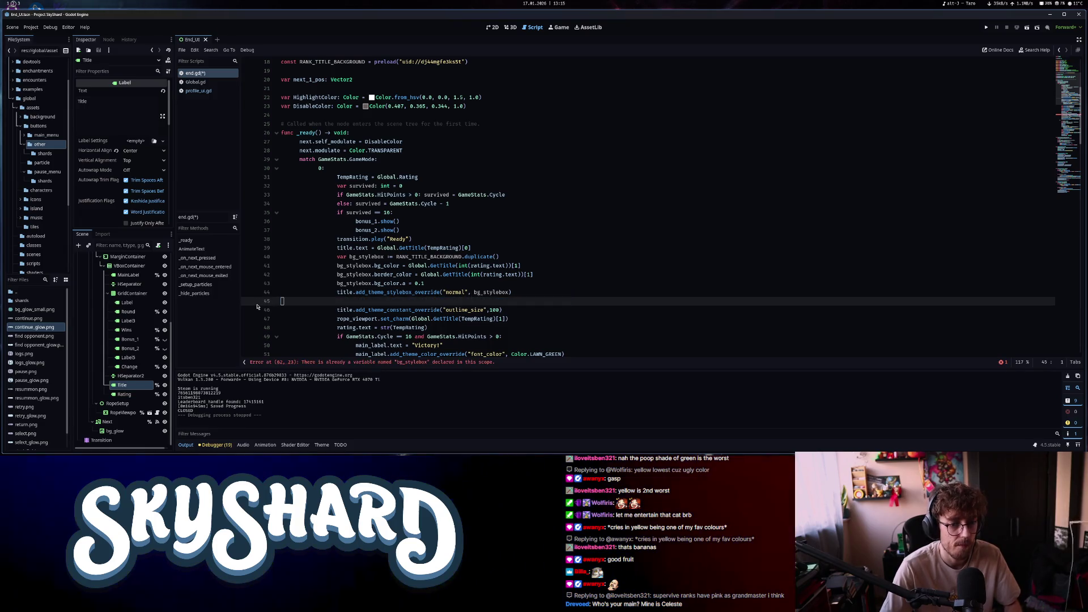
key("BackSpace")
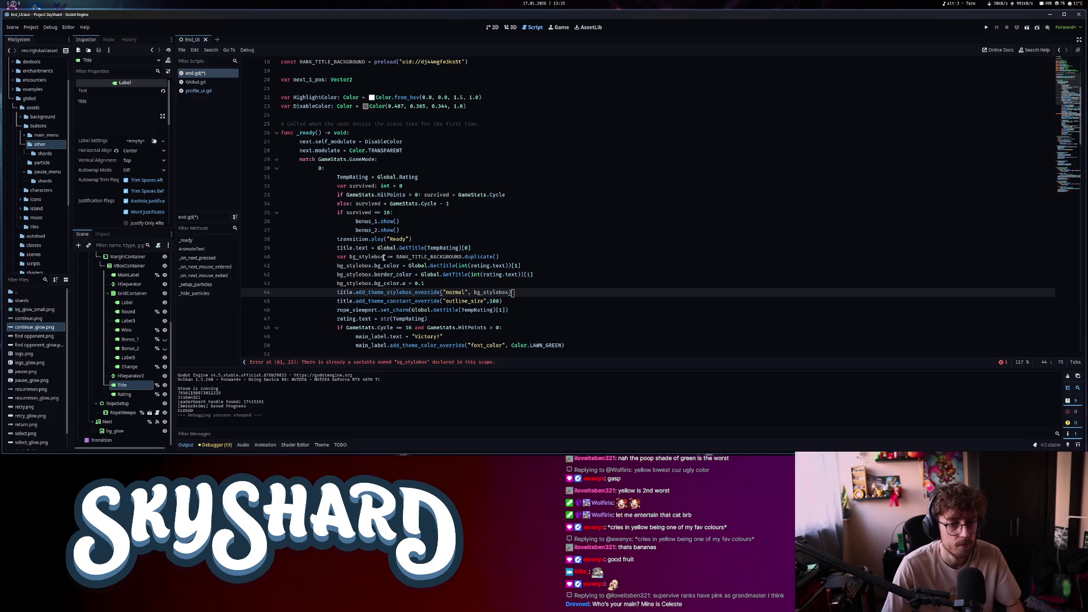
left_click(385, 258)
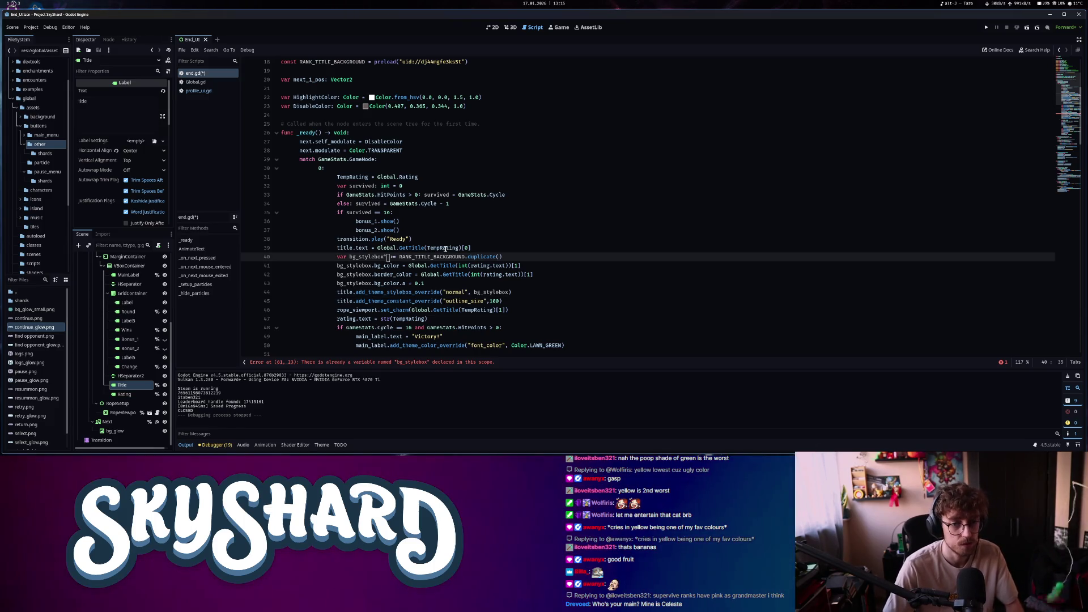
type("_1")
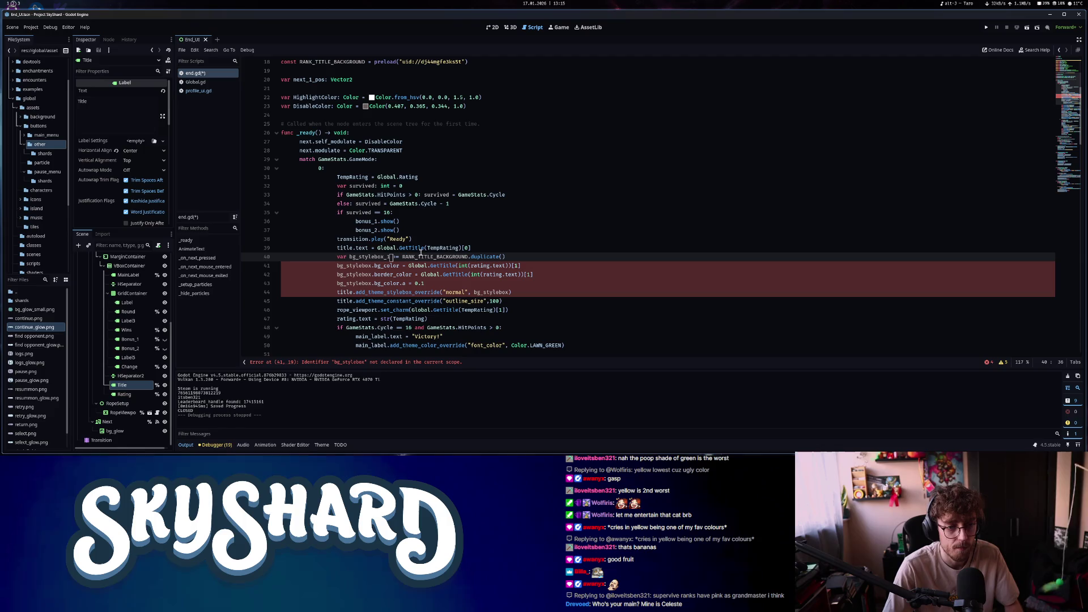
left_click(373, 266)
type("_1")
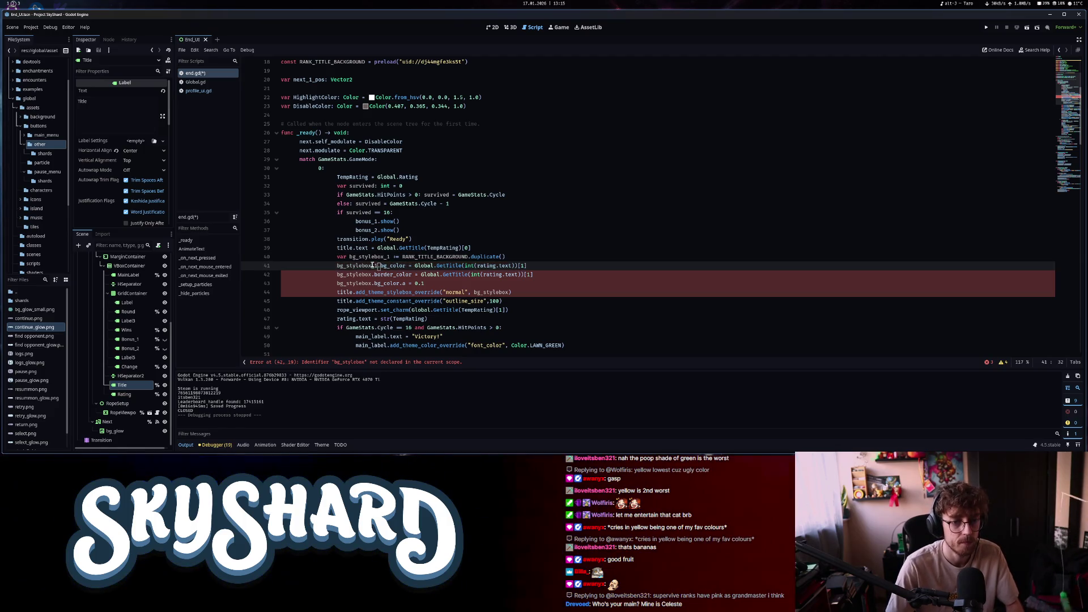
left_click(372, 275)
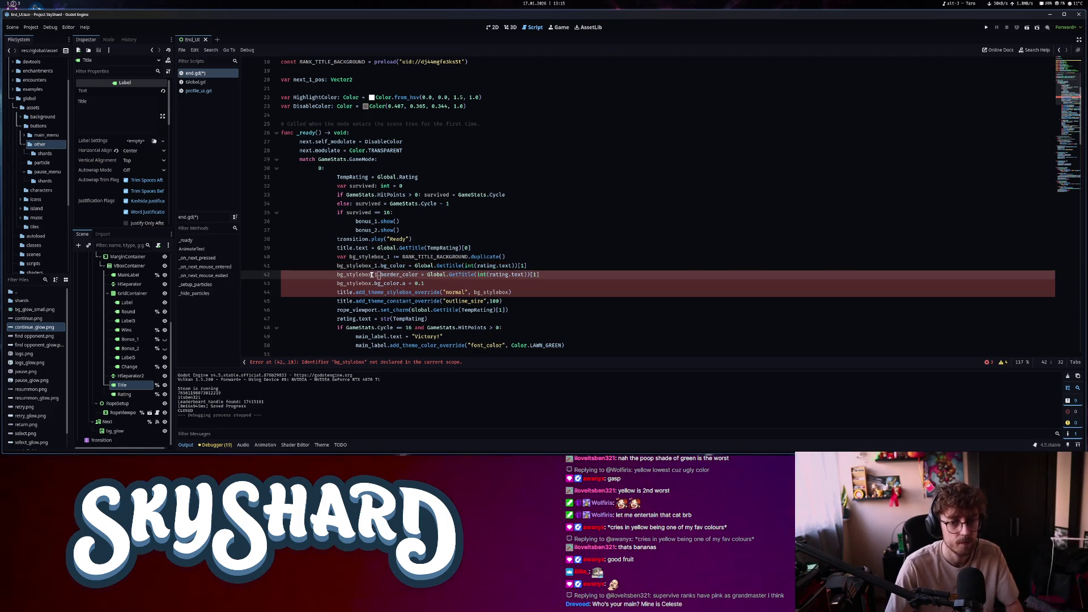
left_click(372, 284)
type("_1")
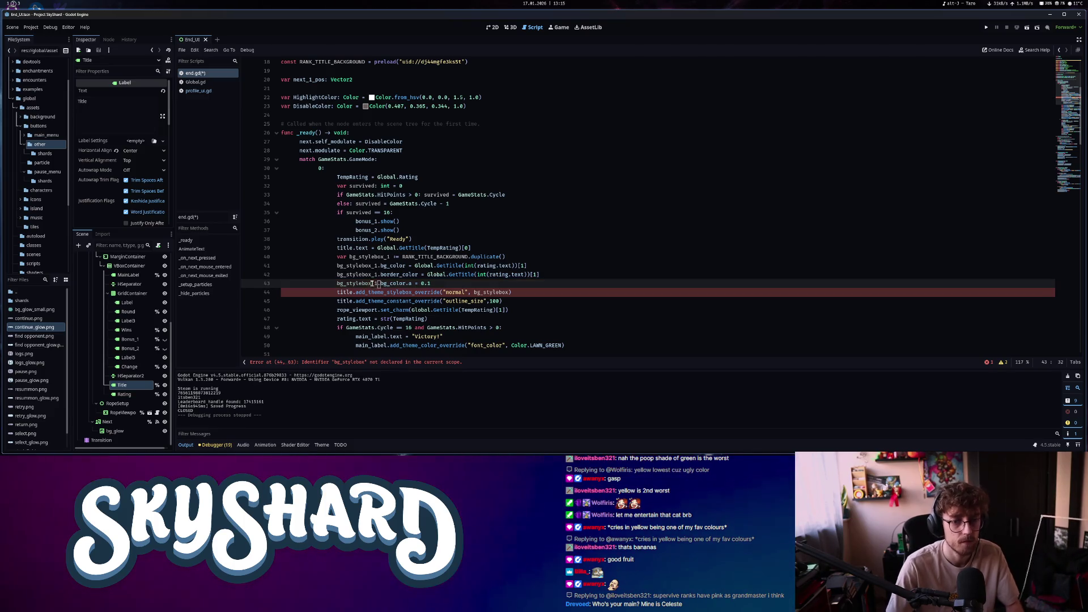
left_click(509, 292)
type("_1")
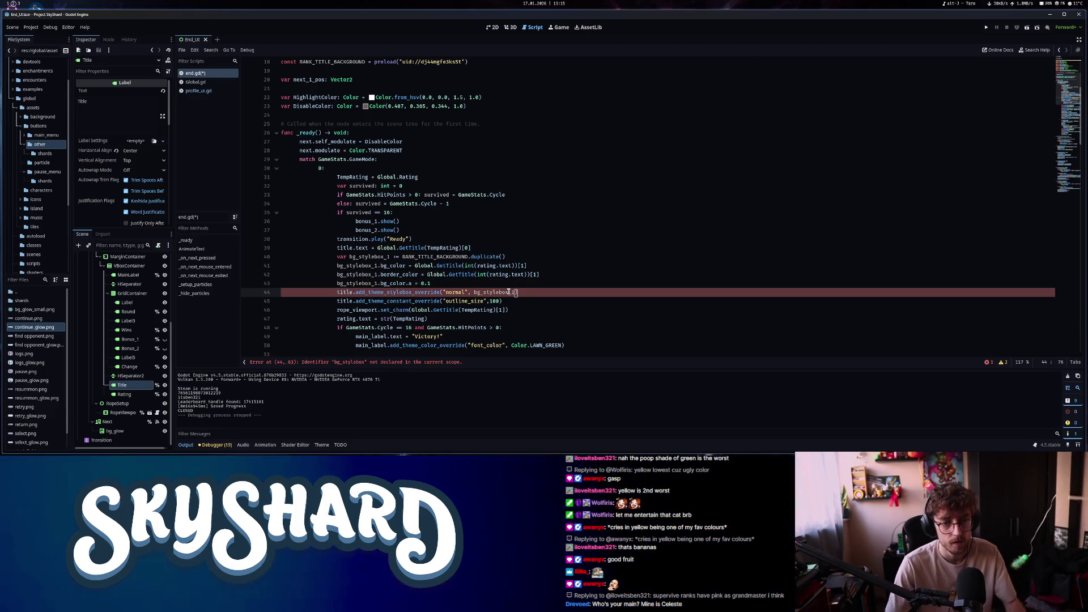
scroll(442, 278, "down", 4)
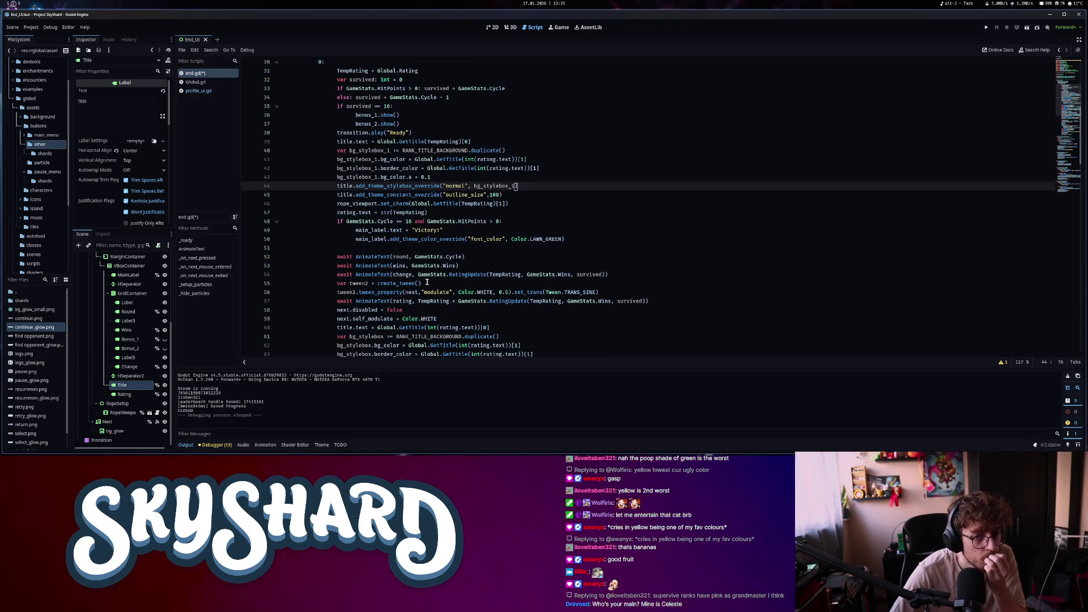
Delete the rank title's add_theme_constant_override("outline_size",100) line from the first result path
left_click(351, 206)
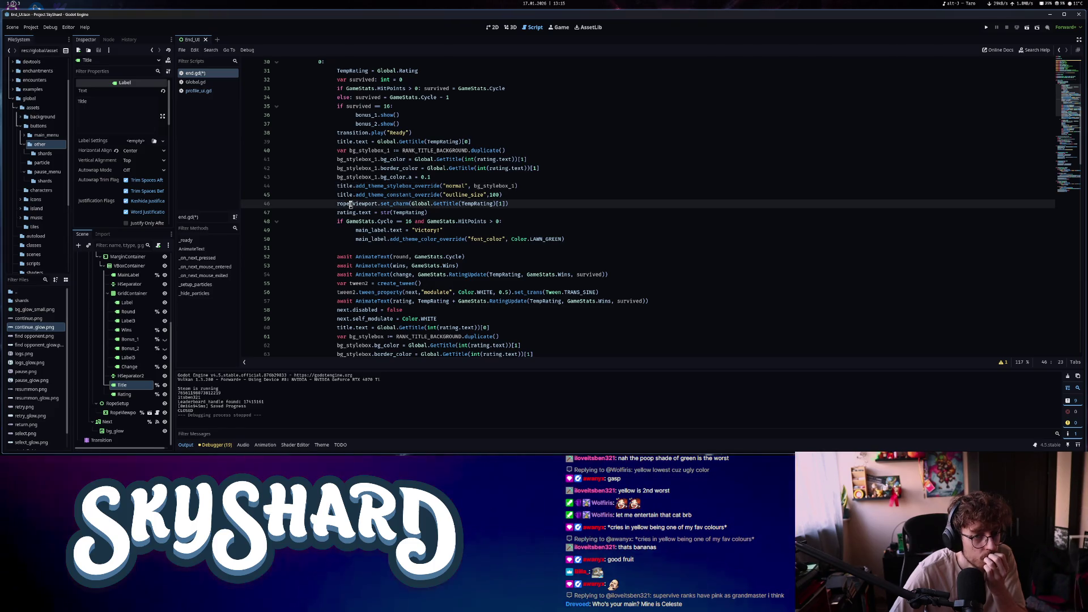
scroll(354, 265, "up", 3)
scroll(355, 267, "down", 4)
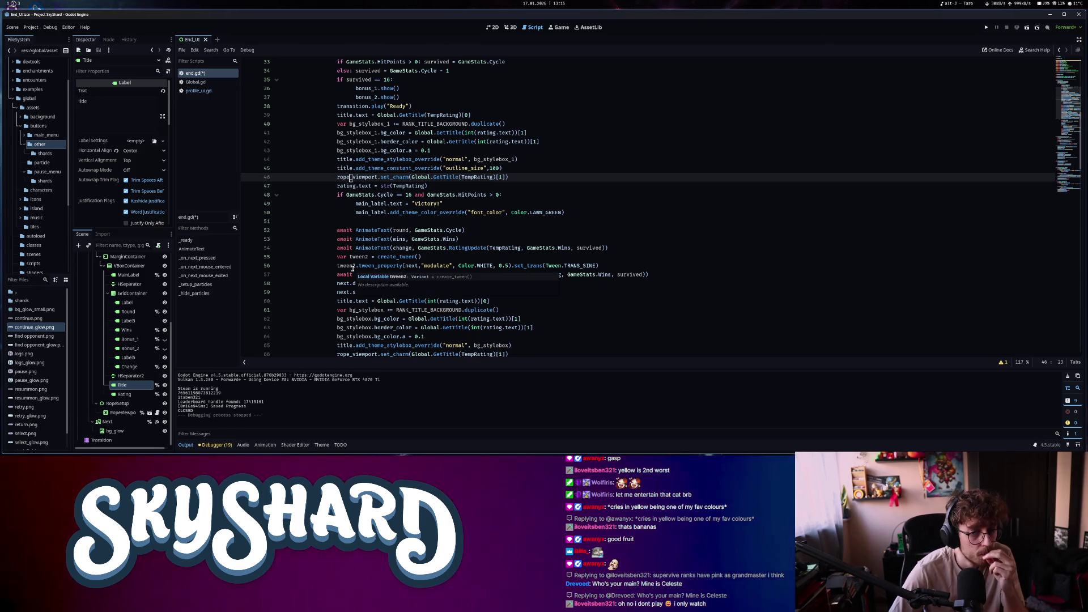
scroll(353, 269, "down", 4)
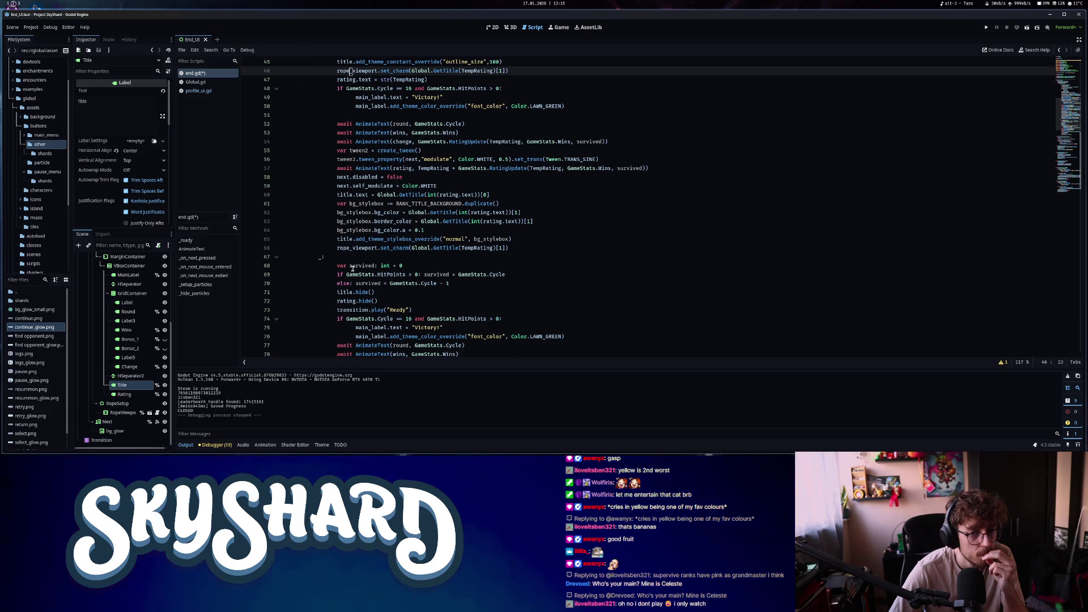
scroll(352, 269, "up", 4)
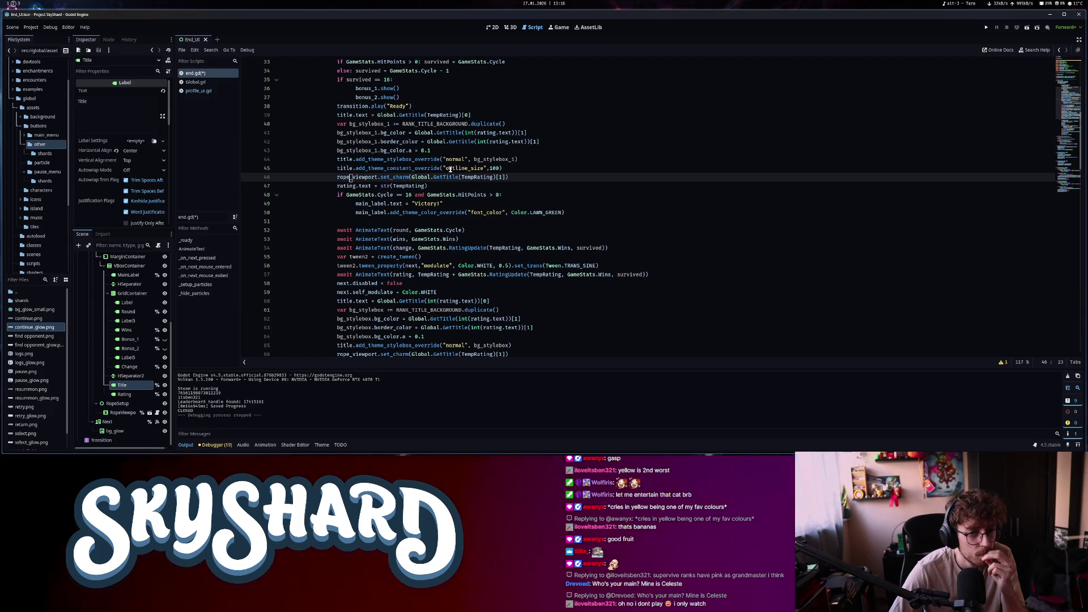
left_click_drag(512, 165, 252, 168)
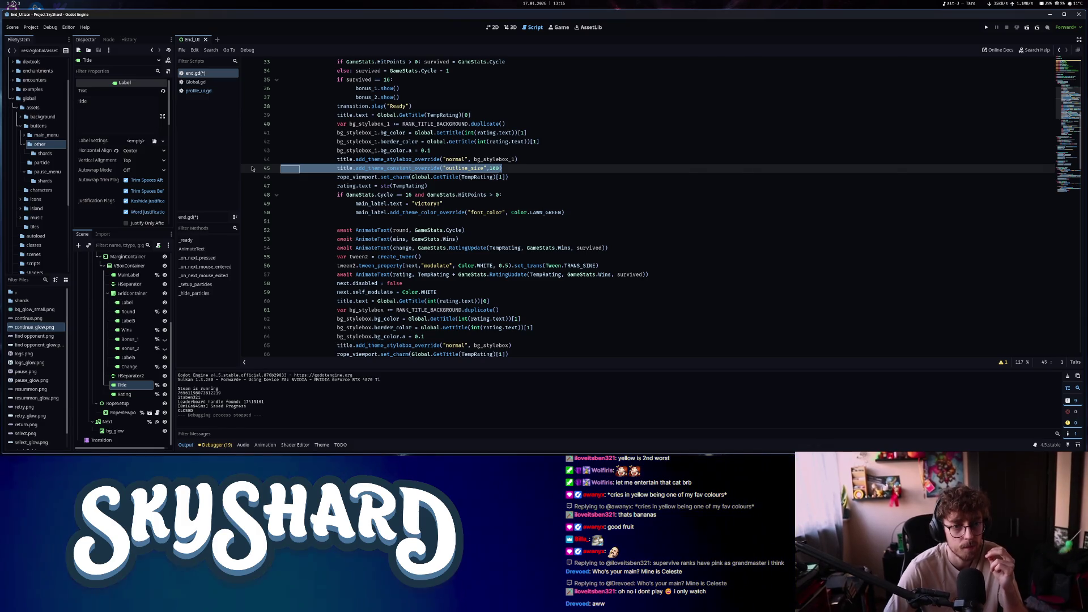
key("BackSpace")
key("BackSpace")
scroll(525, 176, "up", 2)
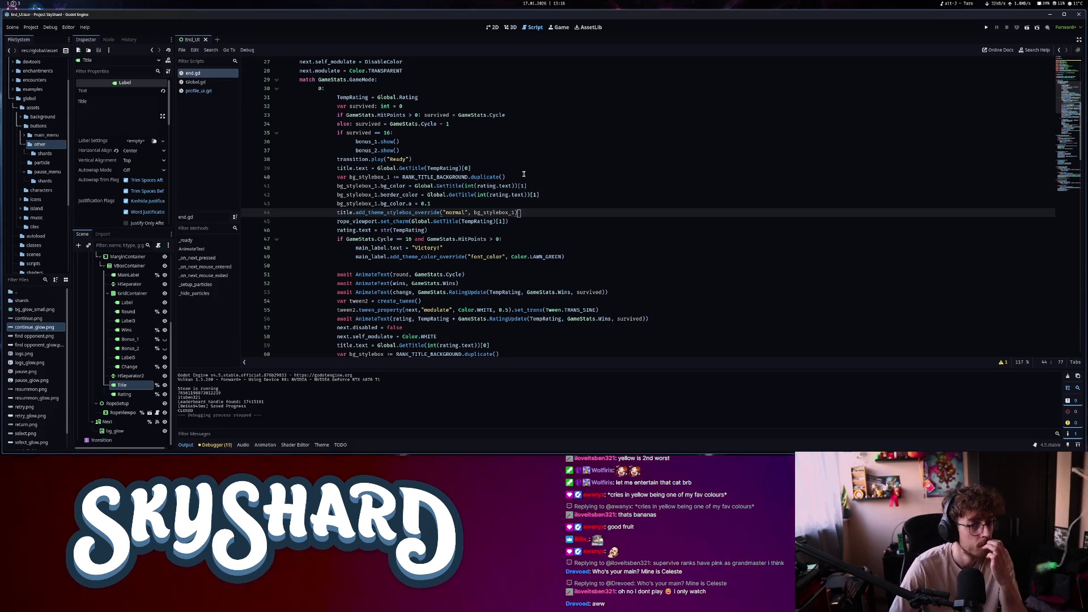
key("ctrl+z")
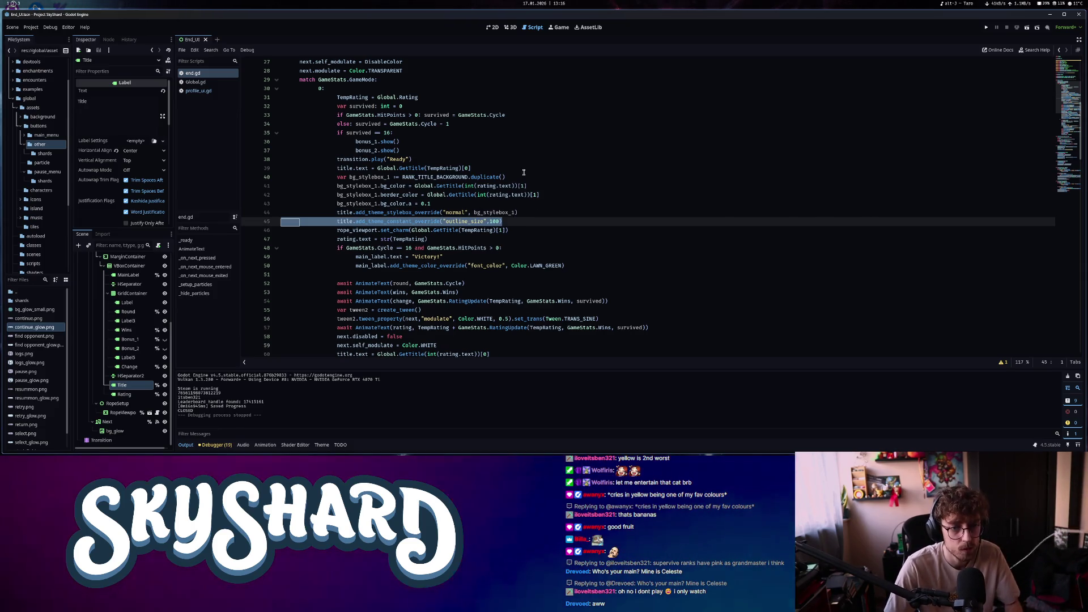
key("BackSpace")
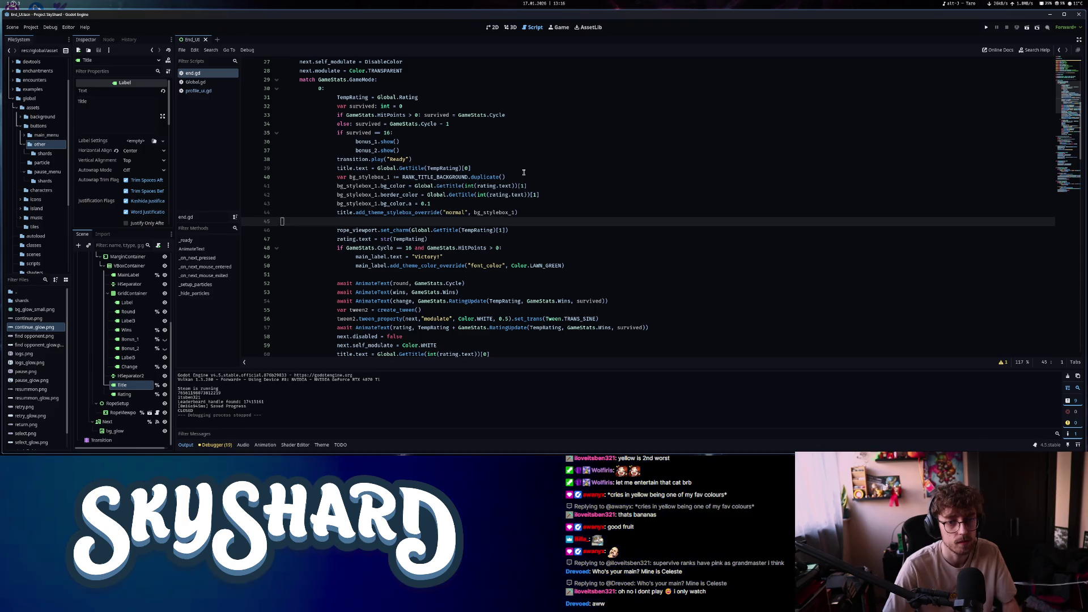
key("BackSpace")
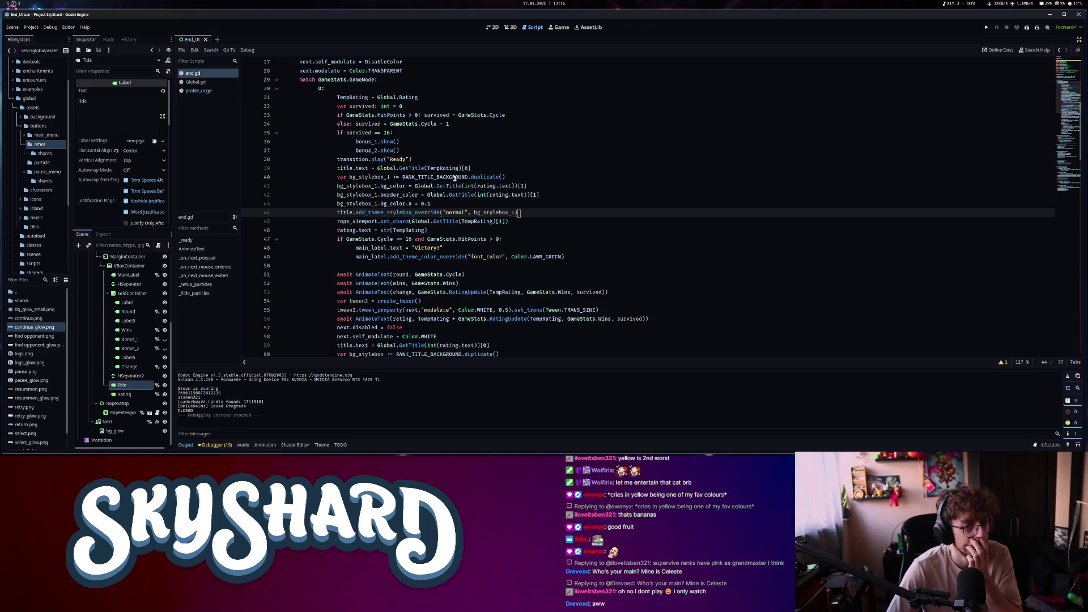
Run the SkyShard project to test the changes
scroll(409, 202, "down", 7)
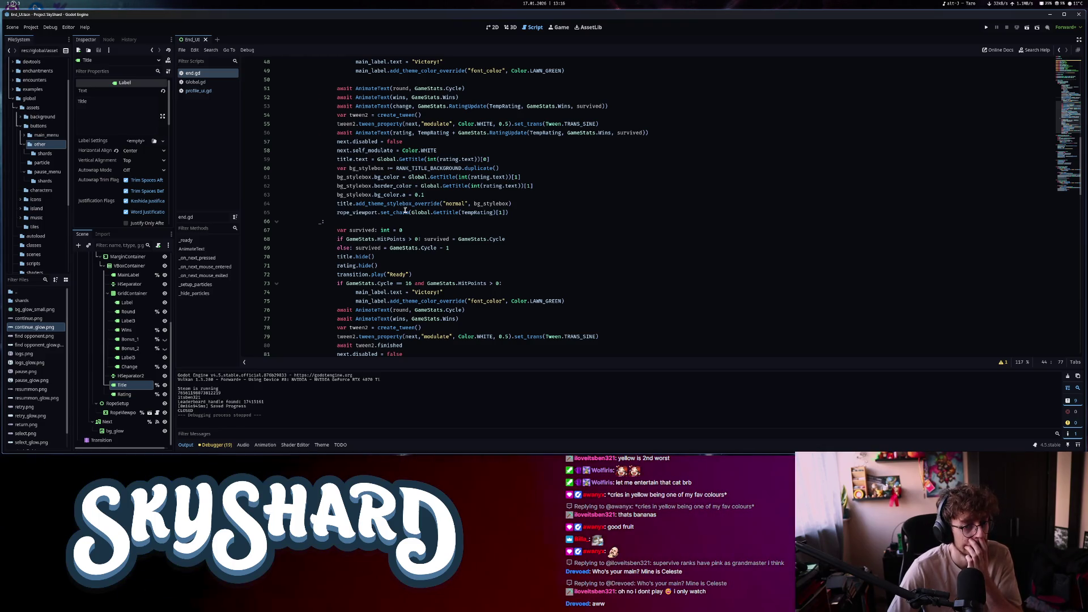
scroll(405, 211, "down", 1)
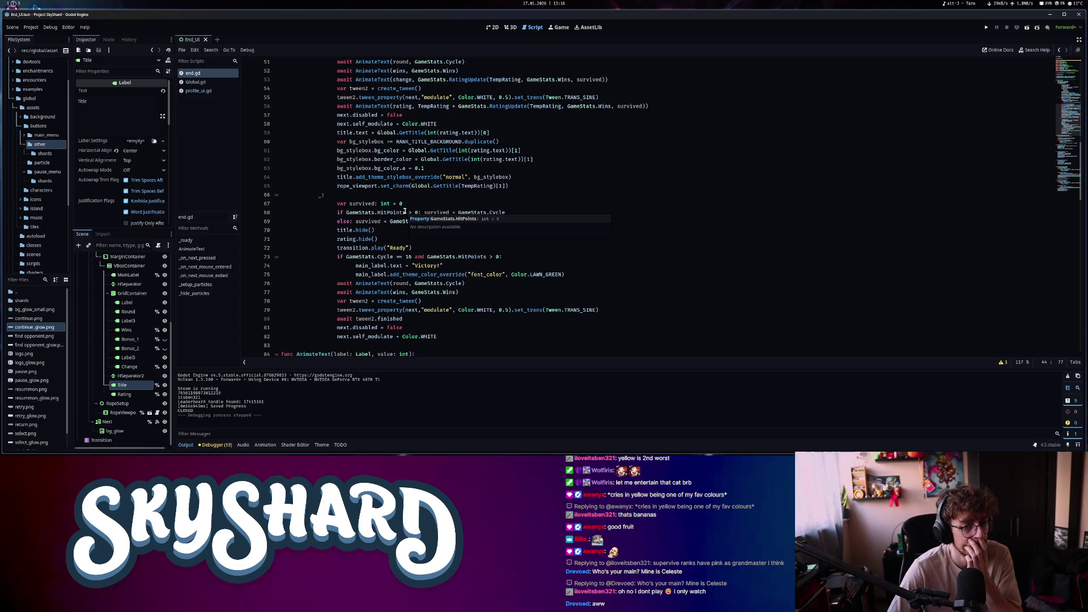
scroll(404, 210, "up", 2)
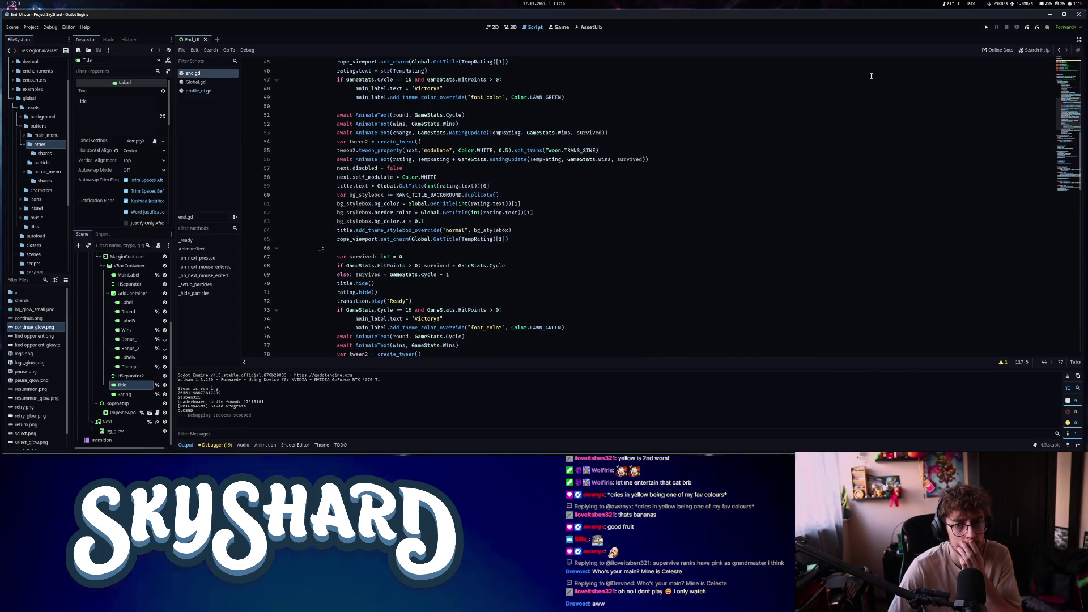
left_click(1027, 27)
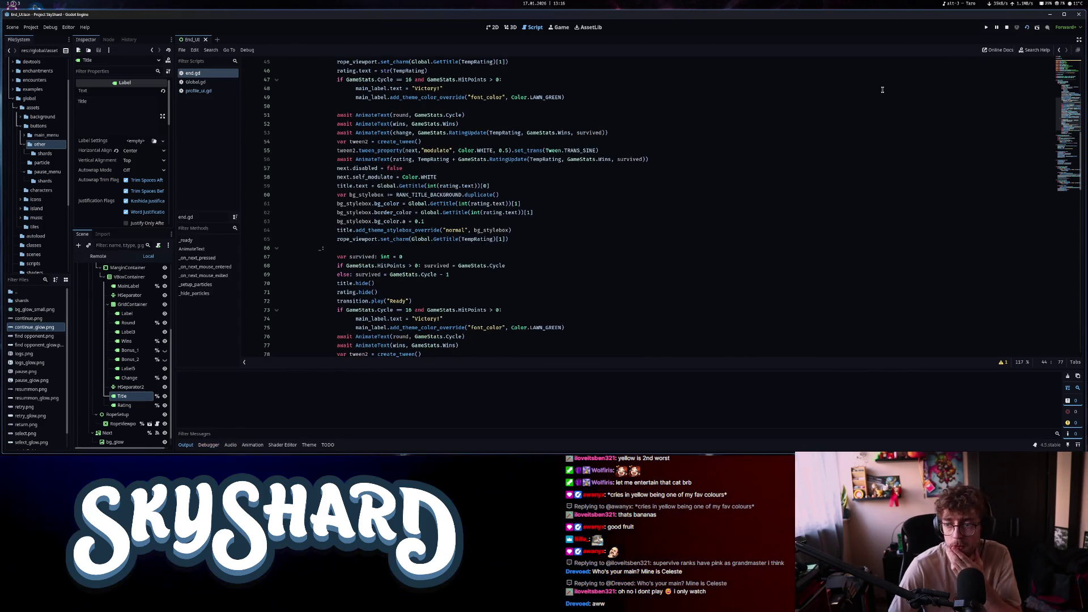